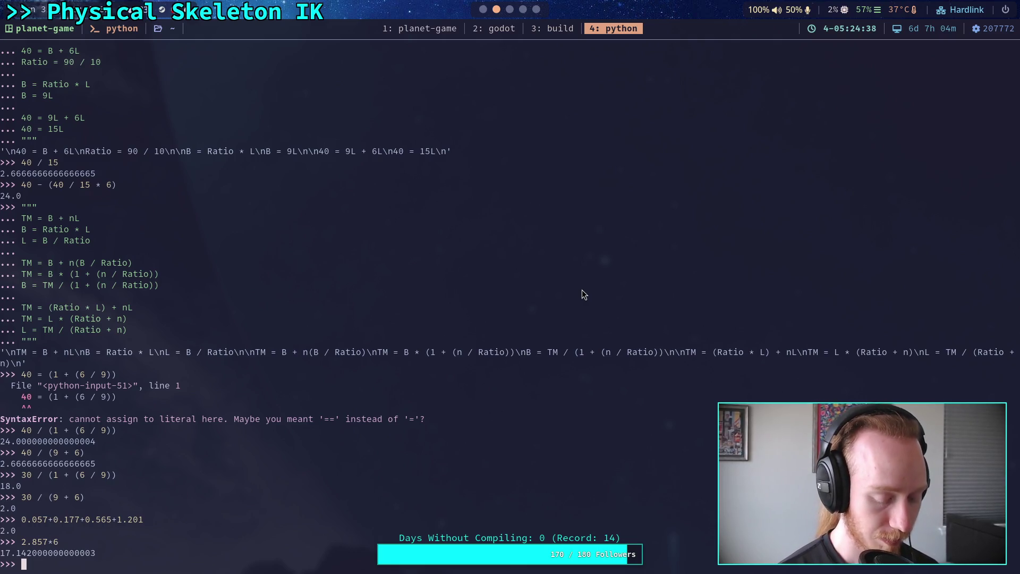
# Compute 0.2**10 in the Python REPL, getting 1.024e-07.
pyautogui.write('10')
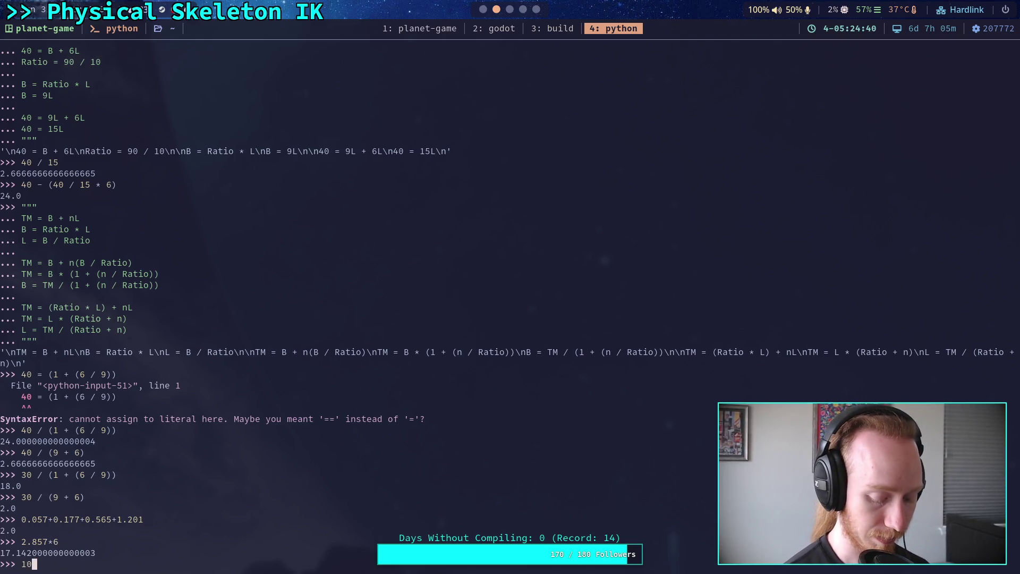
pyautogui.press('BackSpace')
pyautogui.press('BackSpace')
pyautogui.write('0.2*')
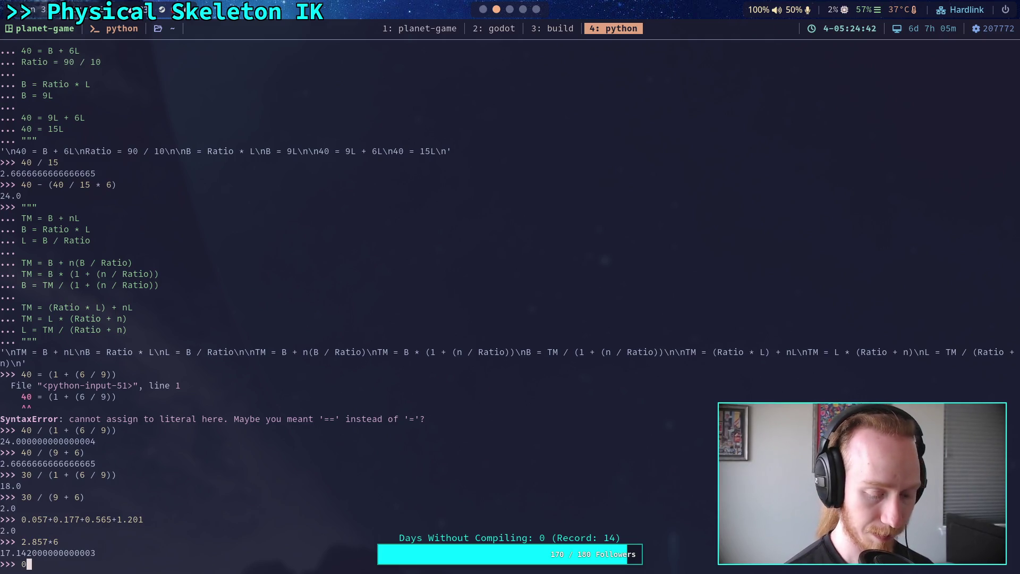
pyautogui.write('*10')
pyautogui.press('Return')
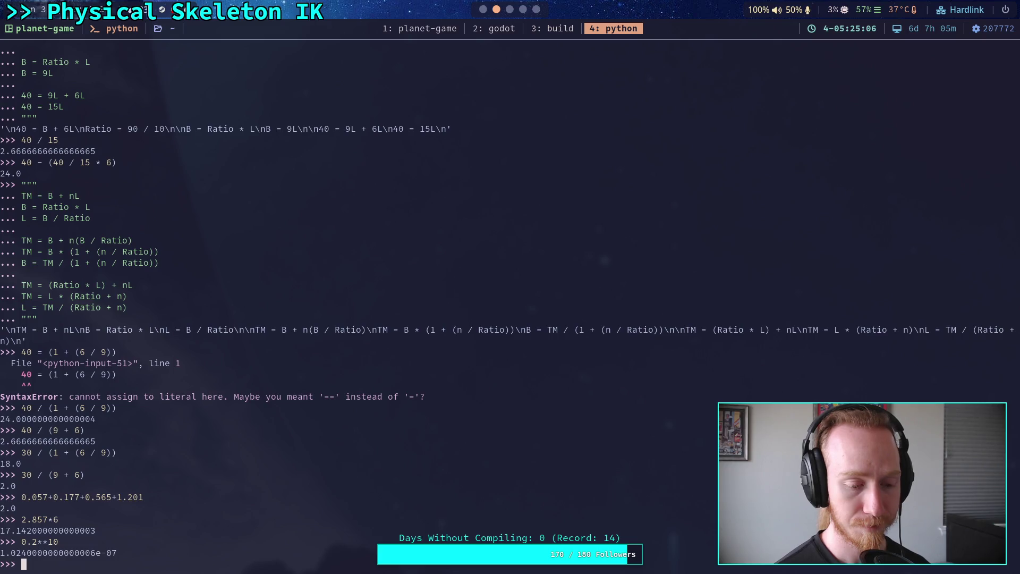
# Evaluate 0.2**(10/10), which returns 0.2.
pyautogui.write('9')
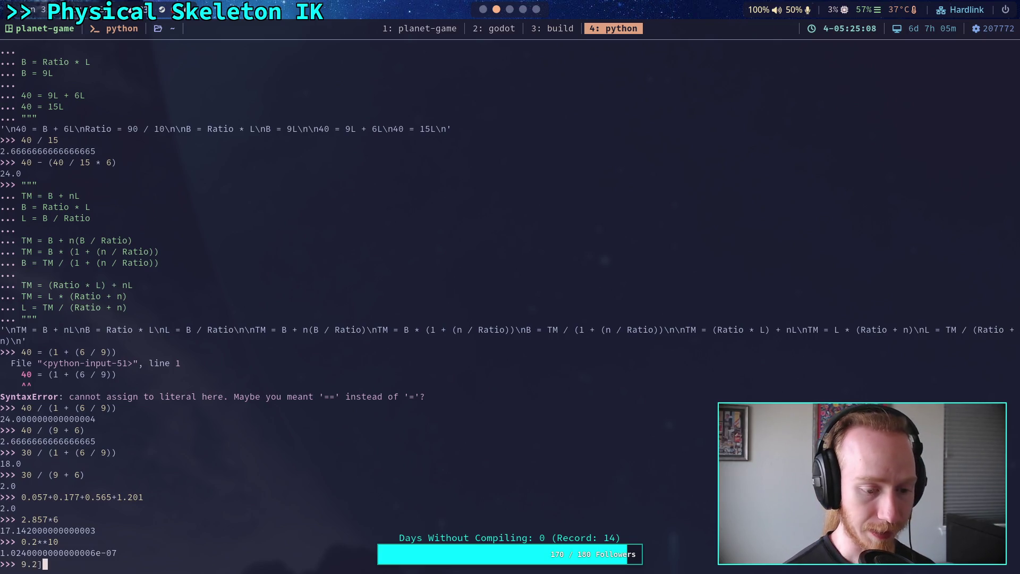
pyautogui.press('BackSpace')
pyautogui.write('0.2')
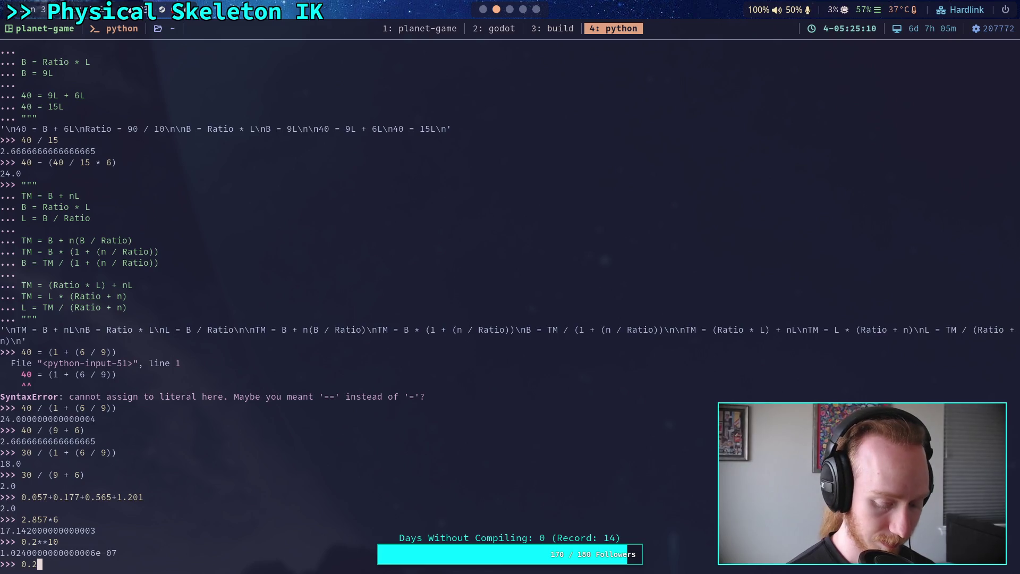
pyautogui.write('**(10/10)')
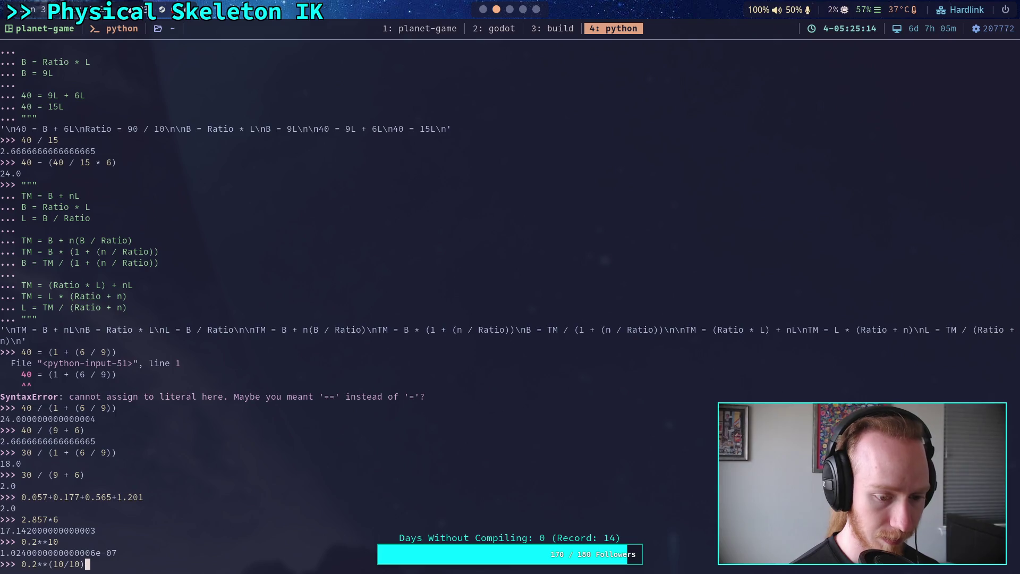
pyautogui.press('Return')
# Rerun with exponents 11/10 and 16/10, getting about 0.170 and 0.0761.
pyautogui.press('Up')
pyautogui.press('Left')
pyautogui.press('Left')
pyautogui.press('Left')
pyautogui.press('BackSpace')
pyautogui.write('1')
pyautogui.press('Return')
pyautogui.press('Up')
pyautogui.press('Left')
pyautogui.press('Left')
pyautogui.press('Left')
pyautogui.press('Return')
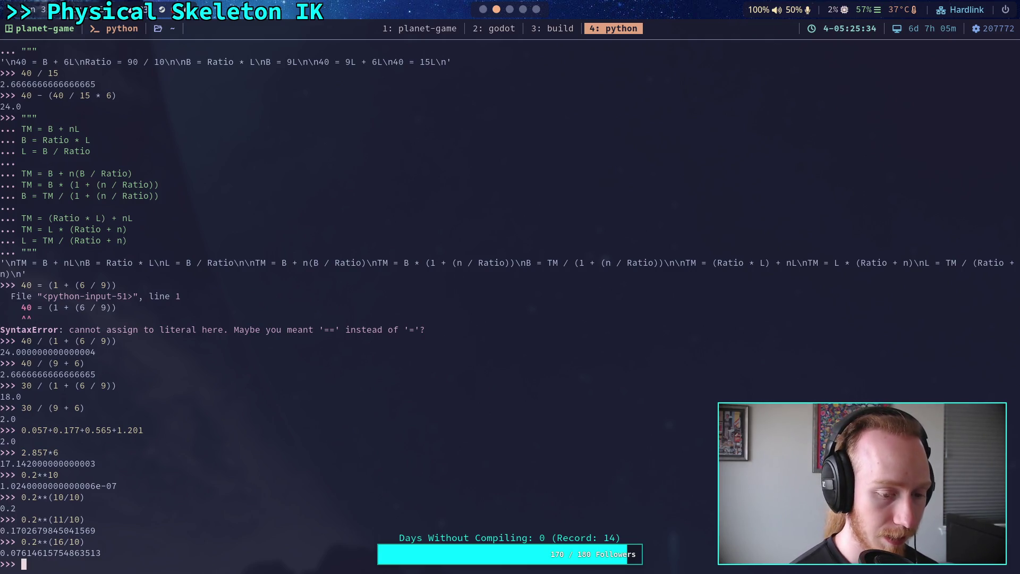
# Compute 1-(0.8**x) for x = 10/10, 11/10, 12/10: 0.2, 0.2177, 0.2349.
pyautogui.write('1-')
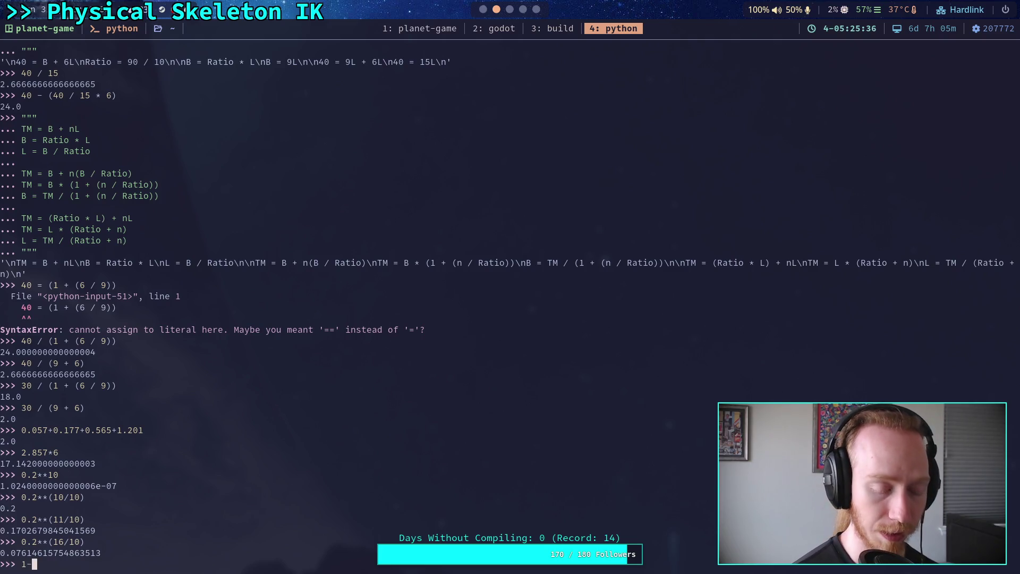
pyautogui.write('(0.8**')
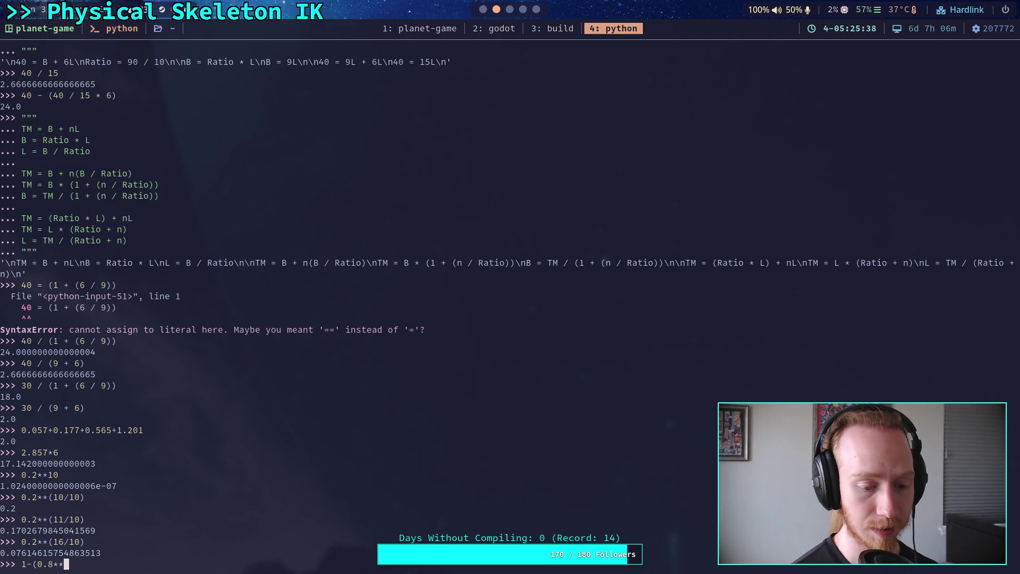
pyautogui.write('(10/10))')
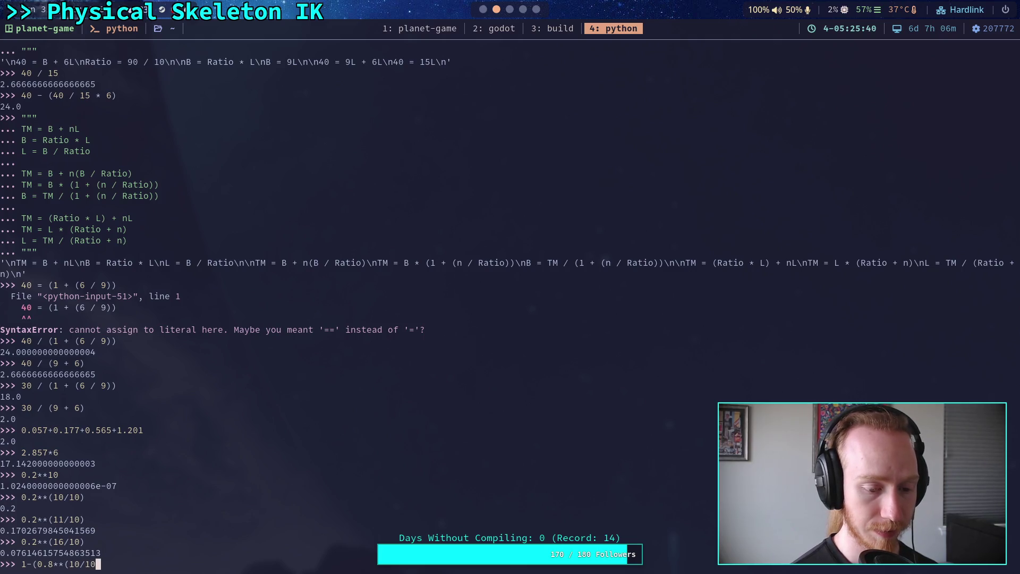
pyautogui.press('Return')
pyautogui.press('Up')
pyautogui.press('Left')
pyautogui.press('Left')
pyautogui.press('Left')
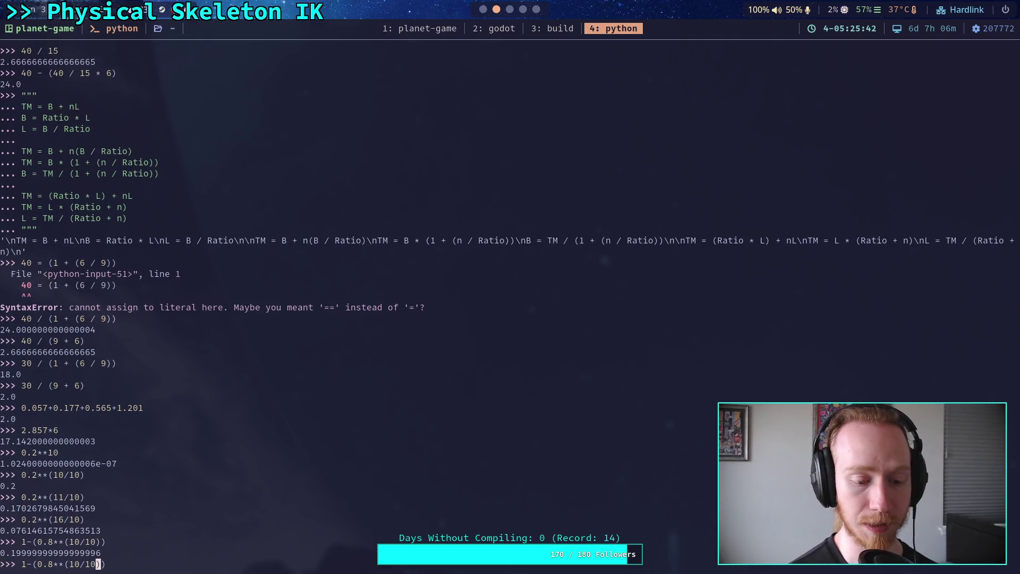
pyautogui.press('BackSpace')
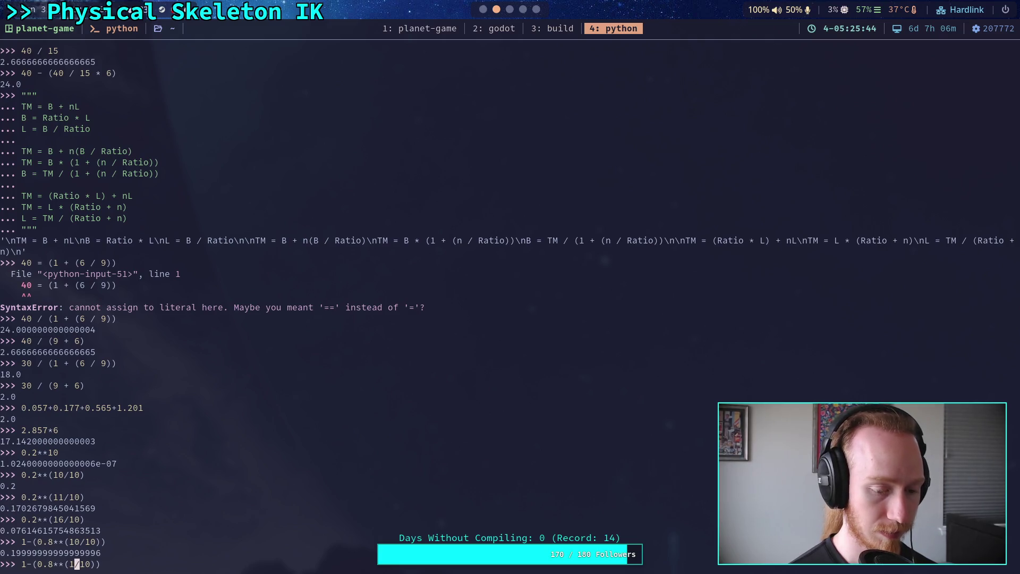
pyautogui.write('1')
pyautogui.press('Return')
pyautogui.press('Up')
pyautogui.press('Left')
pyautogui.press('Left')
pyautogui.press('Left')
# Rerun 1-(0.8**x) for x = 10/11 and 10/16, getting 0.1836 and 0.1302.
pyautogui.press('Left')
pyautogui.press('BackSpace')
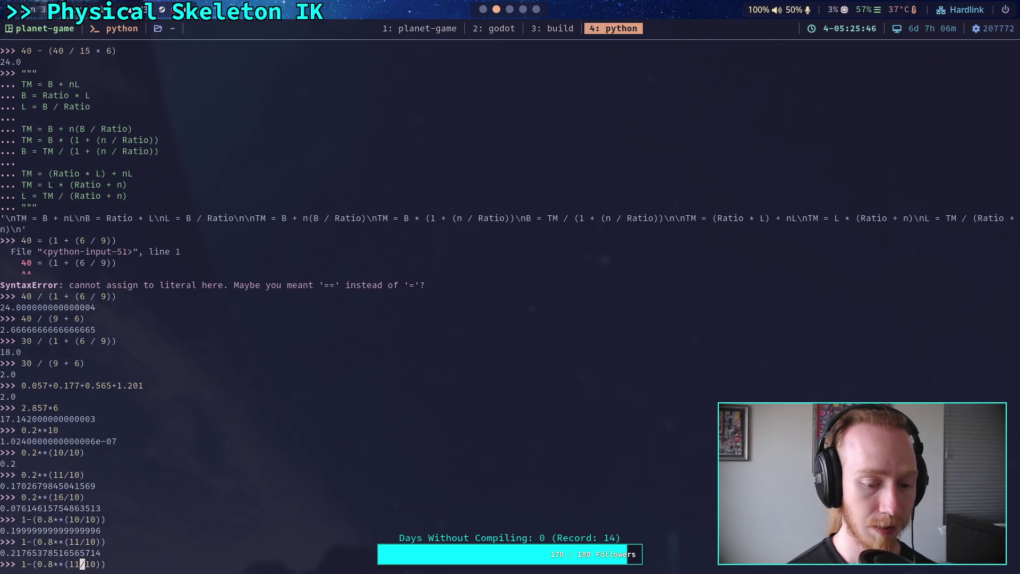
pyautogui.write('2')
pyautogui.press('Return')
pyautogui.press('Up')
pyautogui.press('Left')
pyautogui.press('Left')
pyautogui.press('Left')
pyautogui.press('Left')
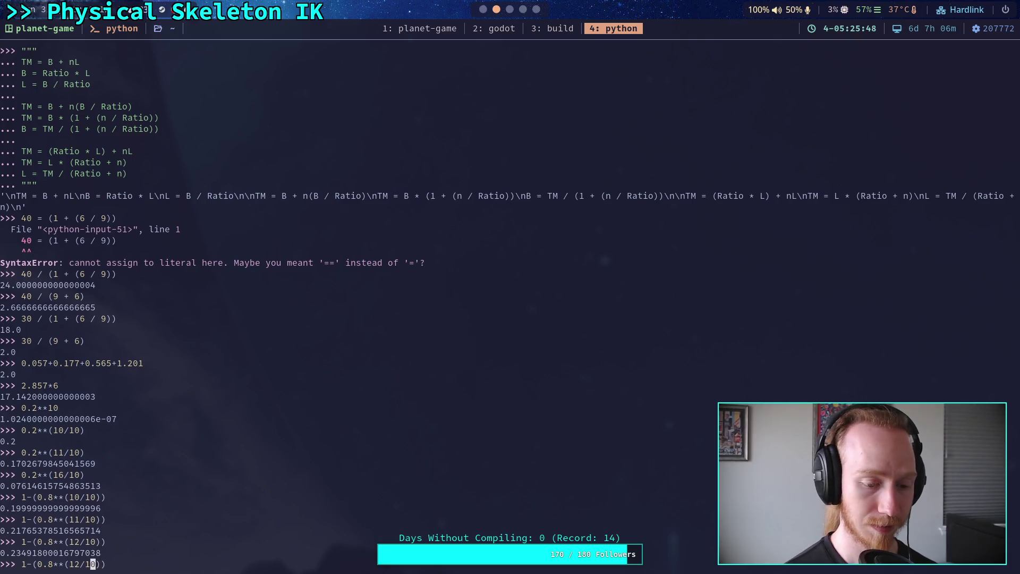
pyautogui.press('Right')
pyautogui.press('Right')
pyautogui.press('Right')
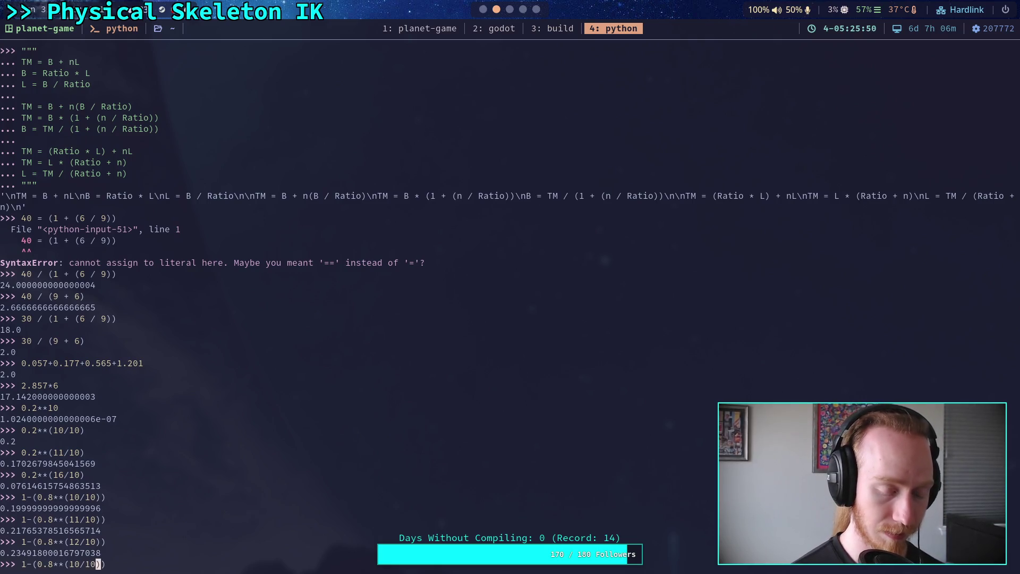
pyautogui.press('BackSpace')
pyautogui.write('1')
pyautogui.press('Return')
pyautogui.press('Up')
pyautogui.press('Left')
pyautogui.press('Left')
pyautogui.press('BackSpace')
pyautogui.write('6')
pyautogui.press('Return')
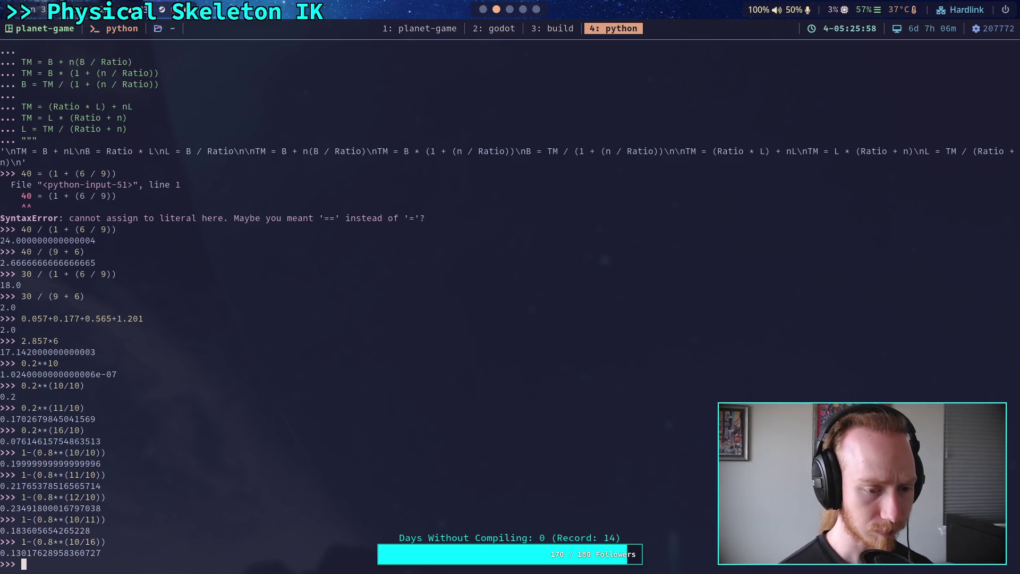
# Recompute 0.2**10 in the Python REPL.
pyautogui.write('0.2**10')
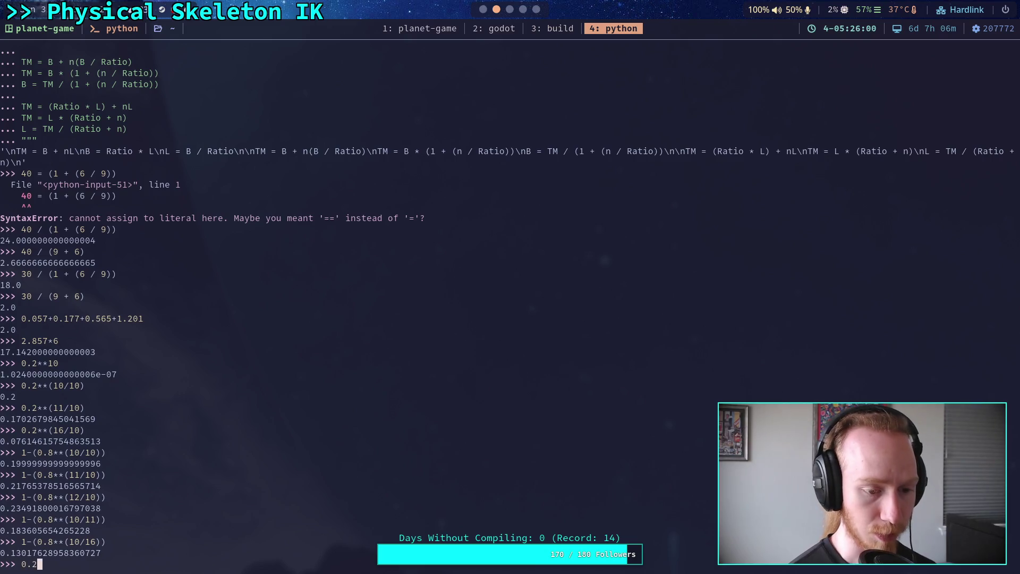
pyautogui.press('Return')
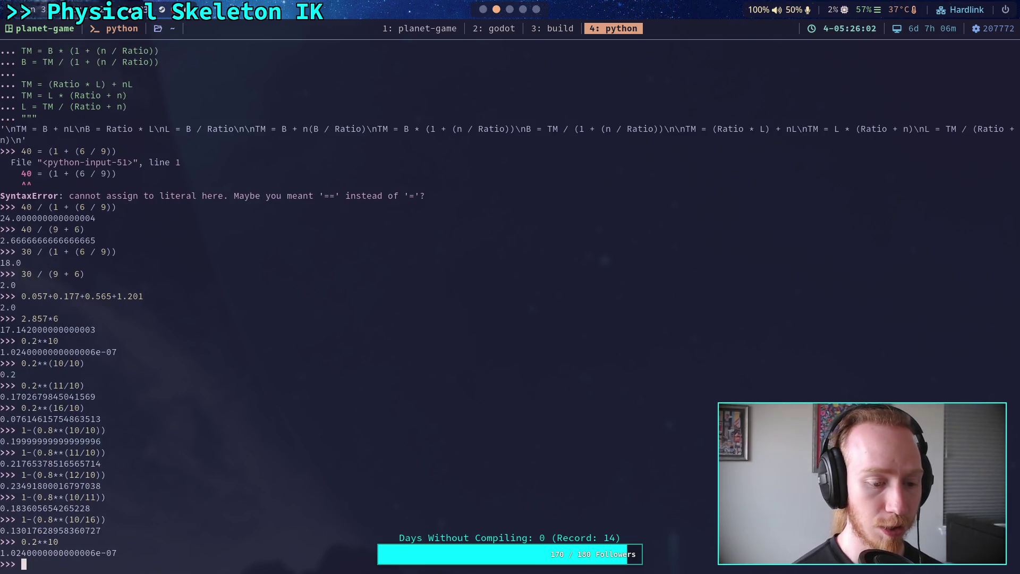
pyautogui.write('(')
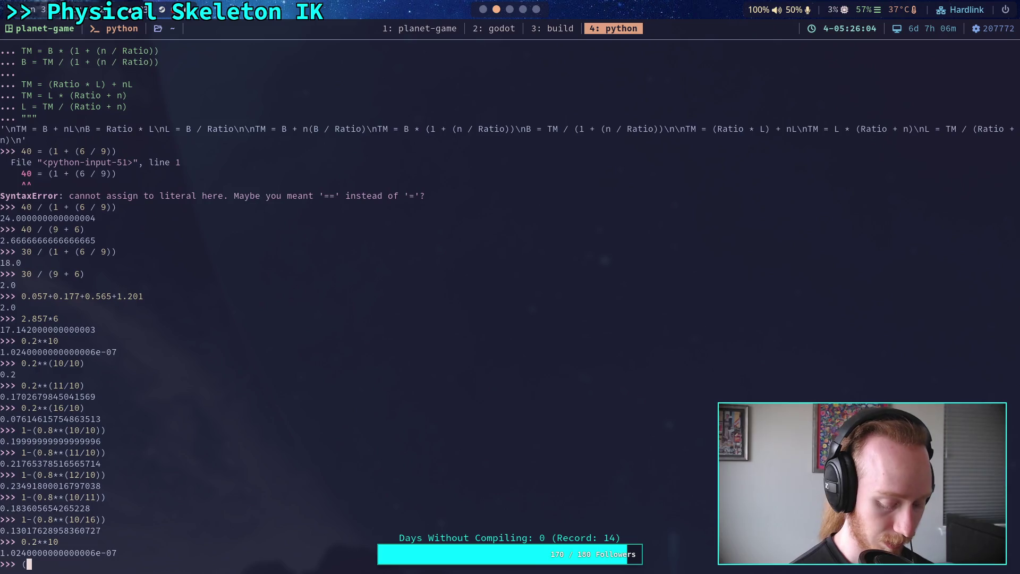
pyautogui.write('x)**(y')
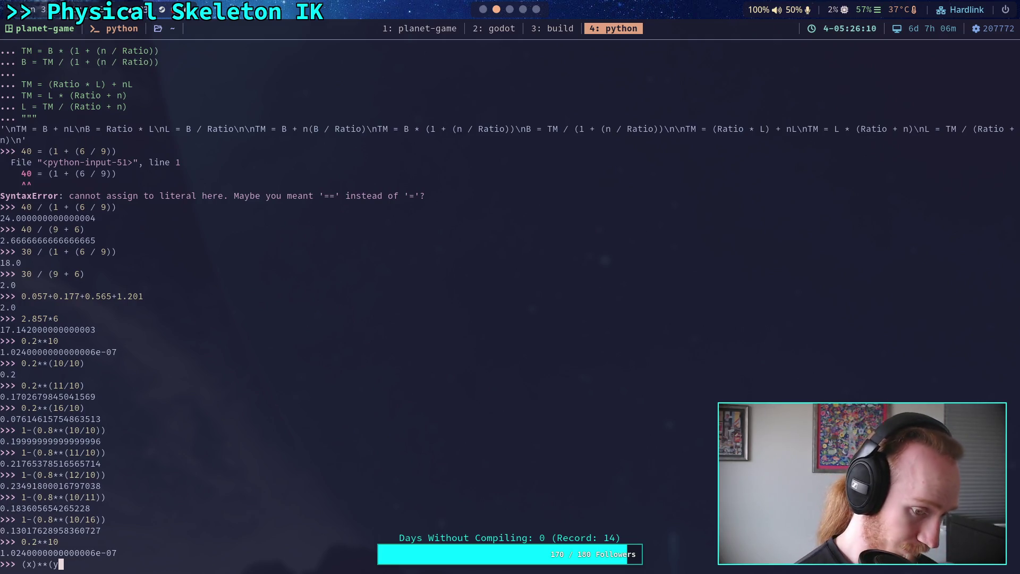
pyautogui.write(')')
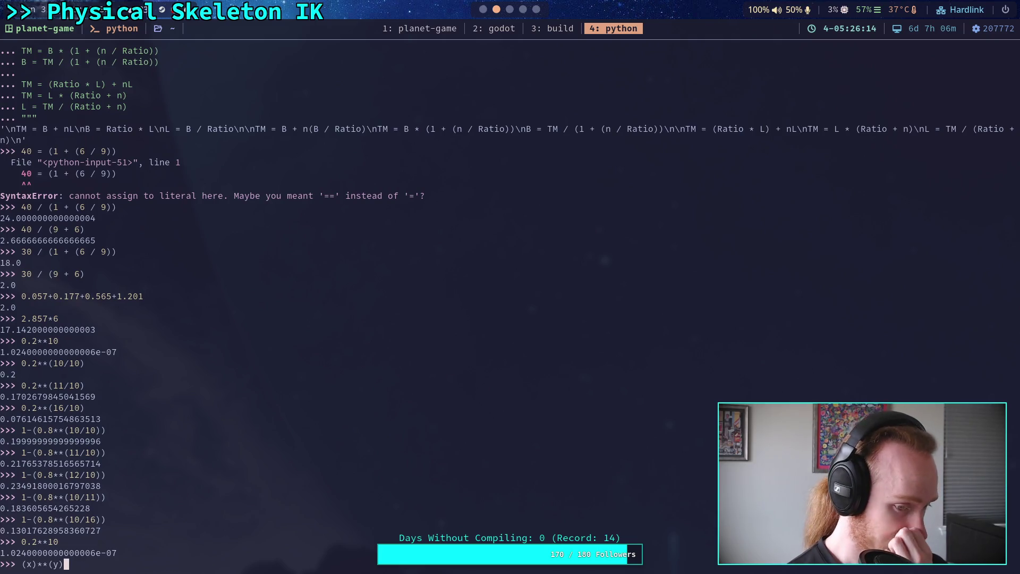
pyautogui.write('==0.2')
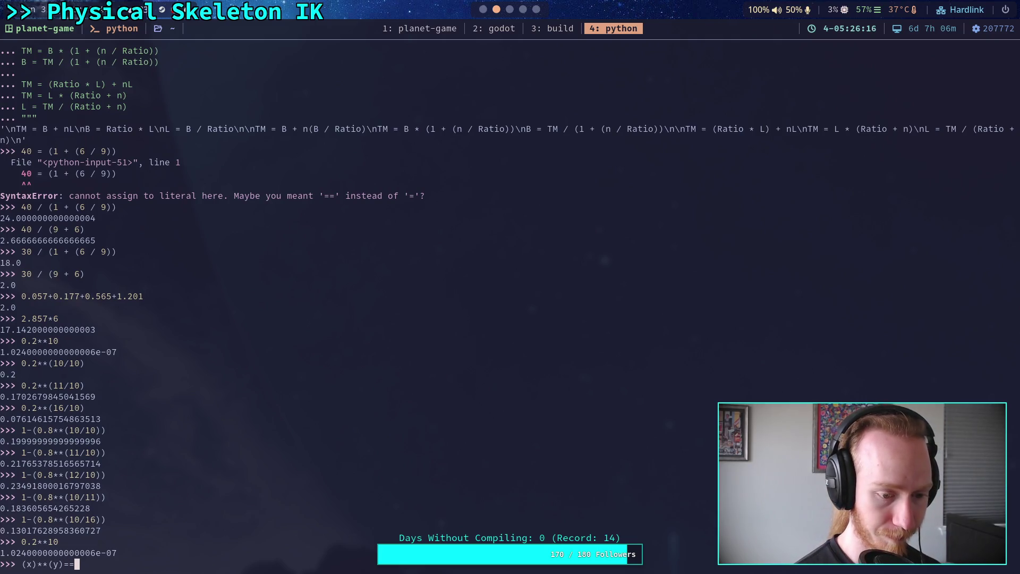
pyautogui.press('BackSpace')
pyautogui.press('BackSpace')
pyautogui.press('BackSpace')
# Start a triple-quoted note reading '0.2**10 = x**16' and select that line.
pyautogui.write('"""')
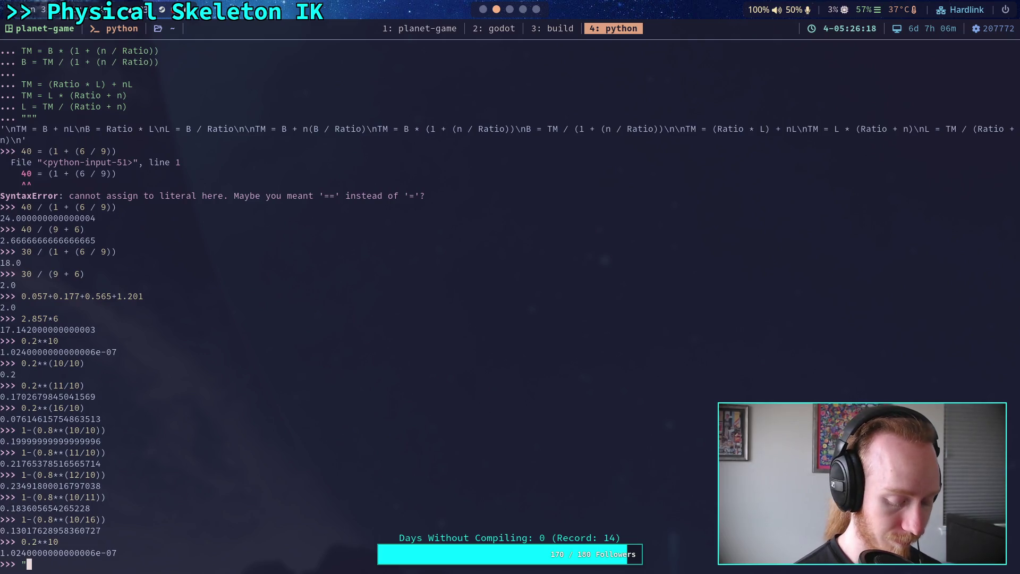
pyautogui.press('Return')
pyautogui.write('0.2')
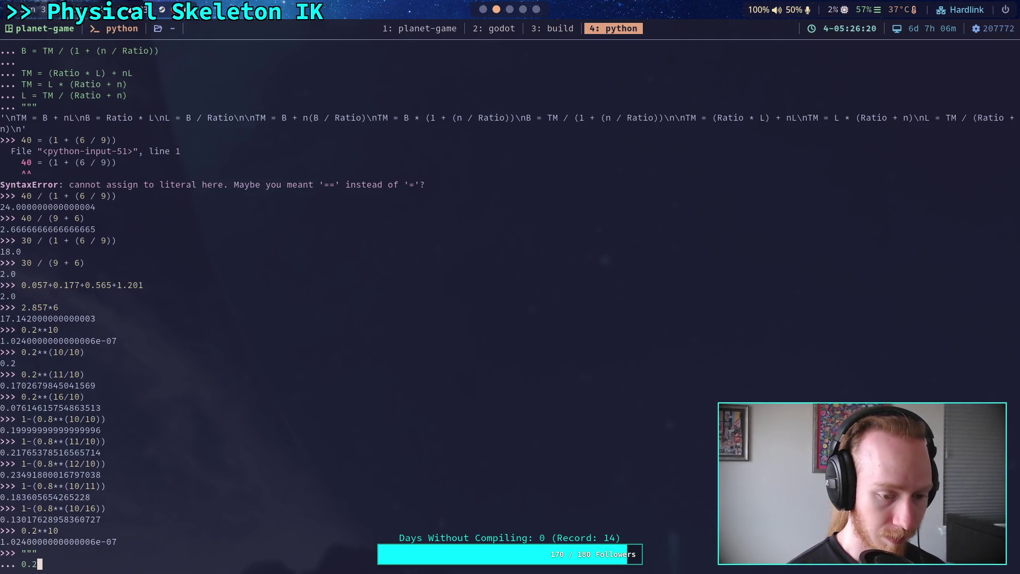
pyautogui.write('**10 ')
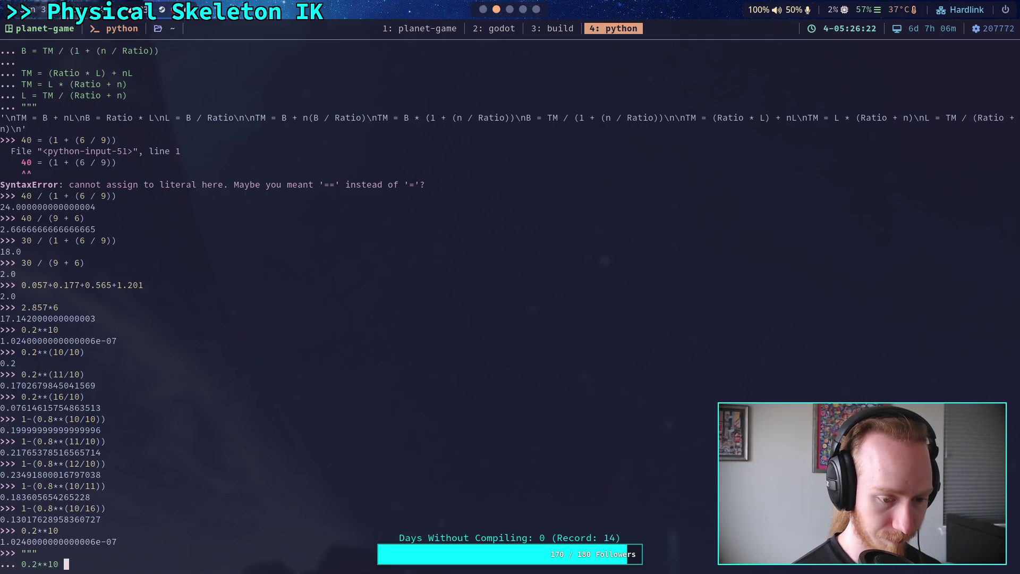
pyautogui.write('= k')
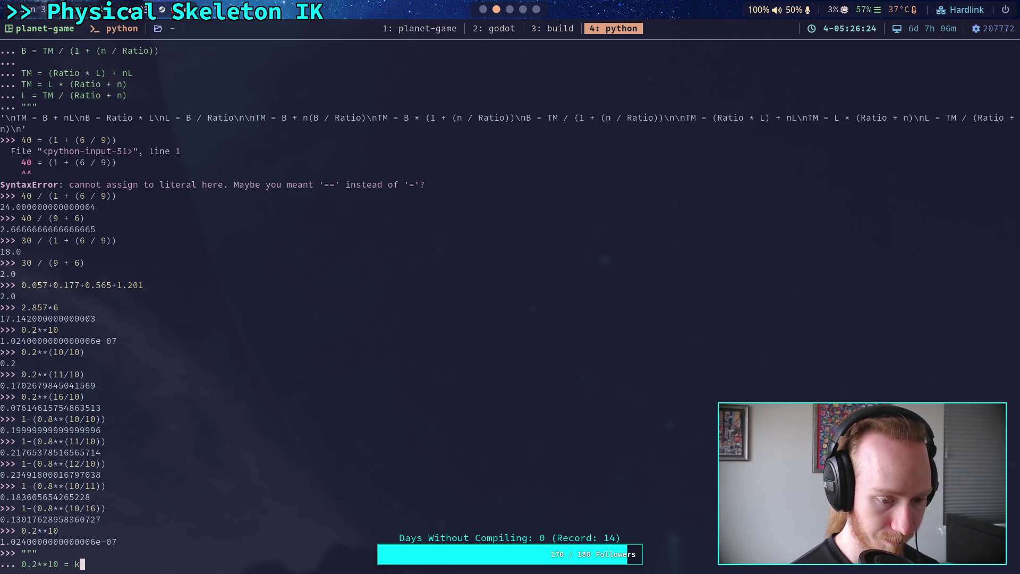
pyautogui.write('**')
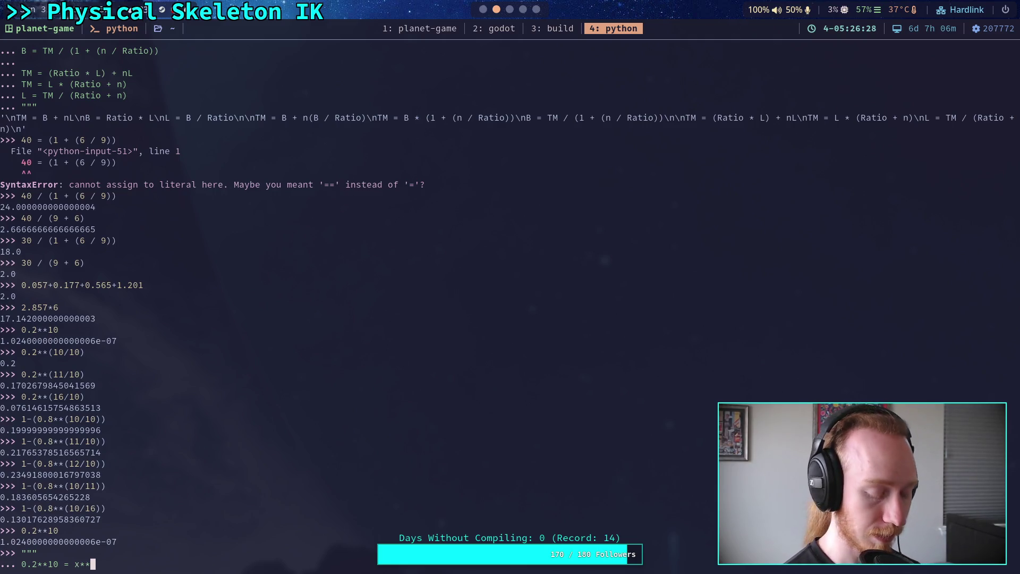
pyautogui.write('16')
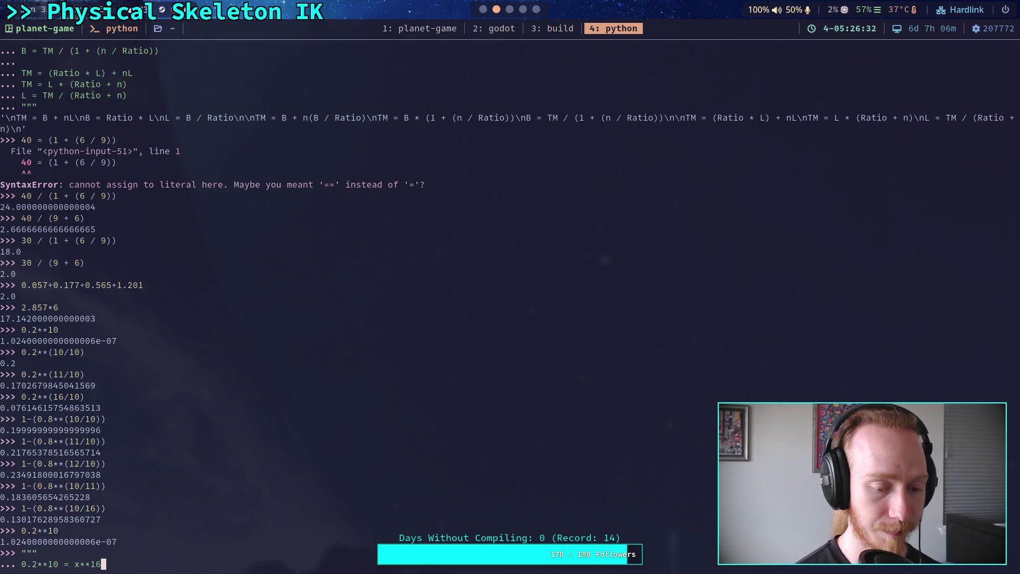
pyautogui.press('Return')
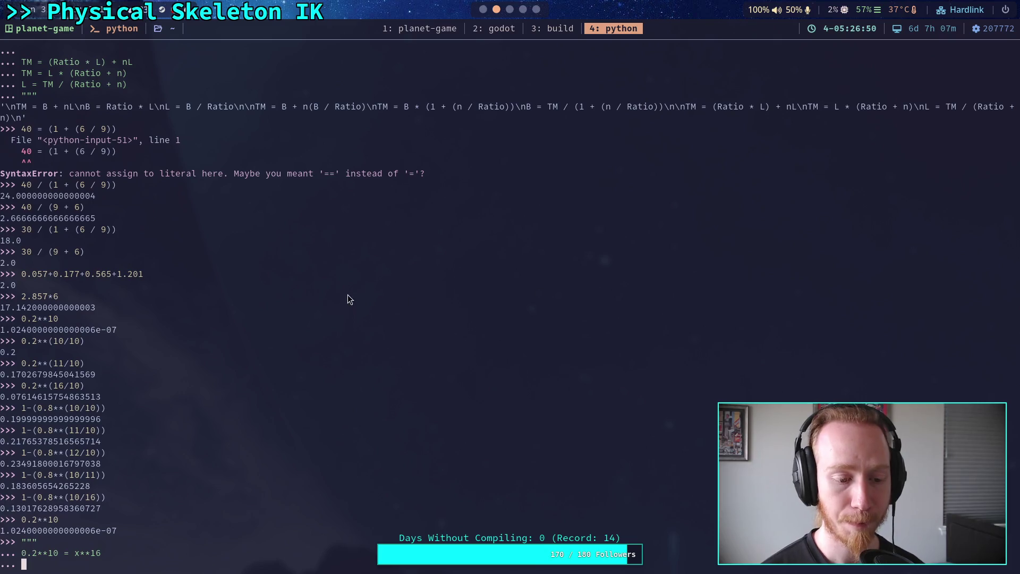
pyautogui.moveTo(22, 553); pyautogui.dragTo(107, 553)
# Close the Spot Specifications and Vulkan Guide tabs in Brave's sidebar.
pyautogui.click(536, 10)
pyautogui.click(523, 12)
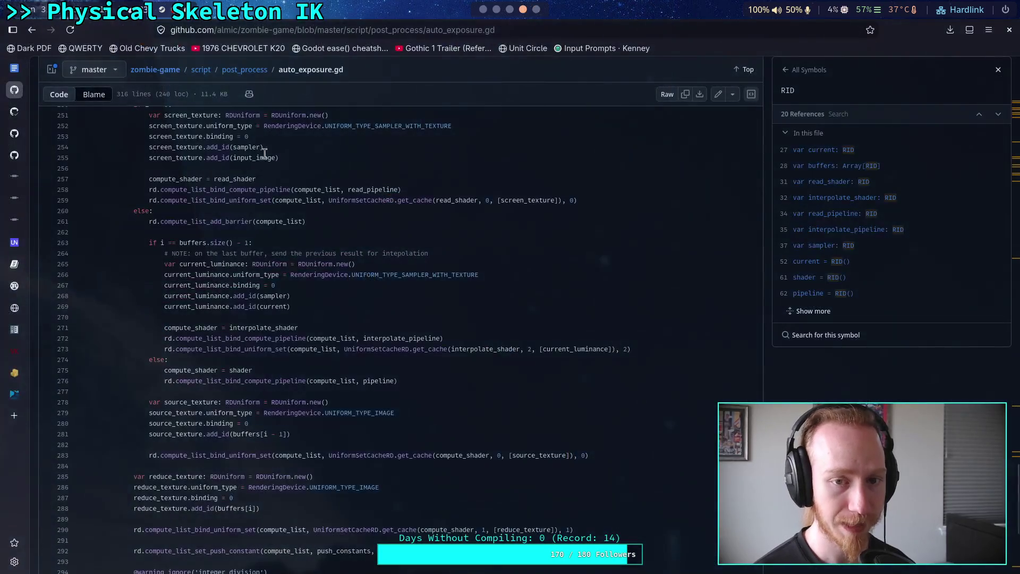
pyautogui.click(14, 414)
pyautogui.click(15, 395)
pyautogui.click(5, 387)
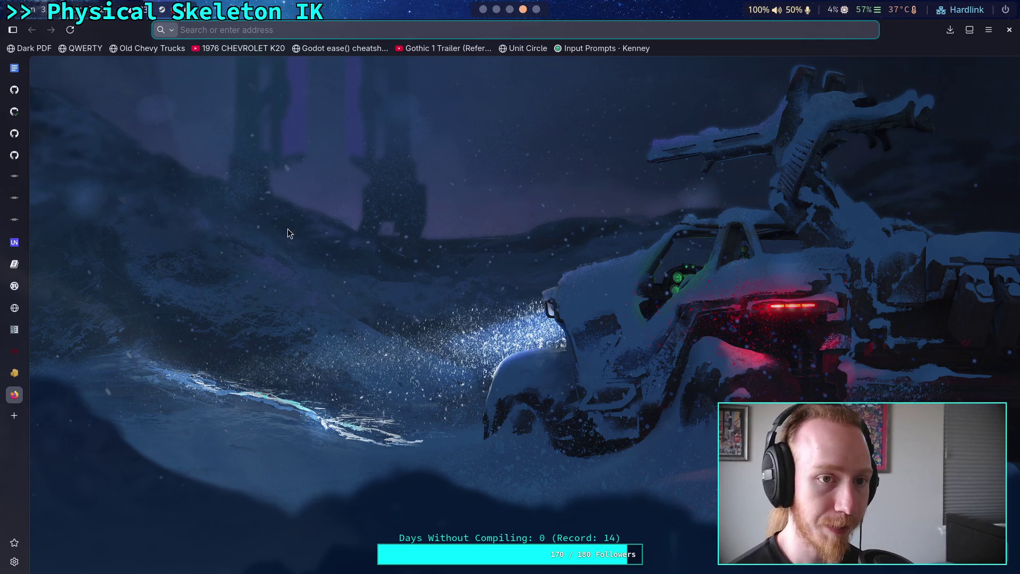
pyautogui.click(9, 352)
pyautogui.click(6, 344)
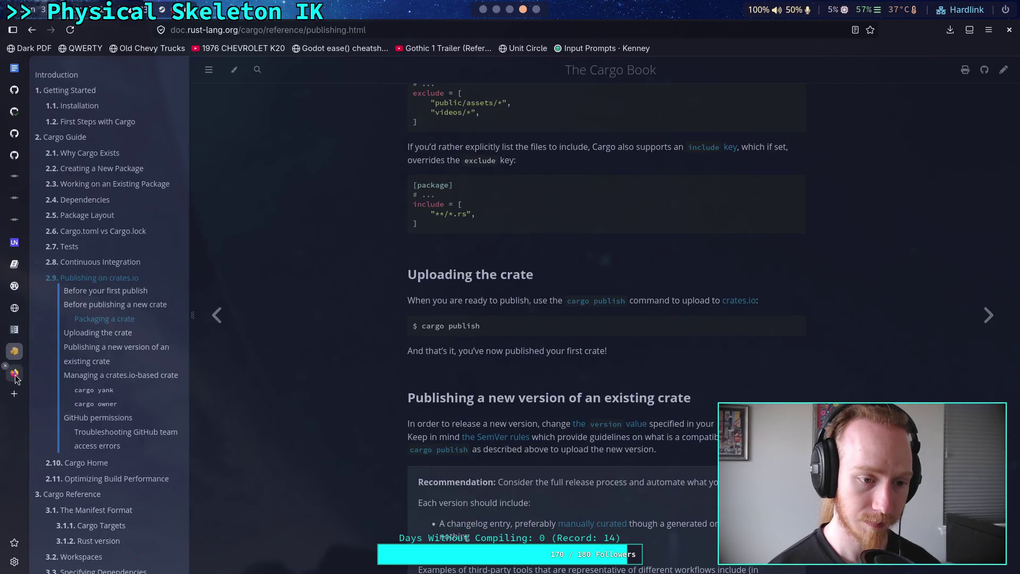
pyautogui.click(15, 373)
# Search the web for 'wolfram alpha' from the address bar.
pyautogui.write('solve')
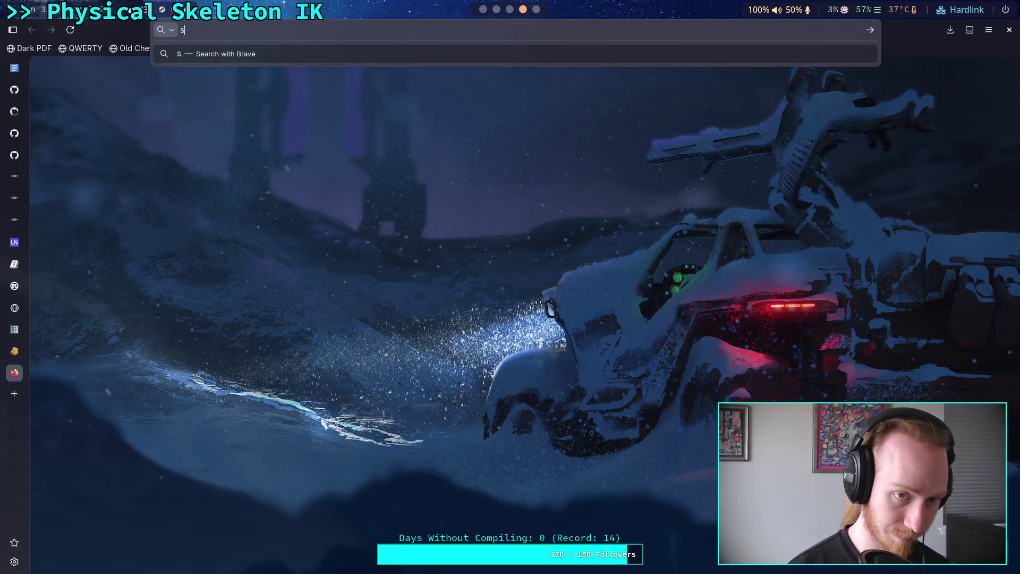
pyautogui.hotkey('ctrl', 'a')
pyautogui.write('wo')
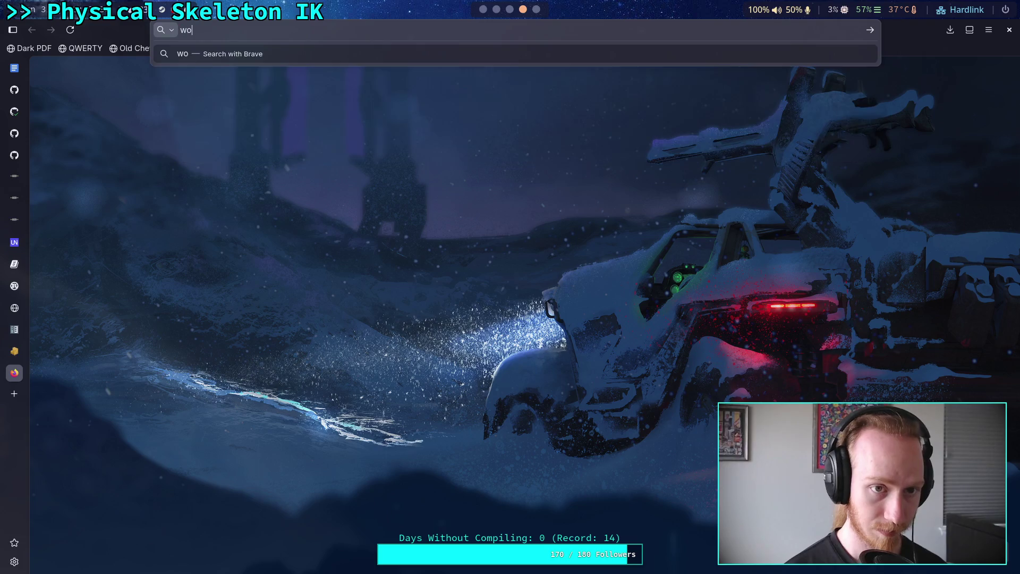
pyautogui.write('lfram alpha')
pyautogui.press('Return')
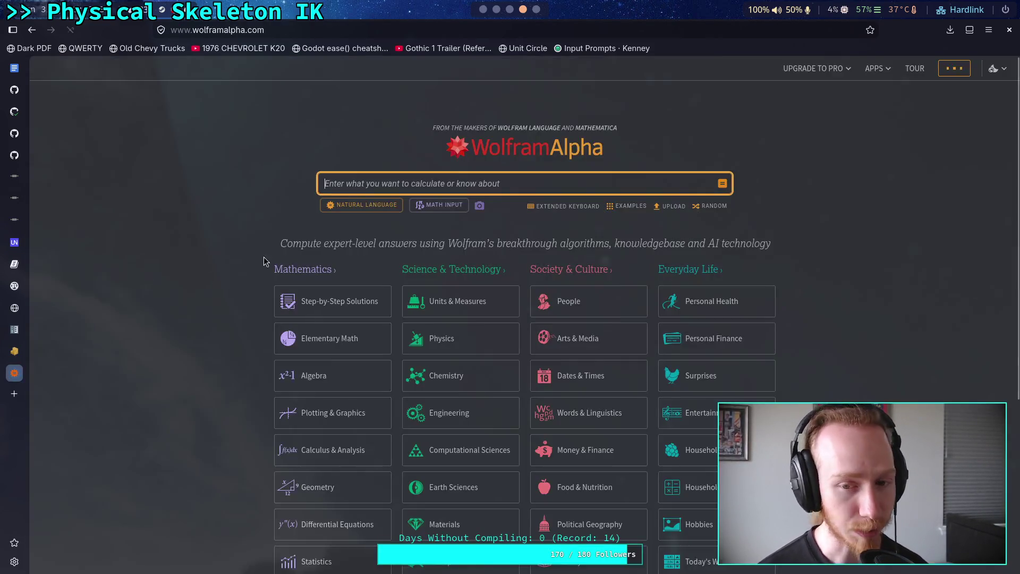
# Solve 'solve 0.2**10 = x**16' in Wolfram Alpha and view roots like x = ±1/5^(5/8).
pyautogui.write('no')
pyautogui.press('BackSpace')
pyautogui.press('BackSpace')
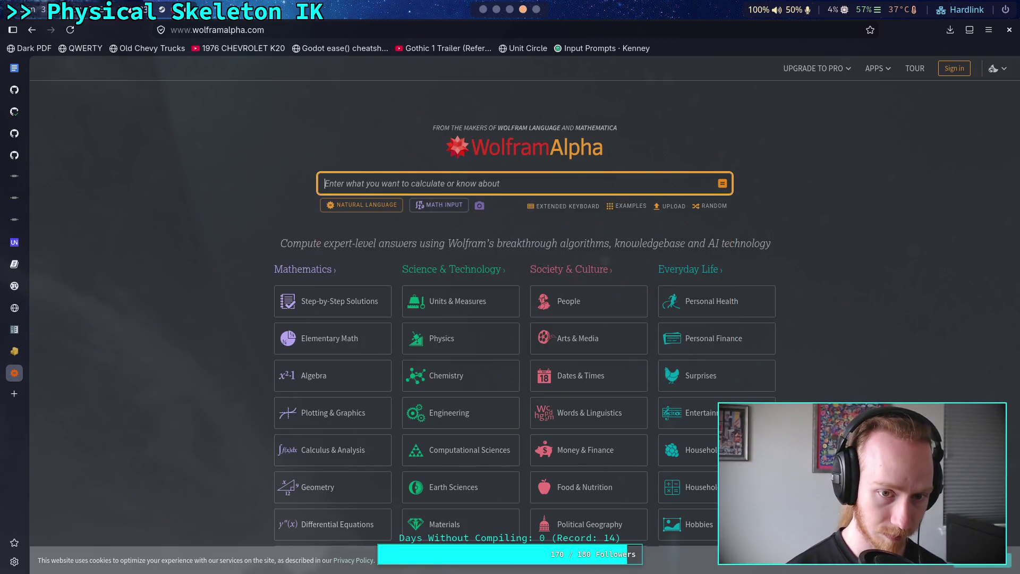
pyautogui.write('sor')
pyautogui.press('BackSpace')
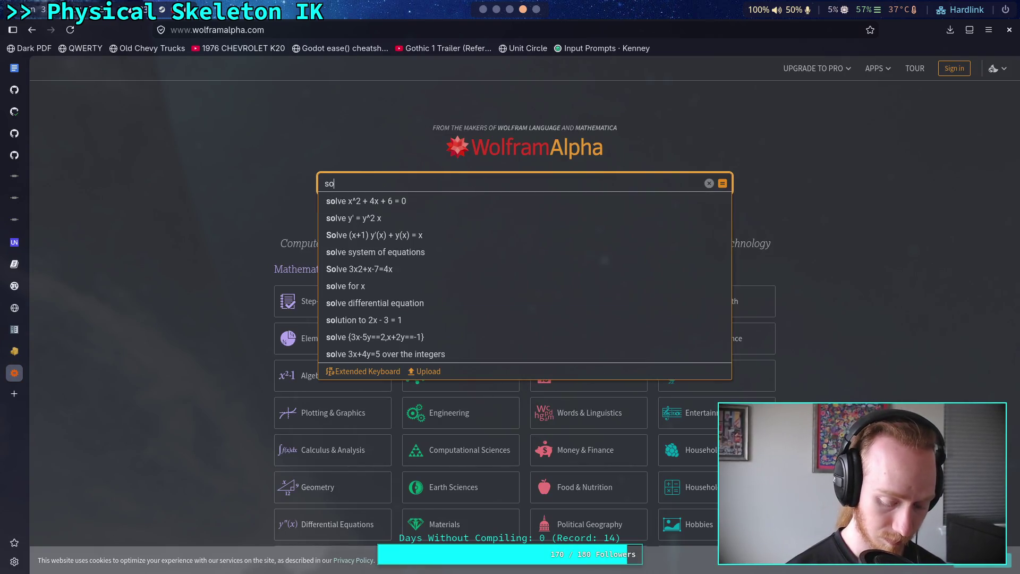
pyautogui.write('lr')
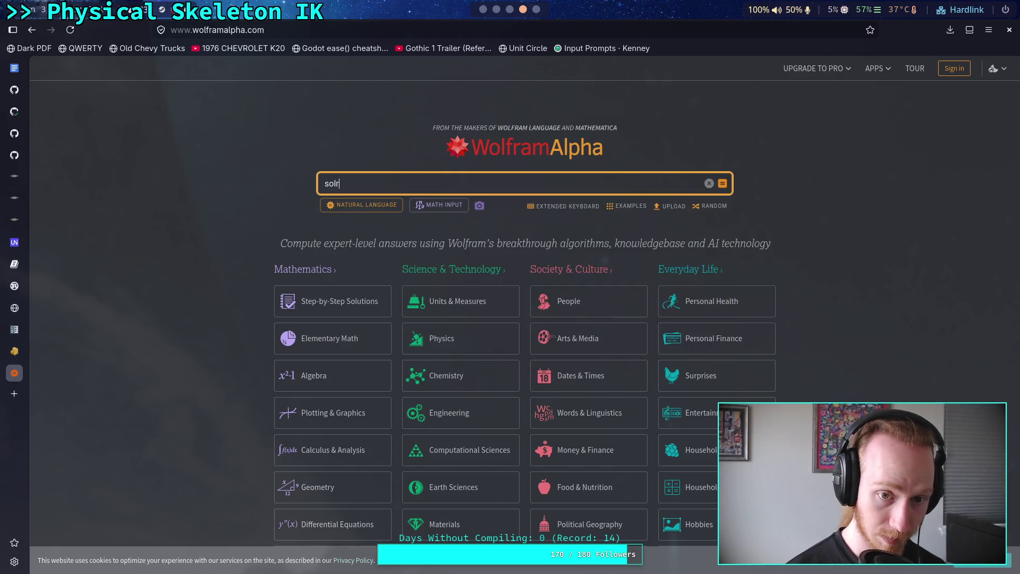
pyautogui.press('BackSpace')
pyautogui.write('ve ')
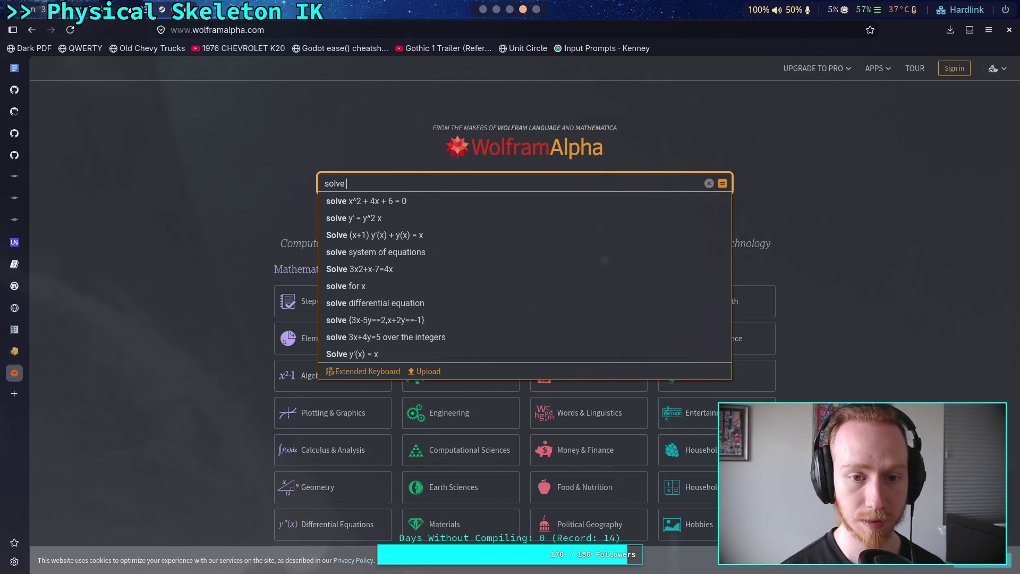
pyautogui.write('0.2**10 = x**16')
pyautogui.press('Return')
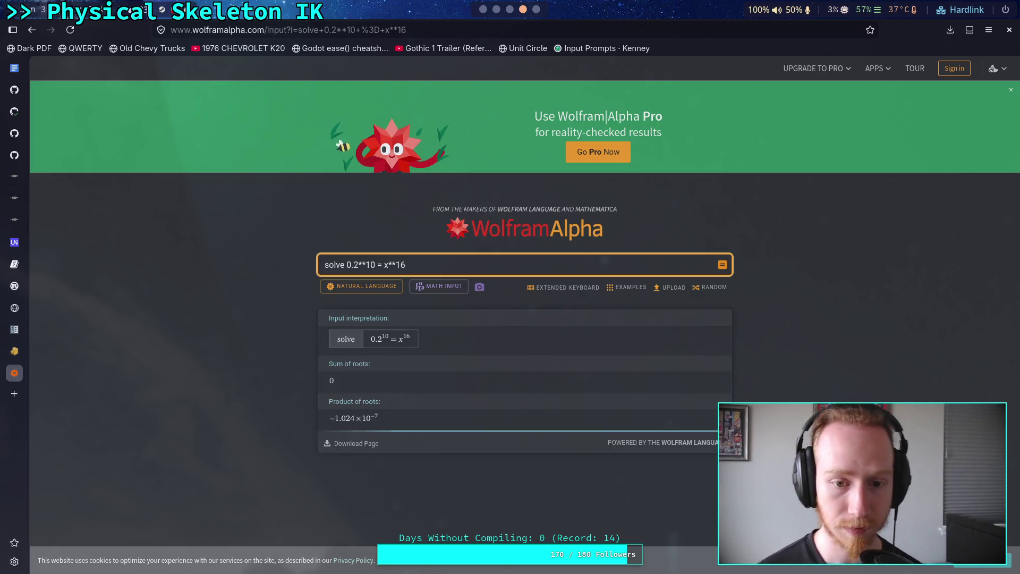
pyautogui.scroll(-3, 241, 354)
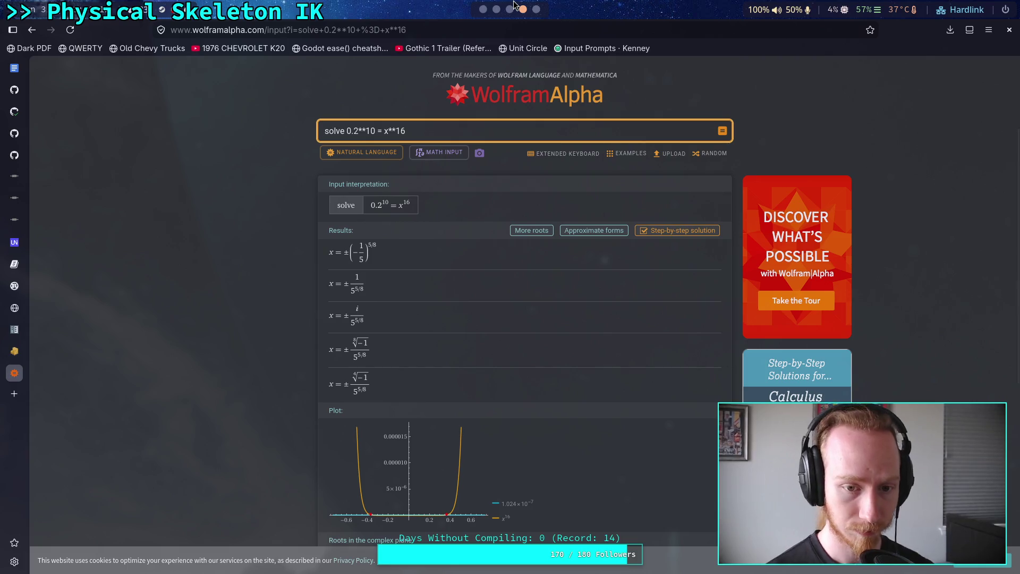
pyautogui.click(497, 9)
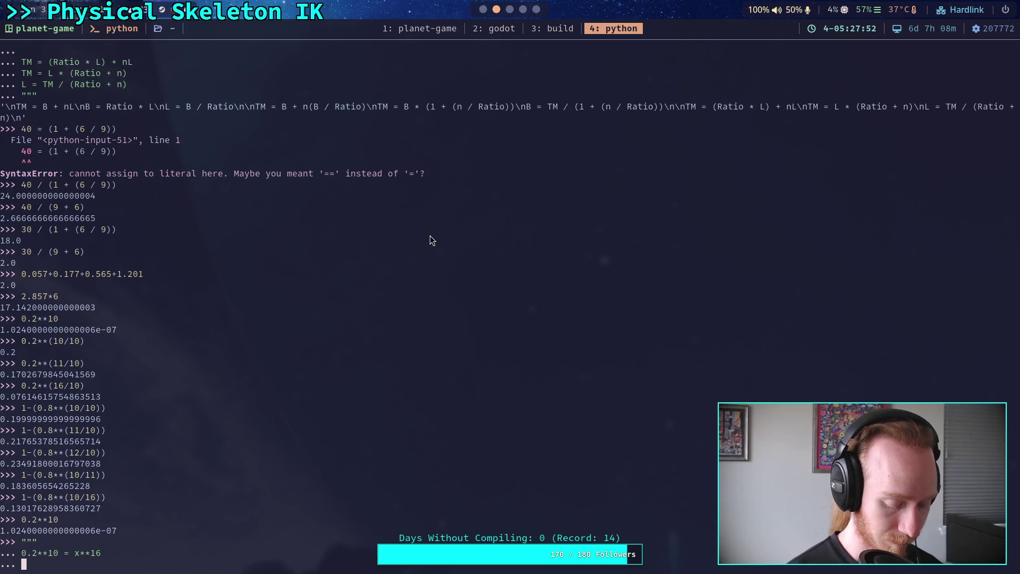
# Close the triple-quoted note and evaluate 0.2**(10/16), giving 0.3657158199959149.
pyautogui.write('"""')
pyautogui.press('Return')
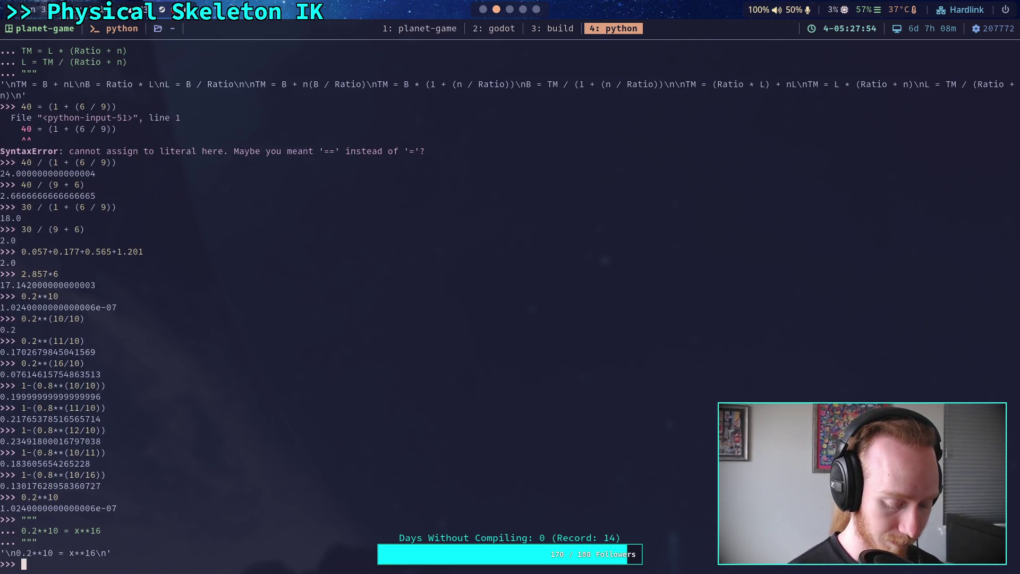
pyautogui.write('0.2**')
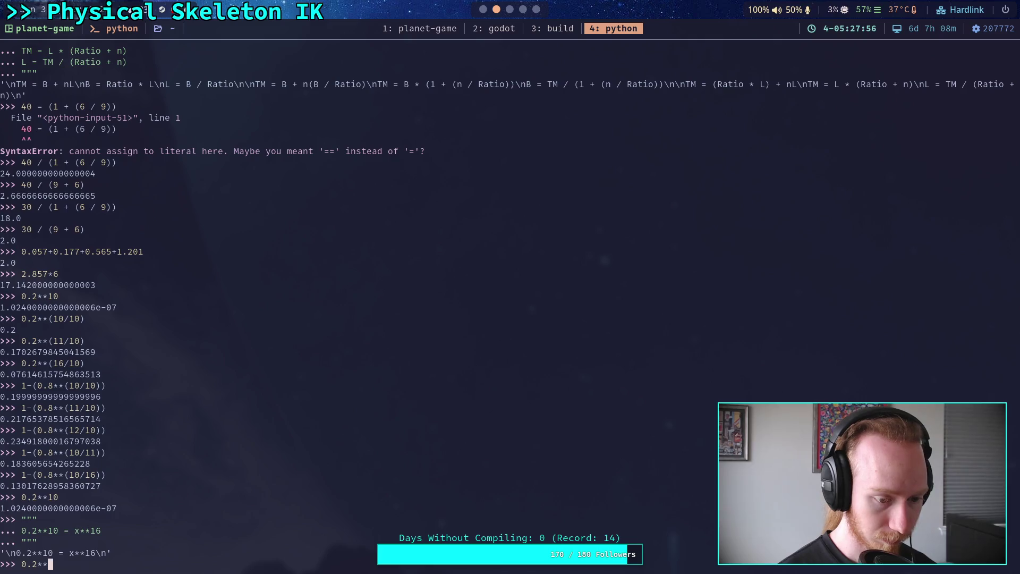
pyautogui.write('(10/17')
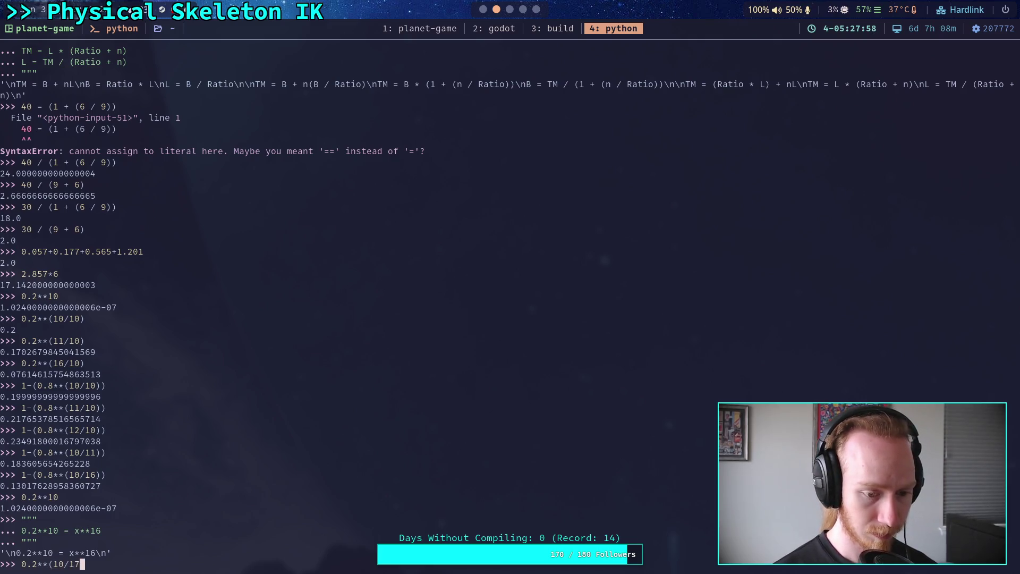
pyautogui.press('BackSpace')
pyautogui.write('6)')
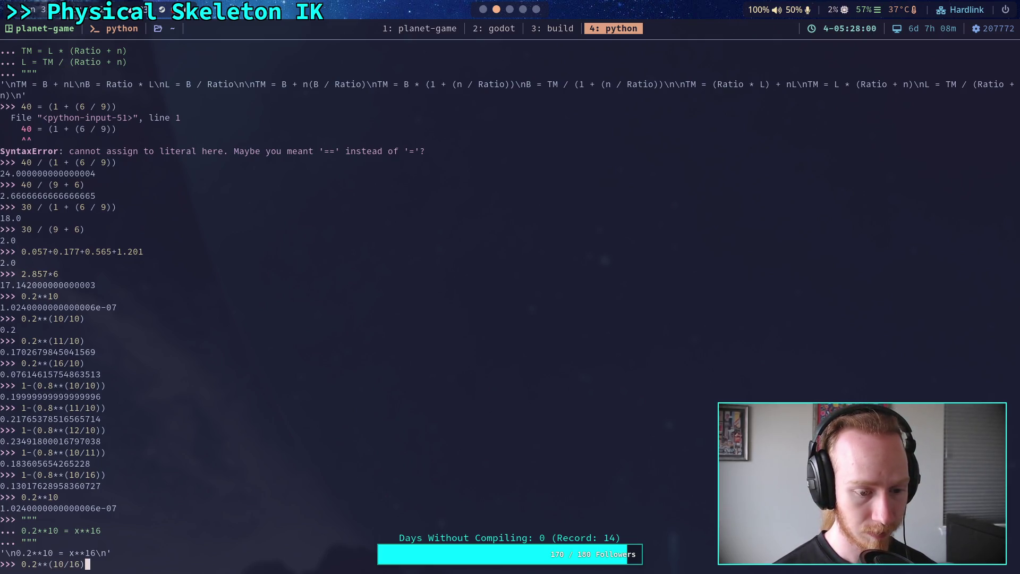
pyautogui.press('Return')
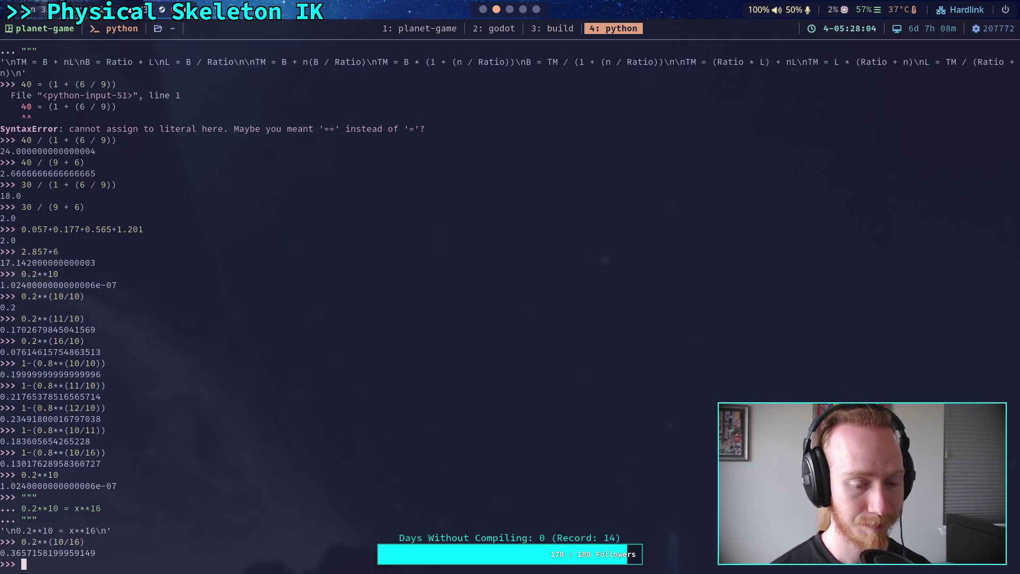
pyautogui.click(484, 9)
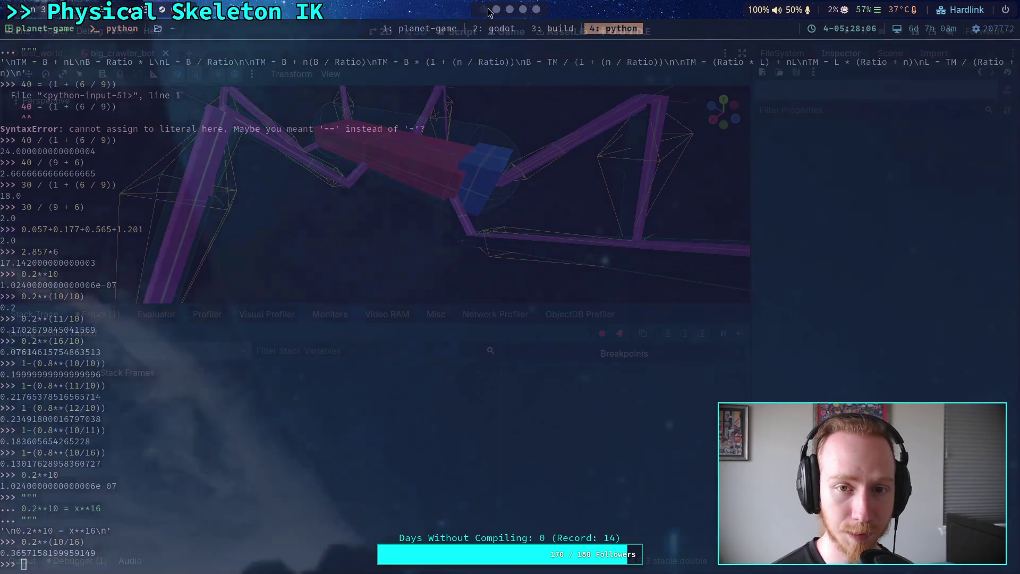
# Bring the Wolfram Alpha solution for 0.2**10 = x**16 back on screen.
pyautogui.click(509, 11)
pyautogui.click(523, 10)
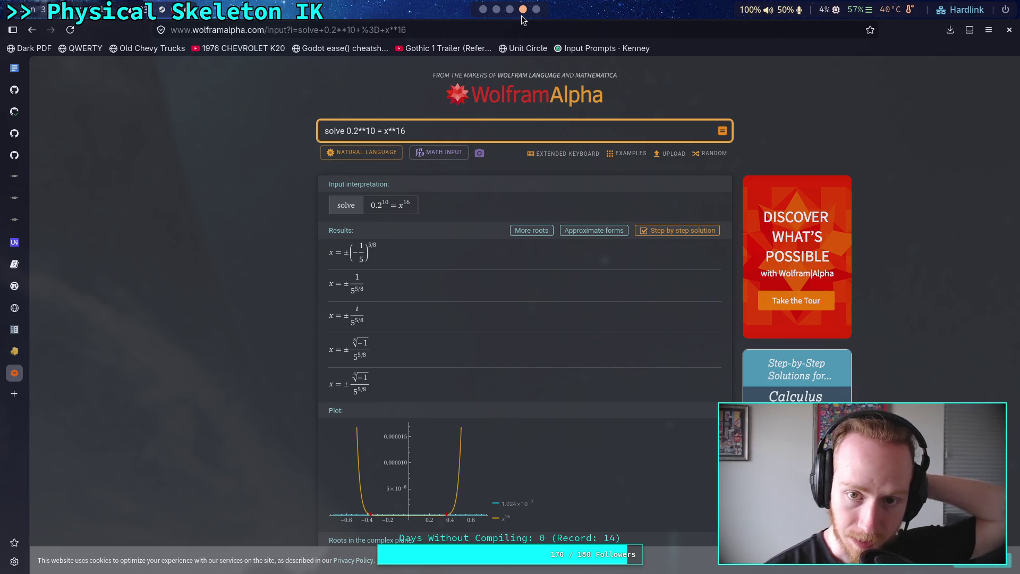
pyautogui.scroll(2, 493, 12)
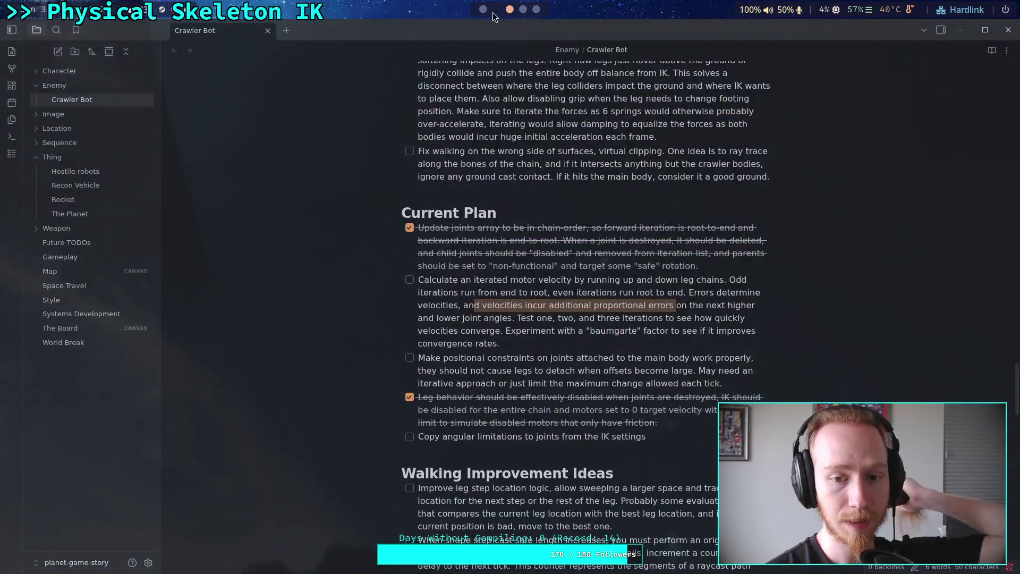
# Read through the Crawler Bot note's Current Plan checklist in Obsidian.
pyautogui.scroll(1, 493, 12)
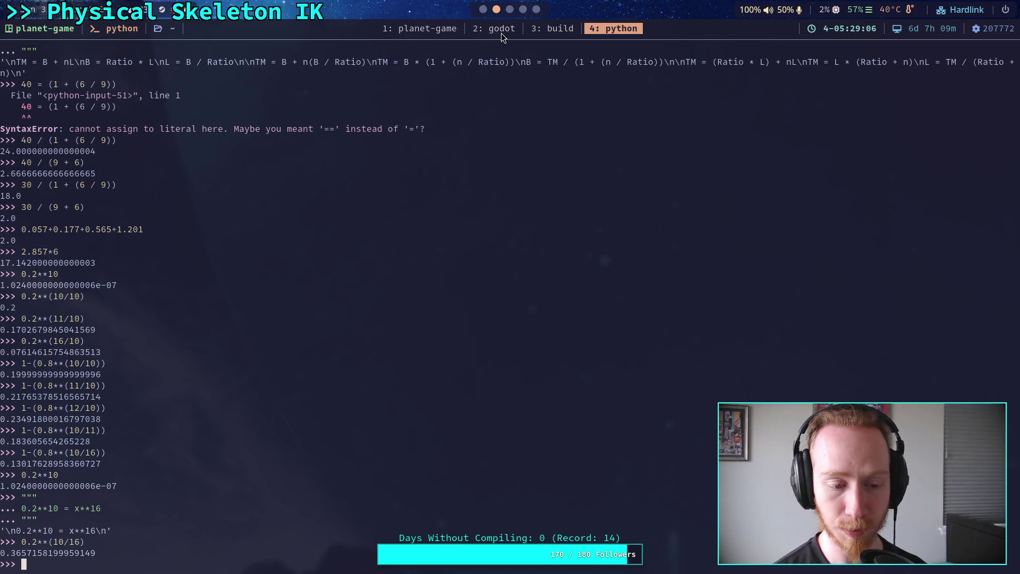
pyautogui.click(483, 9)
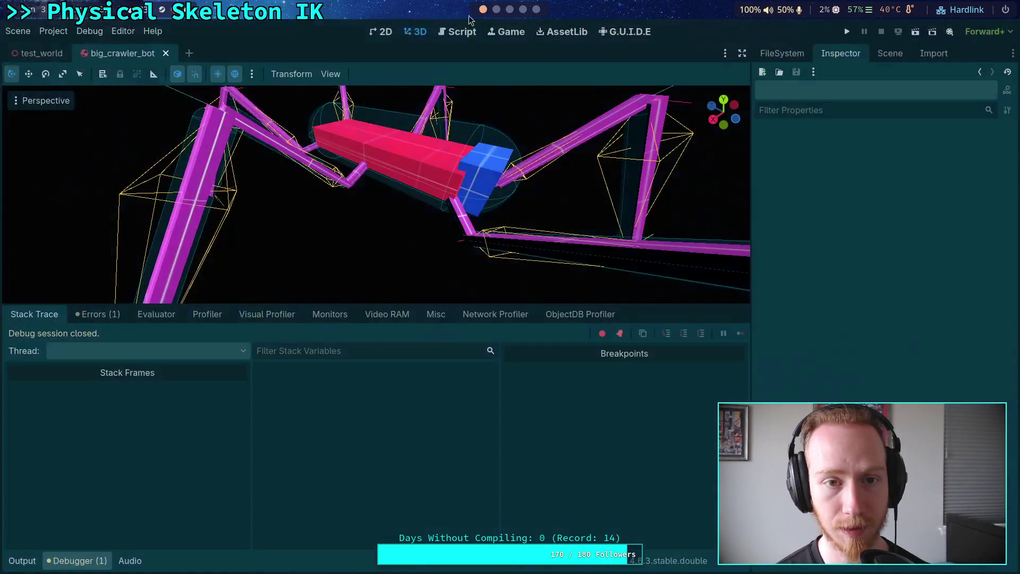
# Briefly open Project Settings and an empty scene, then return to big_crawler_bot.
pyautogui.click(18, 31)
pyautogui.click(64, 46)
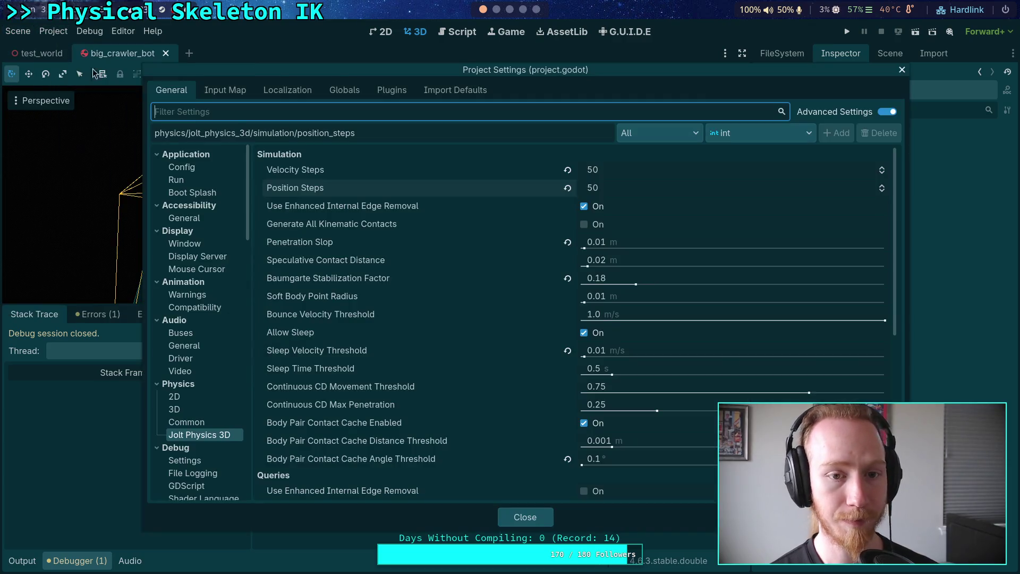
pyautogui.click(535, 517)
pyautogui.click(497, 9)
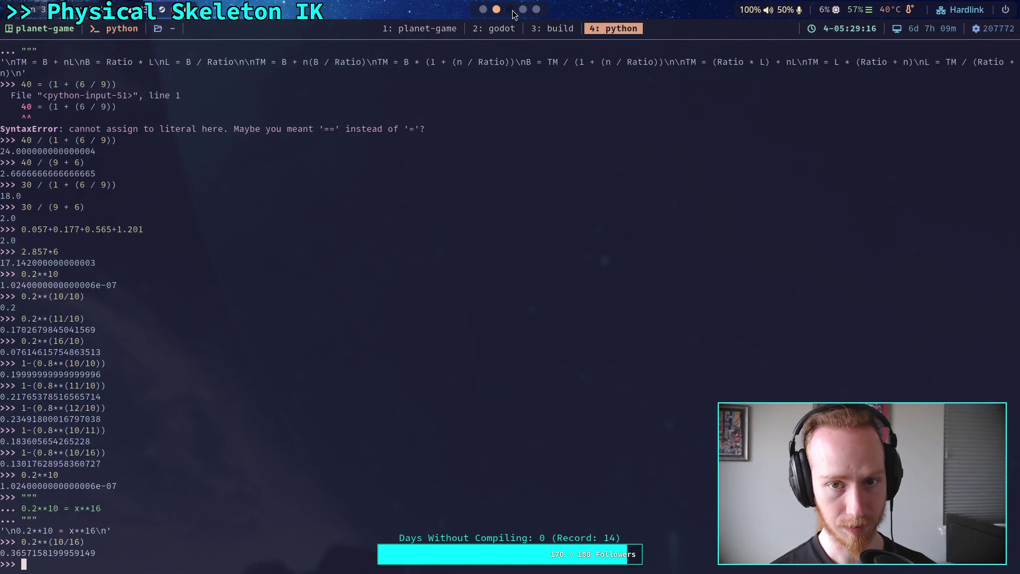
pyautogui.click(483, 9)
pyautogui.click(18, 31)
pyautogui.click(35, 51)
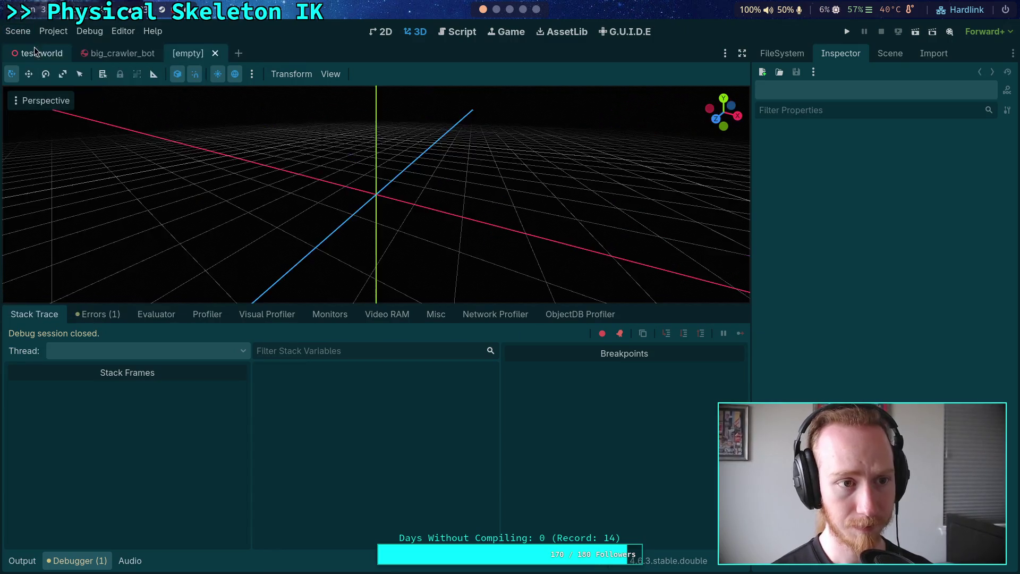
pyautogui.click(216, 53)
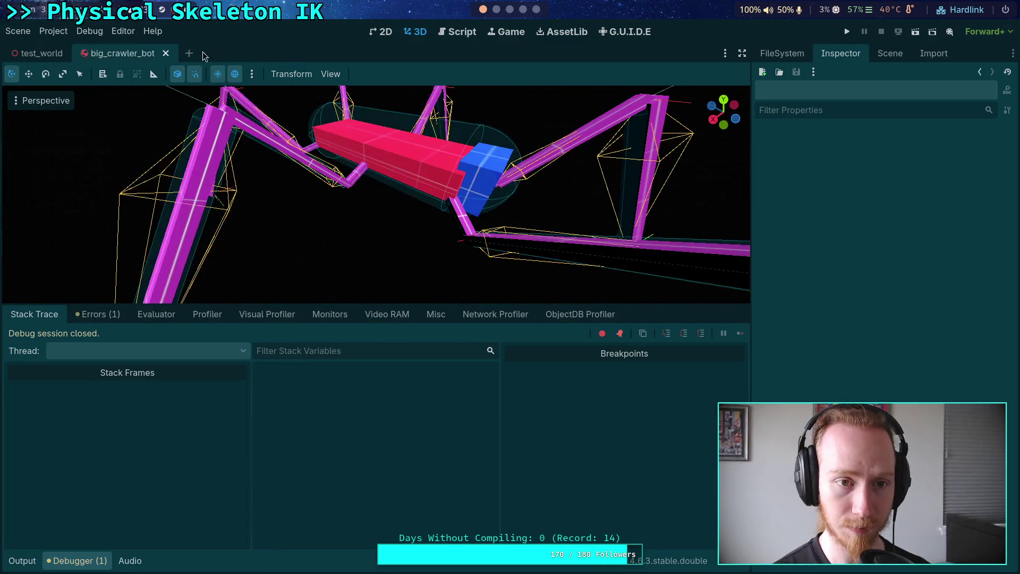
# Set Jolt Physics 3D Velocity Steps to 50 in Project Settings.
pyautogui.click(45, 35)
pyautogui.click(68, 46)
pyautogui.click(598, 170)
pyautogui.click(597, 170)
pyautogui.write('50')
pyautogui.press('Return')
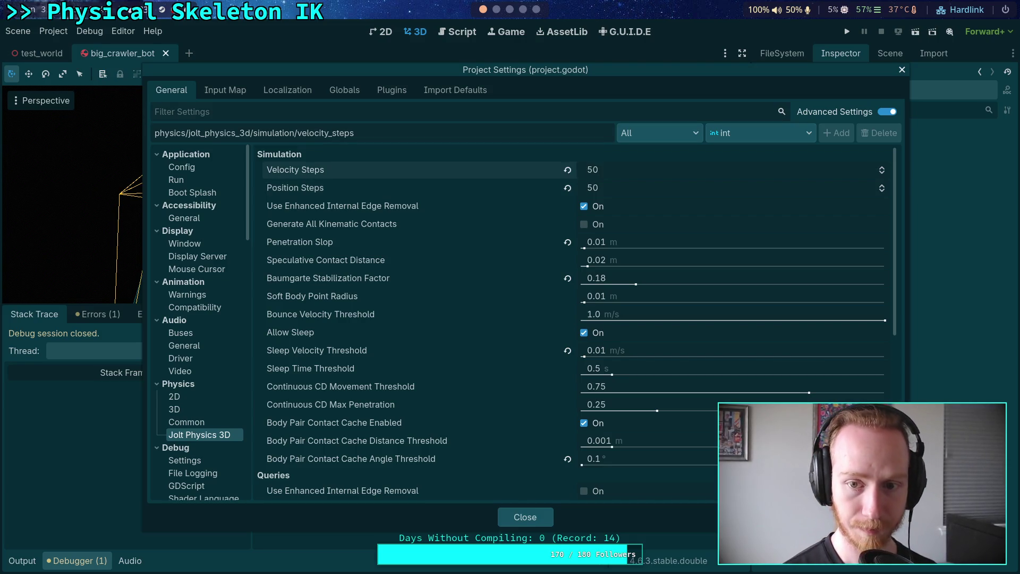
pyautogui.click(497, 9)
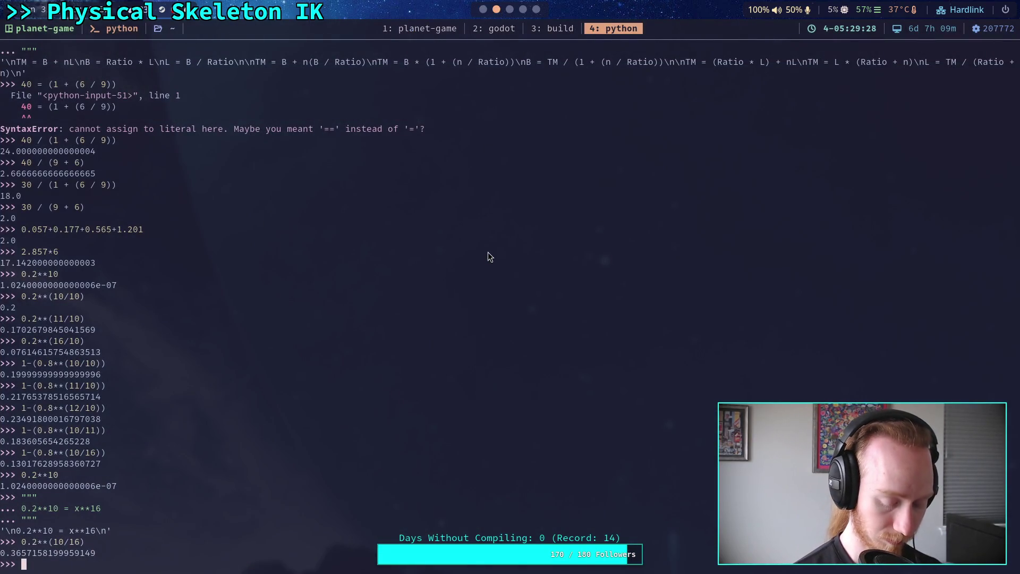
# Evaluate 0.8**10 and 0.8**(10/16) in the Python REPL.
pyautogui.write('0.8**10')
pyautogui.press('Return')
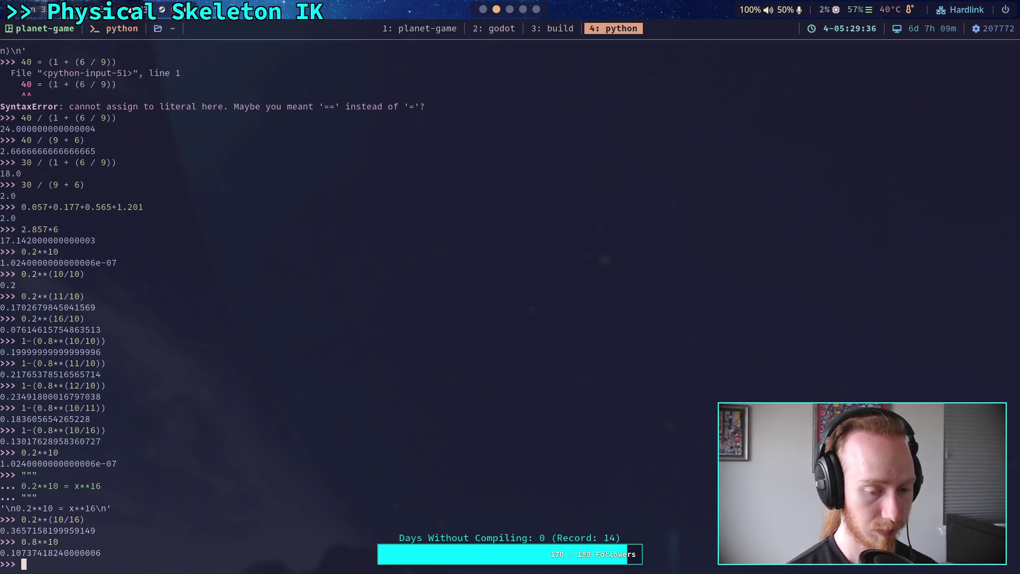
pyautogui.write('0.8')
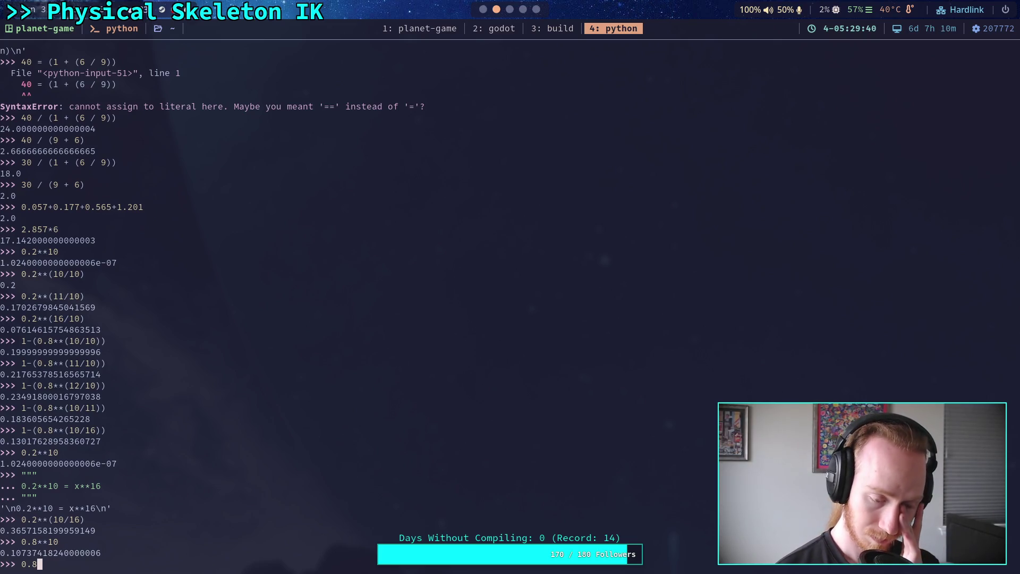
pyautogui.write('**(10/16)')
pyautogui.press('Return')
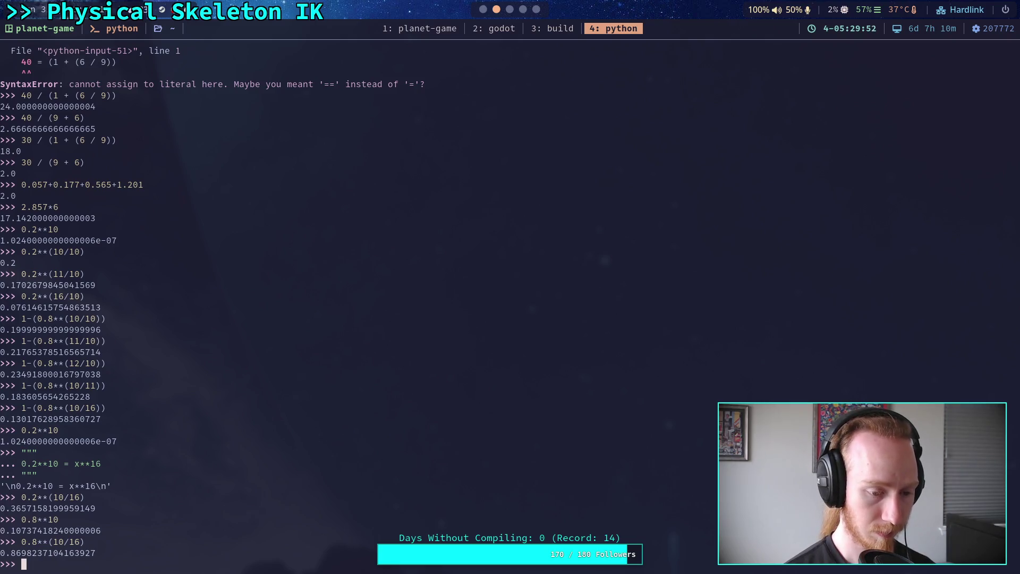
# Evaluate 1-(0.8**(10/16)) and 1-(0.8**(10/50)), the latter about 0.0436.
pyautogui.write('1-(')
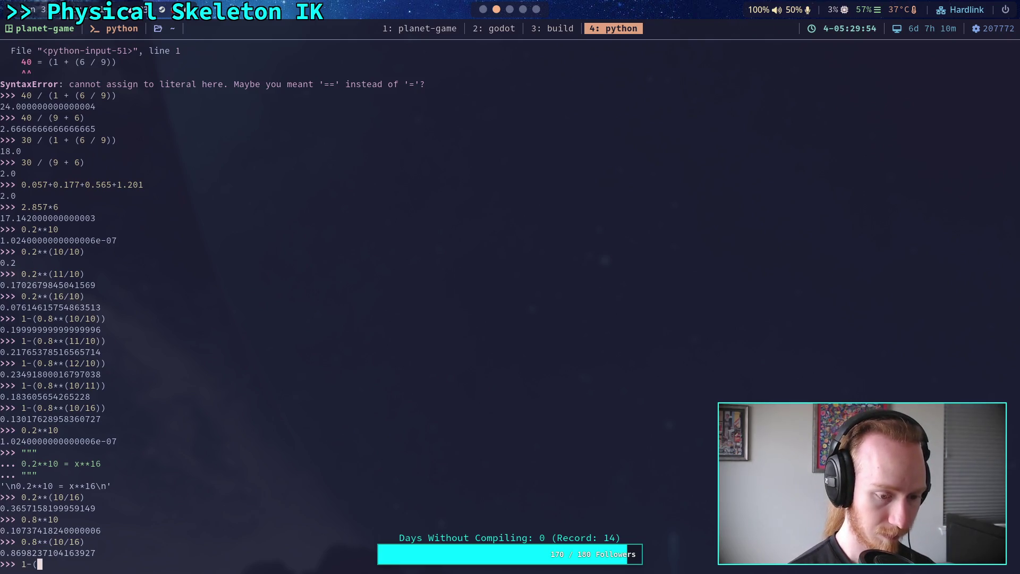
pyautogui.write('0.8**(10')
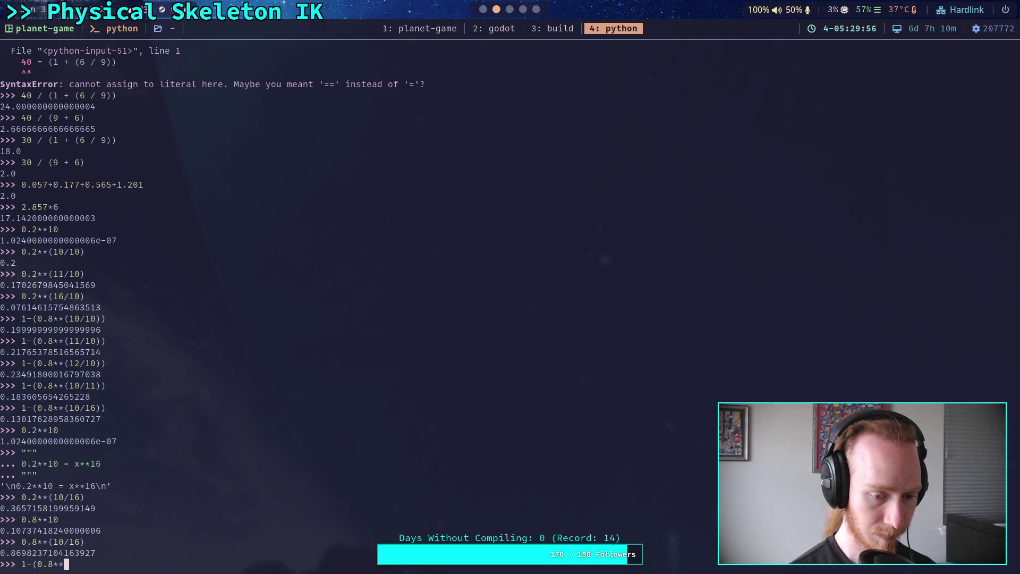
pyautogui.write('/16))')
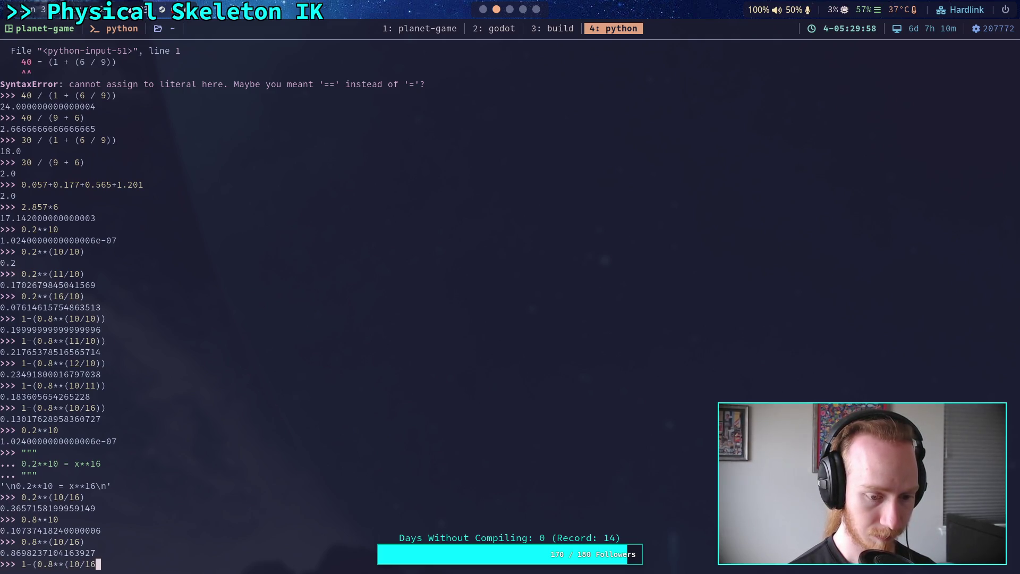
pyautogui.press('Return')
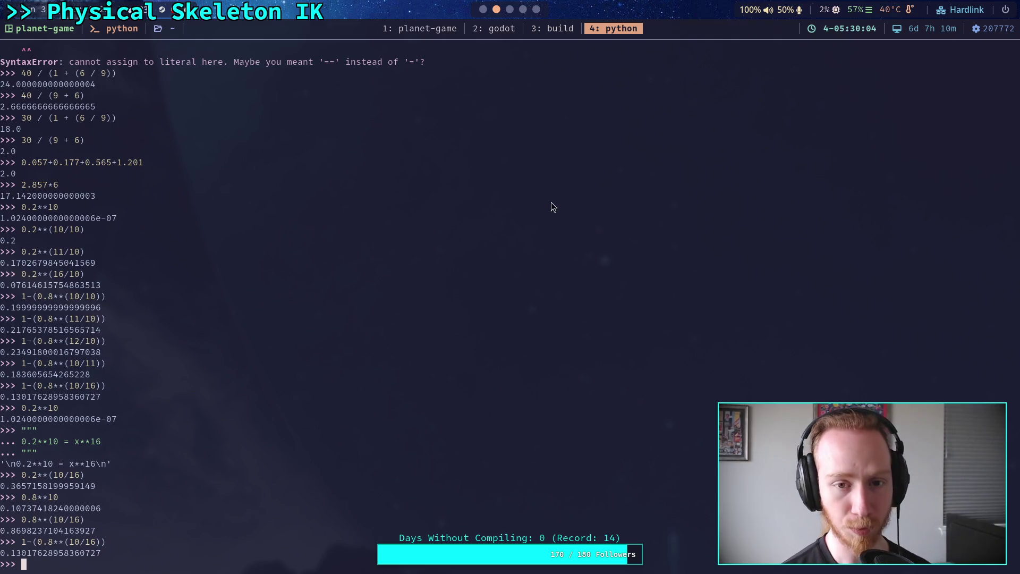
pyautogui.press('Up')
pyautogui.press('Left')
pyautogui.press('Left')
pyautogui.press('BackSpace')
pyautogui.press('BackSpace')
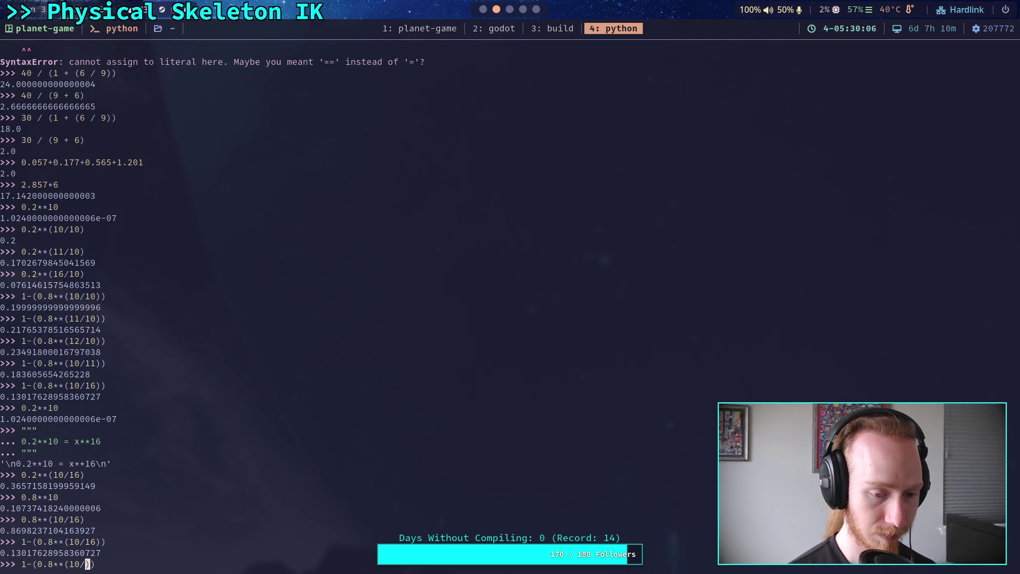
pyautogui.write('50')
pyautogui.press('Return')
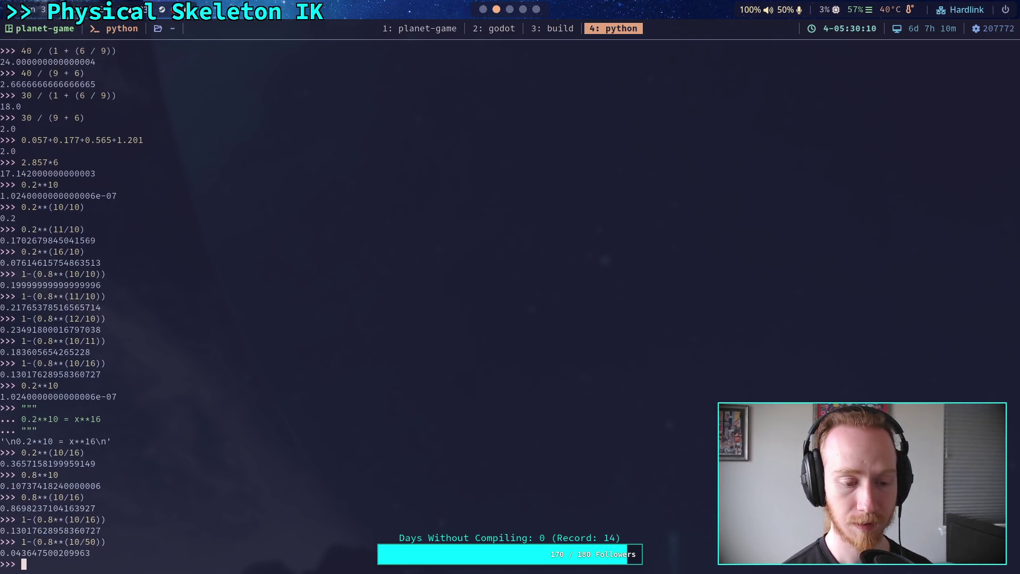
pyautogui.press('super+2')
# Try a Baumgarte Stabilization Factor of 0.13, then add 10/50))) to the Python REPL calculation.
pyautogui.click(667, 276)
pyautogui.press('BackSpace')
pyautogui.write('3')
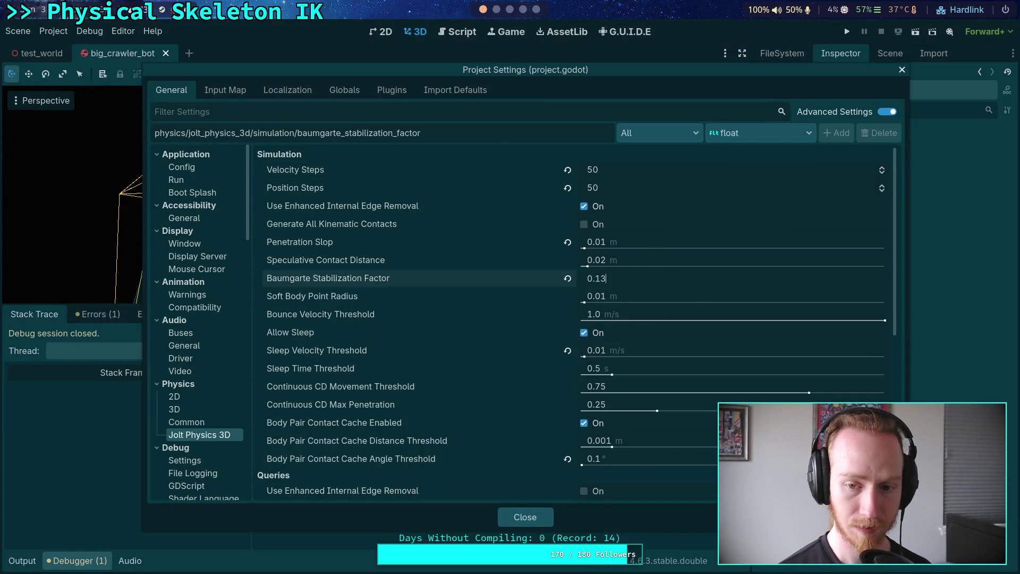
pyautogui.press('Return')
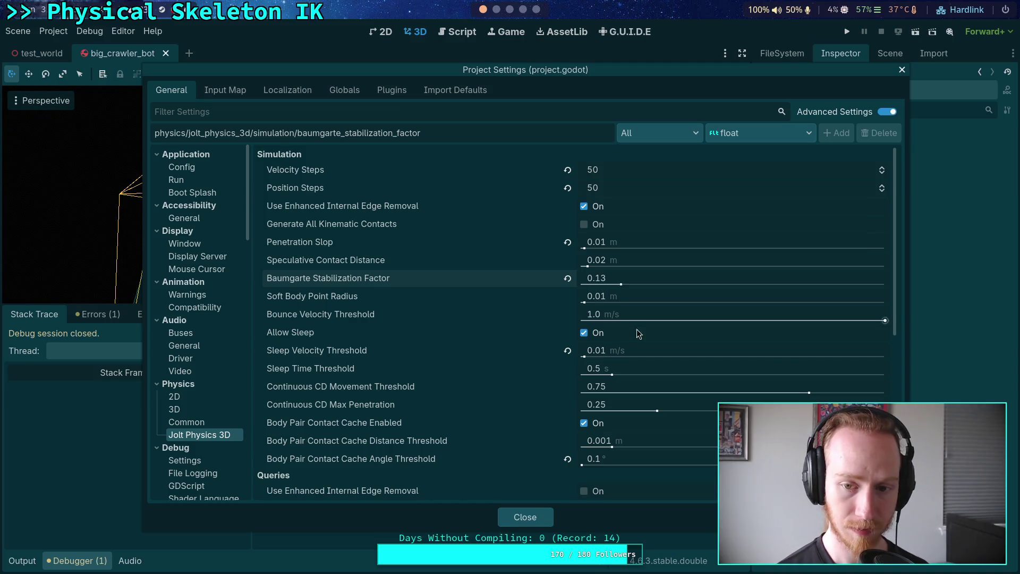
pyautogui.press('super+4')
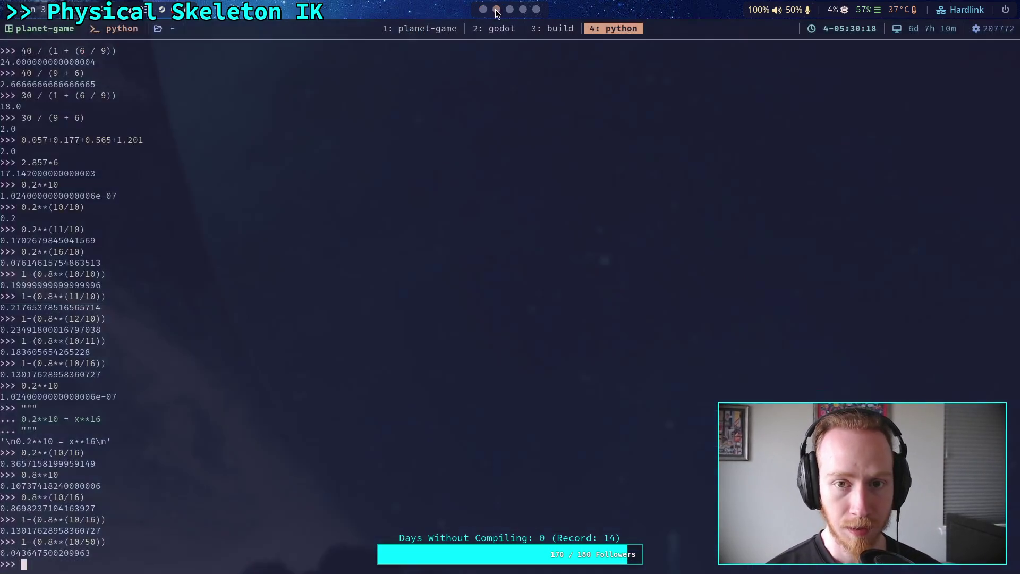
pyautogui.write('10/50))')
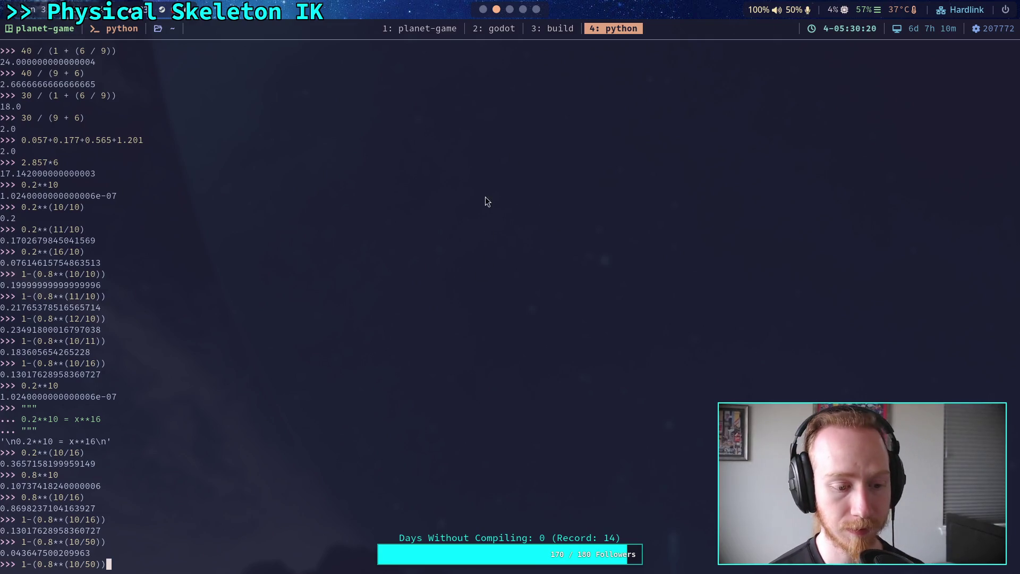
pyautogui.press('super+2')
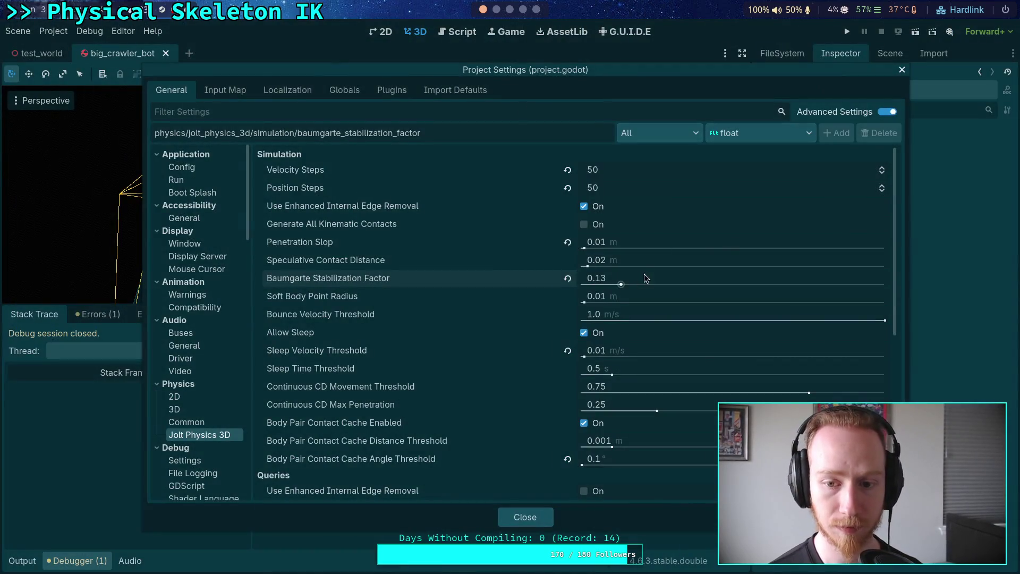
# Enter 0.05 as the Baumgarte Stabilization Factor and close Project Settings.
pyautogui.click(656, 275)
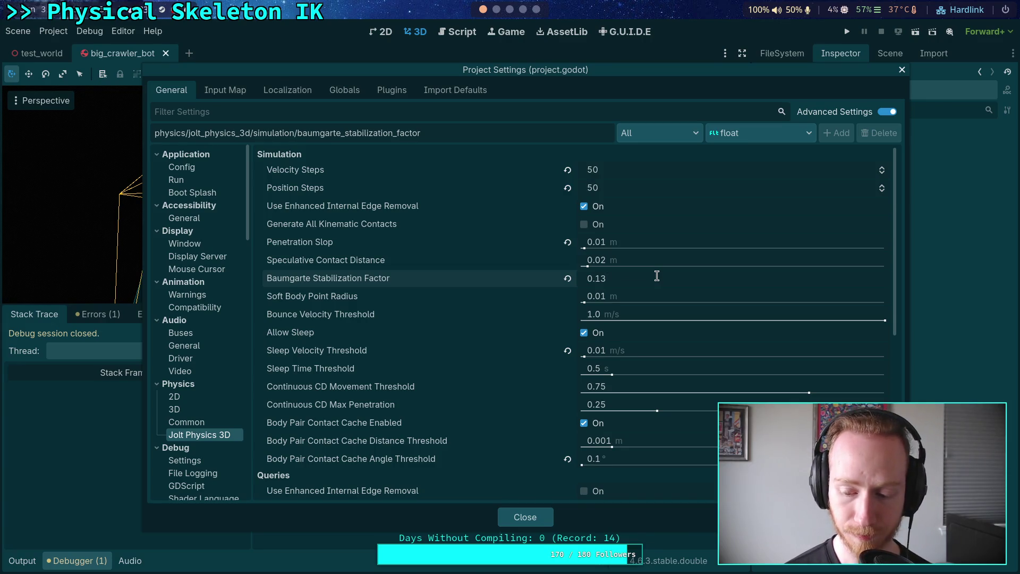
pyautogui.press('BackSpace')
pyautogui.write('8')
pyautogui.press('BackSpace')
pyautogui.press('BackSpace')
pyautogui.write('05')
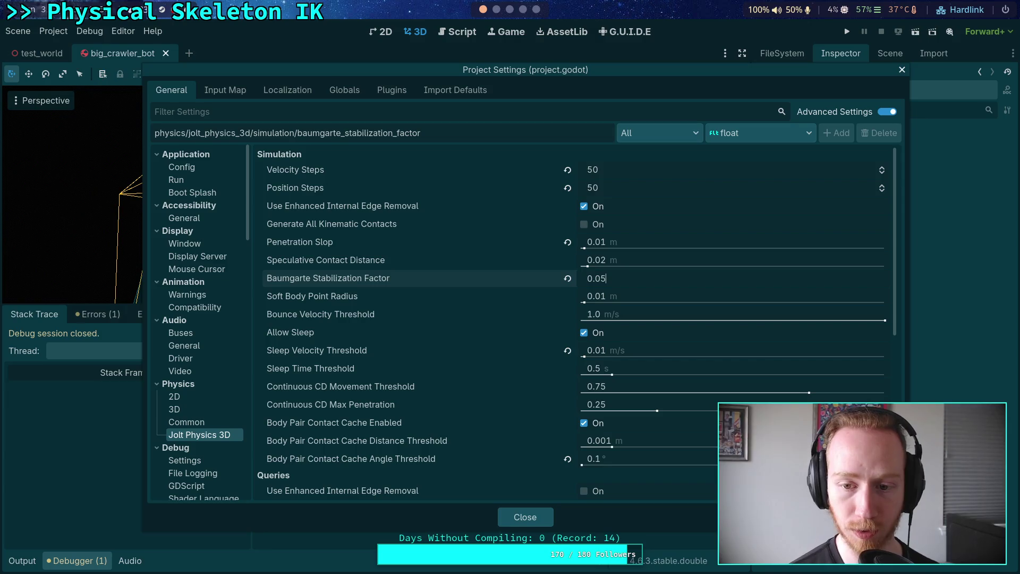
pyautogui.press('Return')
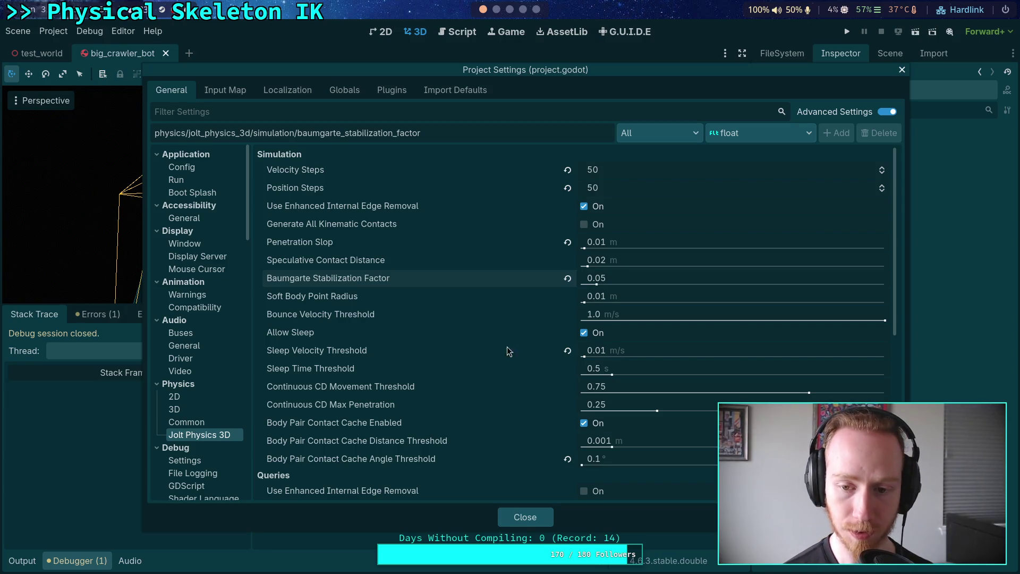
pyautogui.click(536, 528)
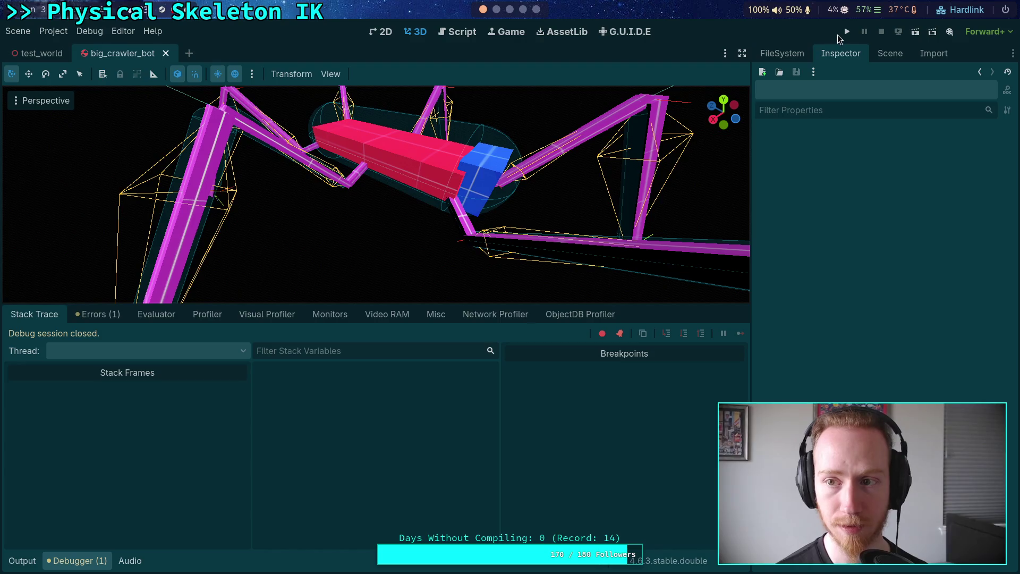
# Run the crawler, continue past the line-364 velocities breakpoint seven times, then stop the run.
pyautogui.click(847, 32)
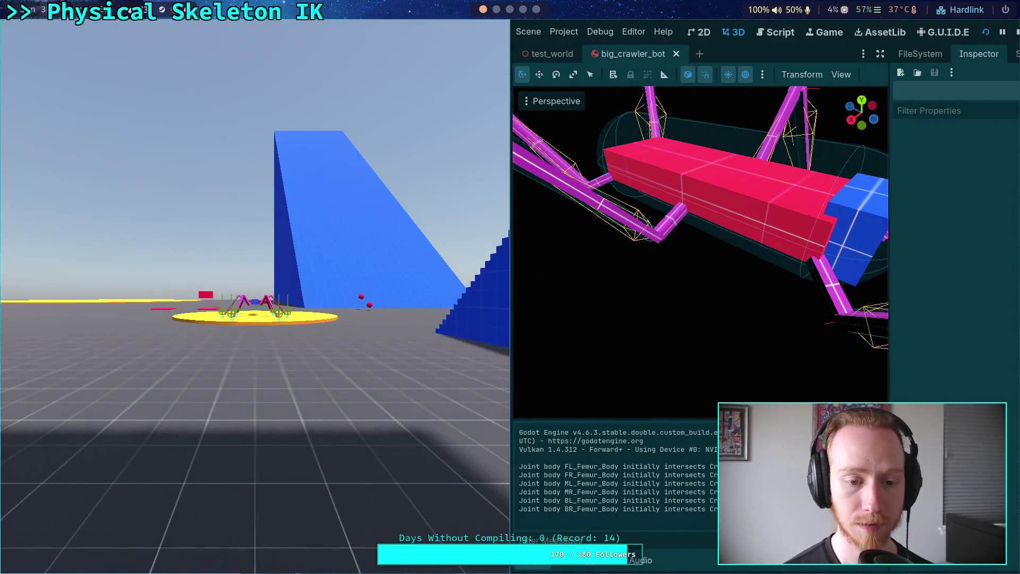
pyautogui.press('super+shift+s')
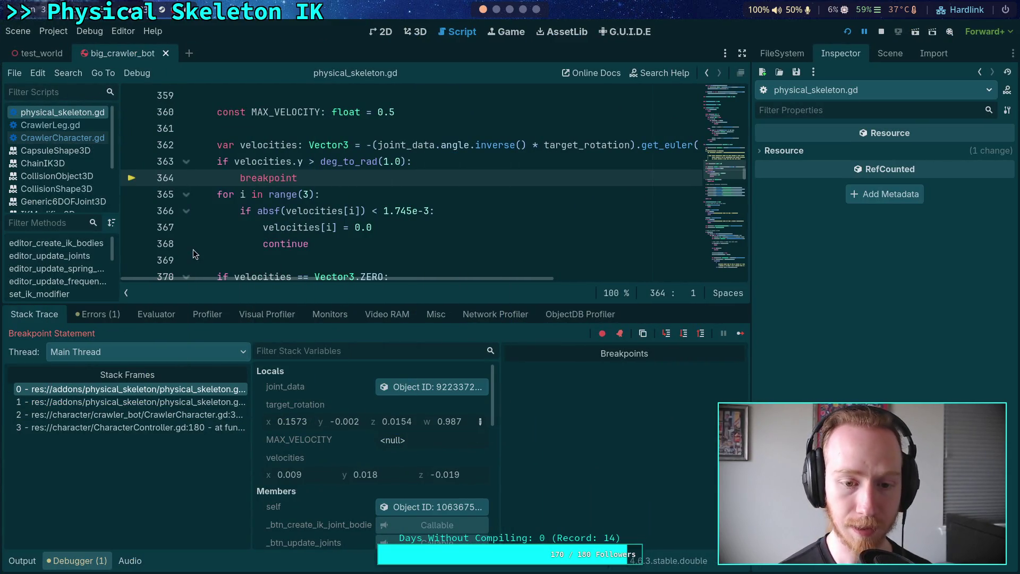
pyautogui.click(740, 334)
pyautogui.click(740, 333)
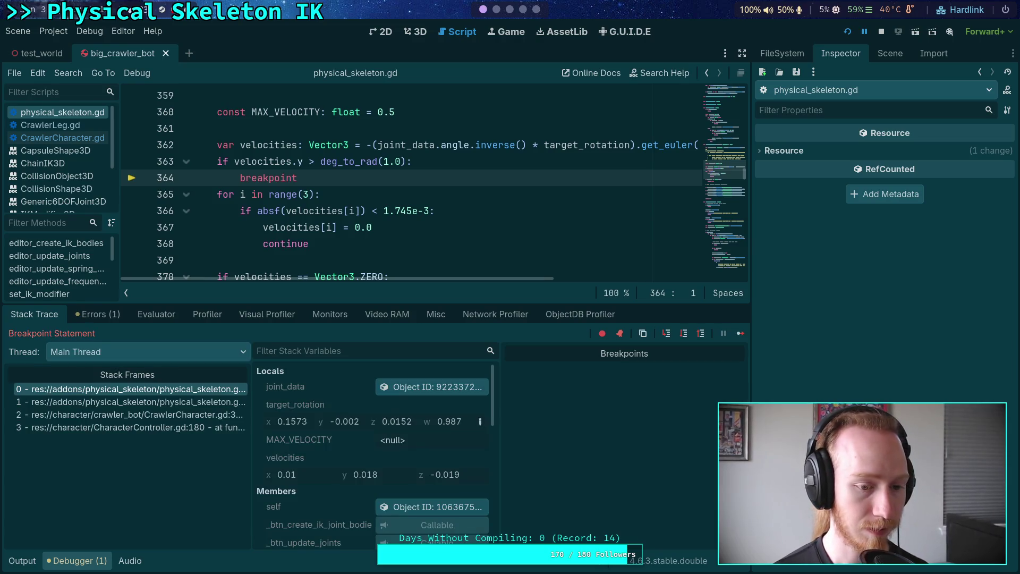
pyautogui.click(740, 333)
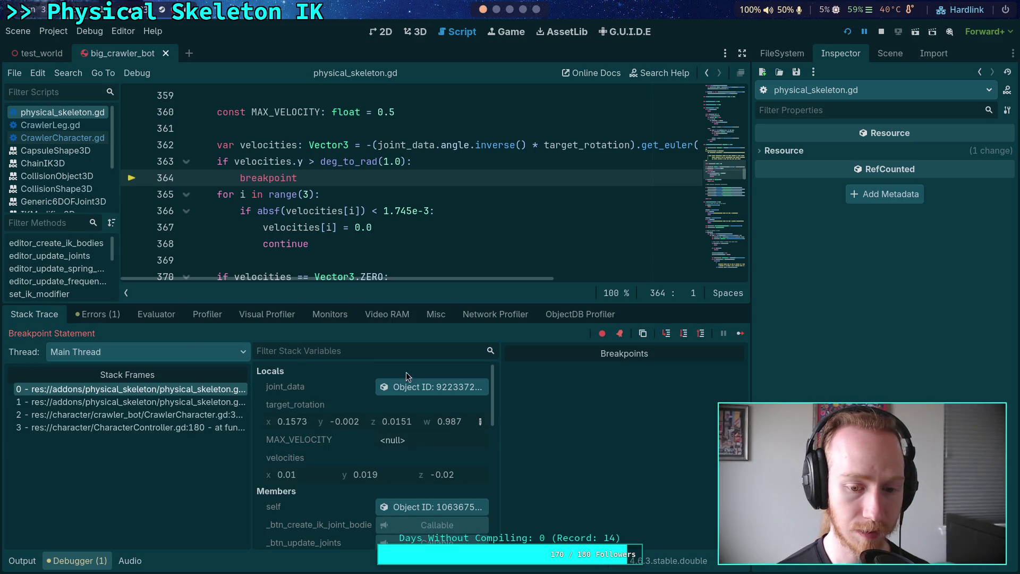
pyautogui.click(740, 333)
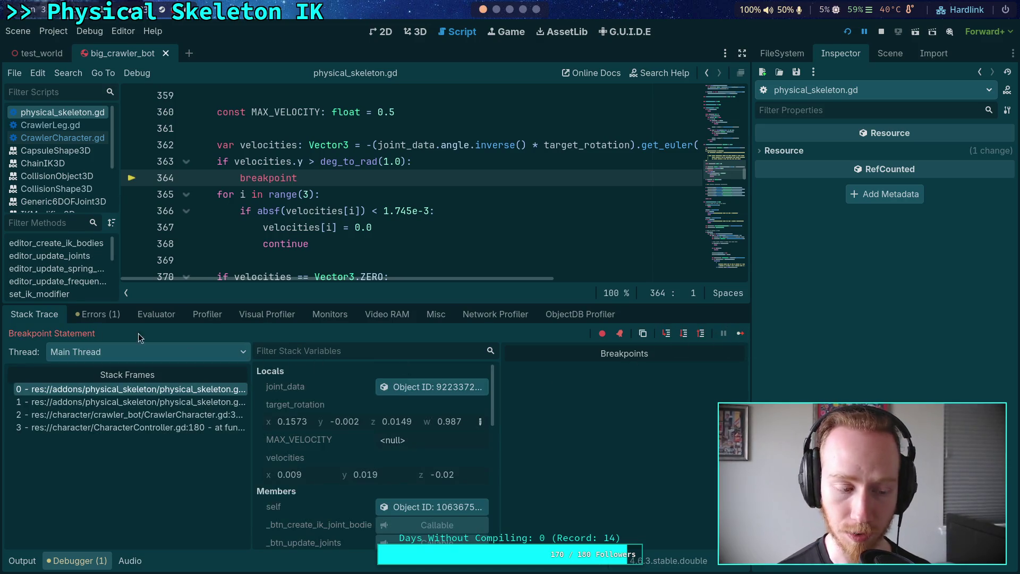
pyautogui.click(740, 333)
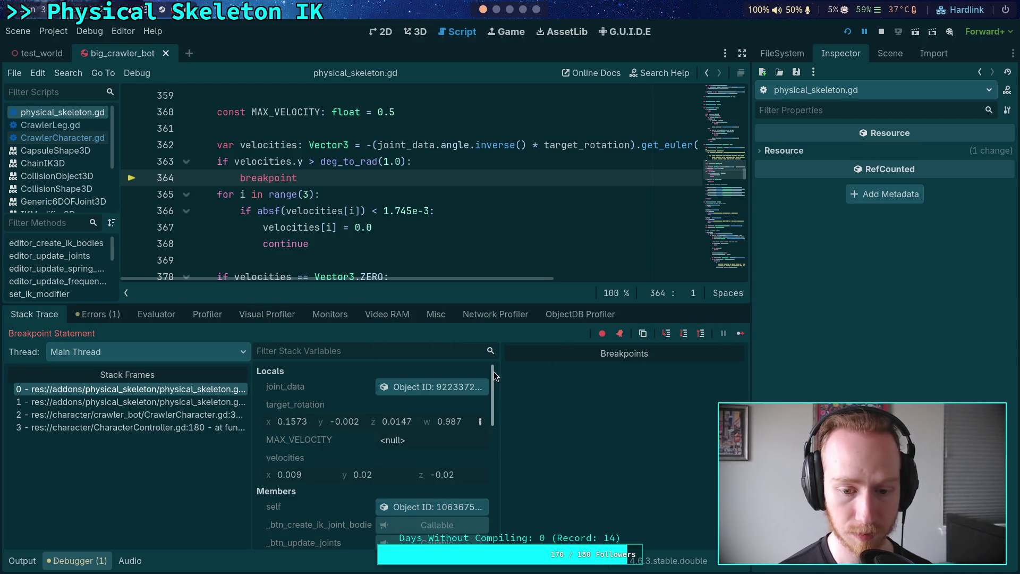
pyautogui.click(740, 333)
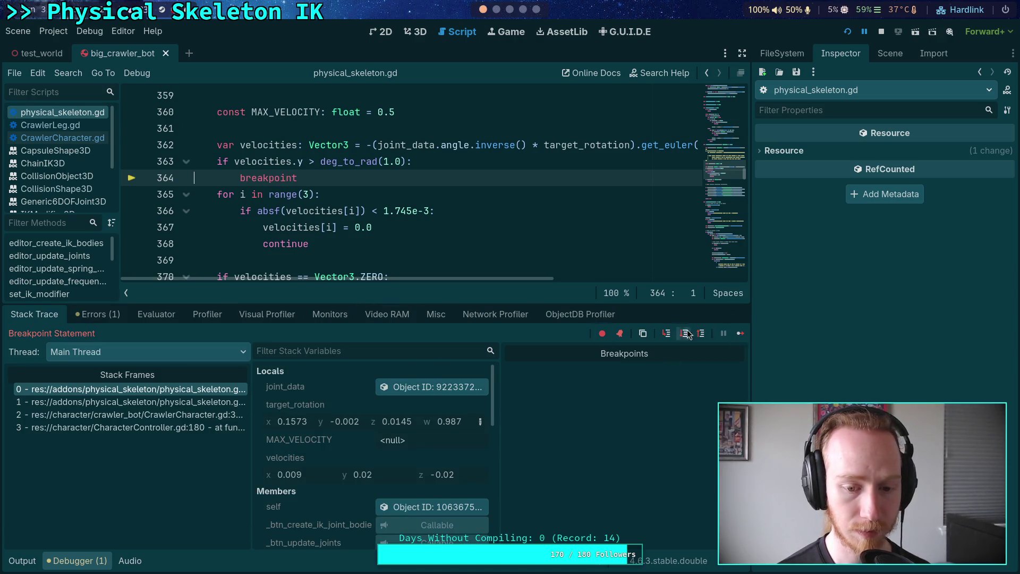
pyautogui.click(740, 334)
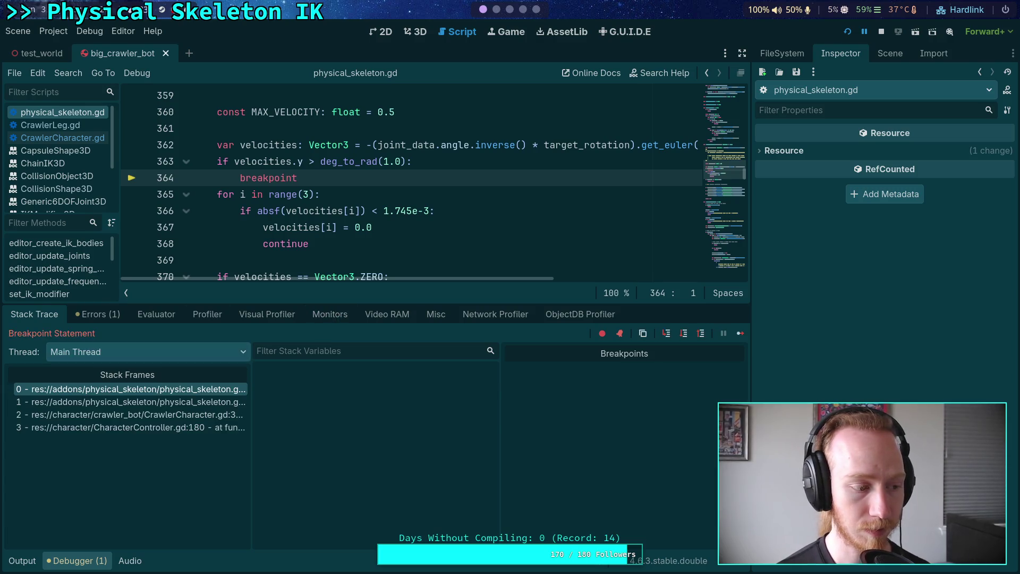
pyautogui.click(880, 33)
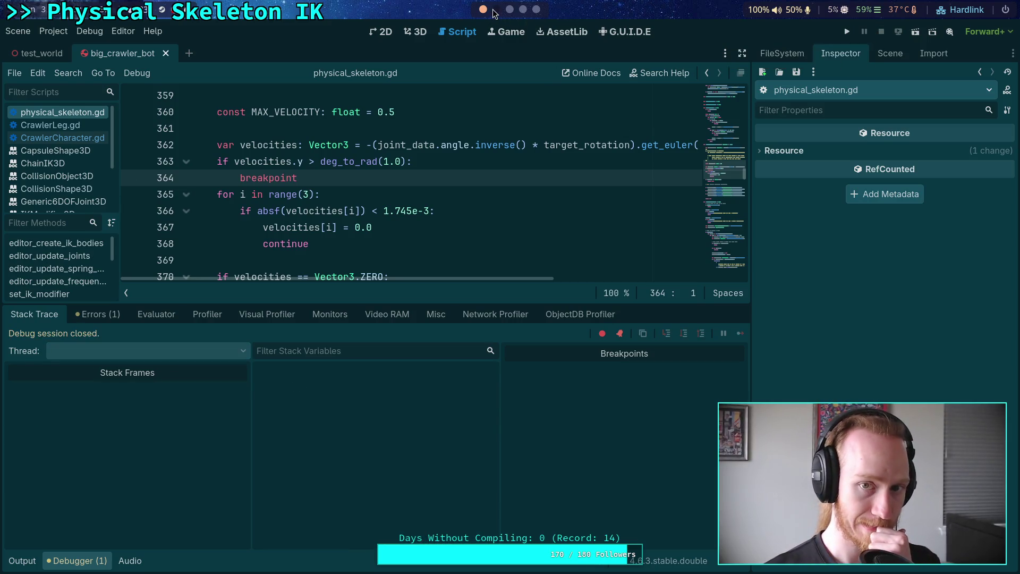
# Erase the unsent 10/50 input at the Python prompt and go back to Godot.
pyautogui.click(494, 10)
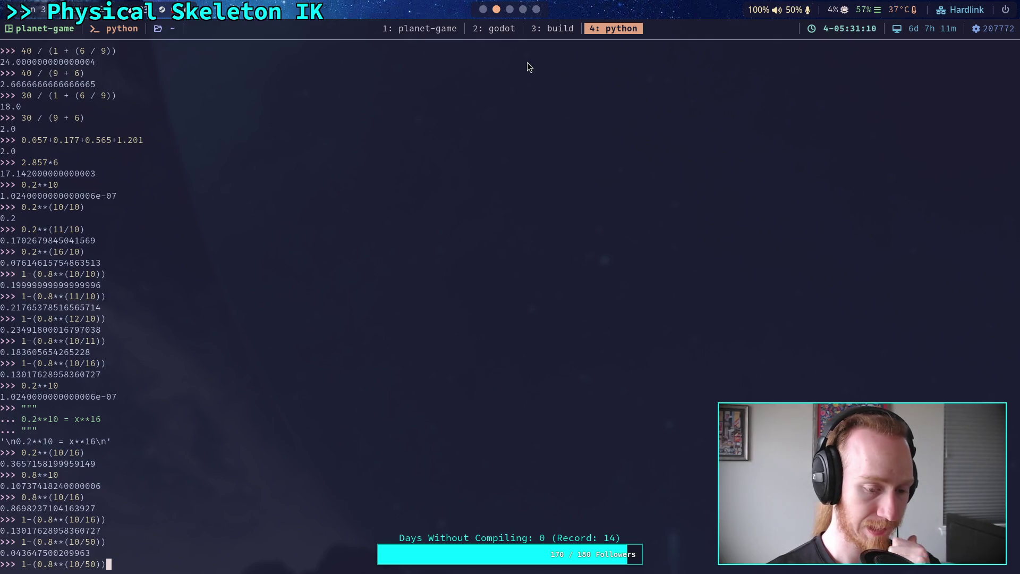
pyautogui.press('BackSpace')
pyautogui.press('BackSpace')
pyautogui.press('BackSpace')
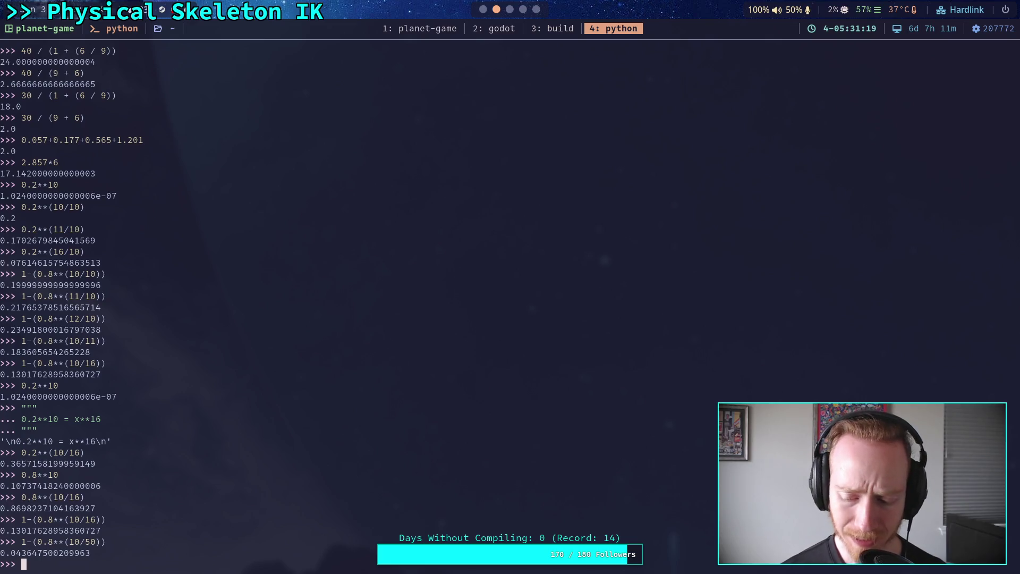
pyautogui.click(485, 10)
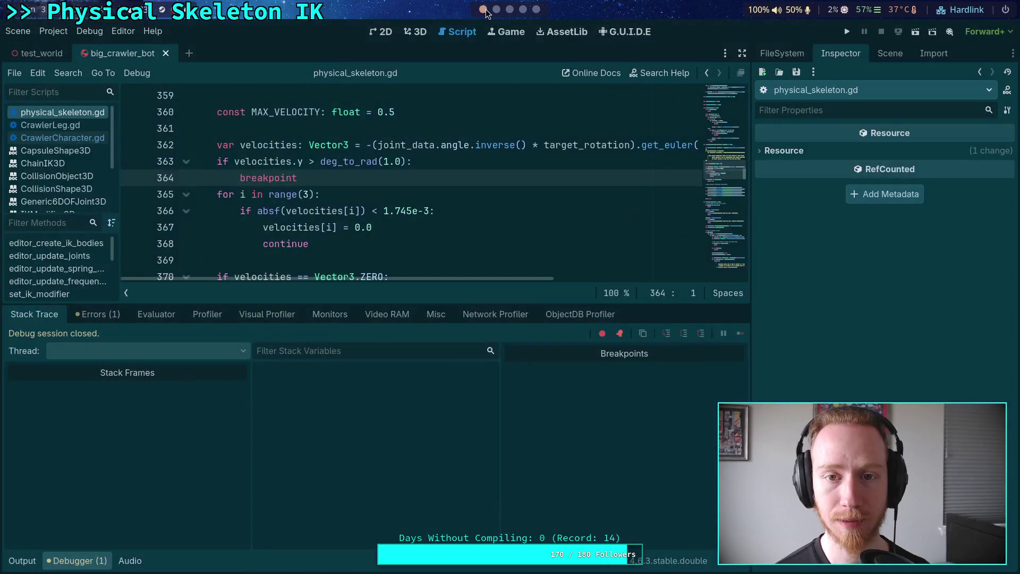
# Set the Baumgarte factor to 0.13, then recall 1-(0.8**(10/8)) in the Python REPL.
pyautogui.click(53, 31)
pyautogui.click(107, 51)
pyautogui.click(683, 283)
pyautogui.press('Return')
pyautogui.doubleClick(682, 275)
pyautogui.press('Right')
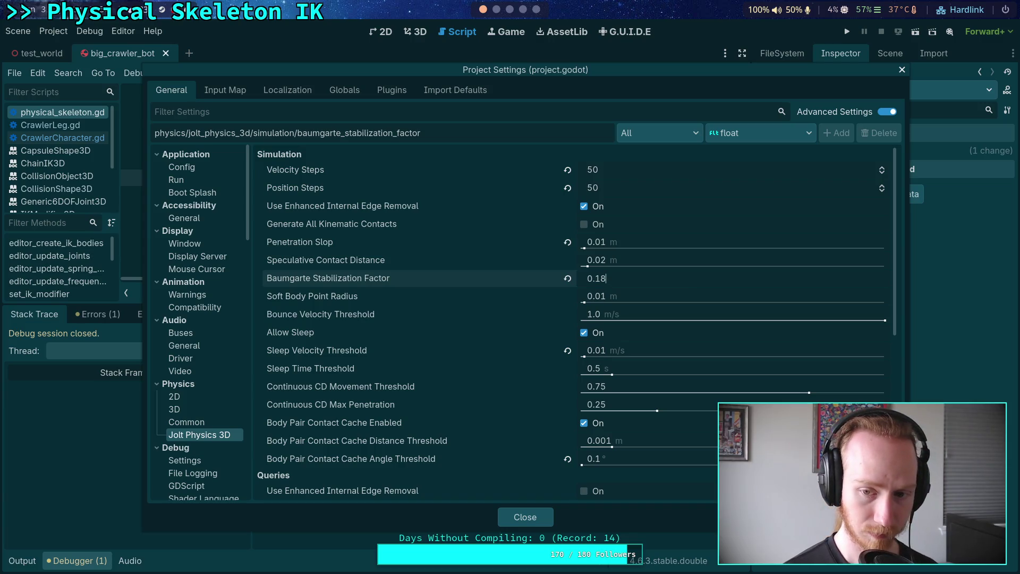
pyautogui.press('Return')
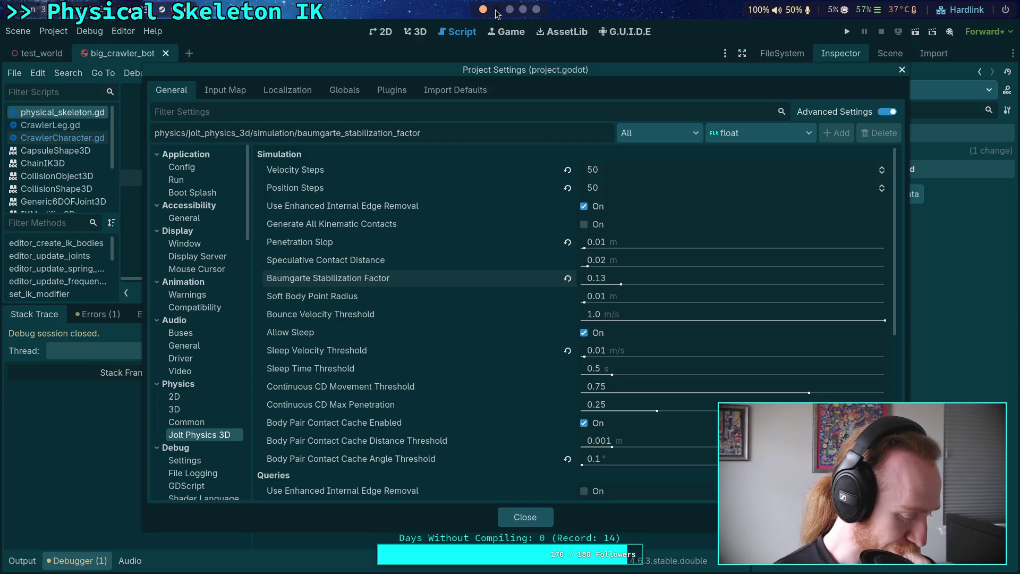
pyautogui.click(496, 10)
pyautogui.press('Up')
pyautogui.press('Up')
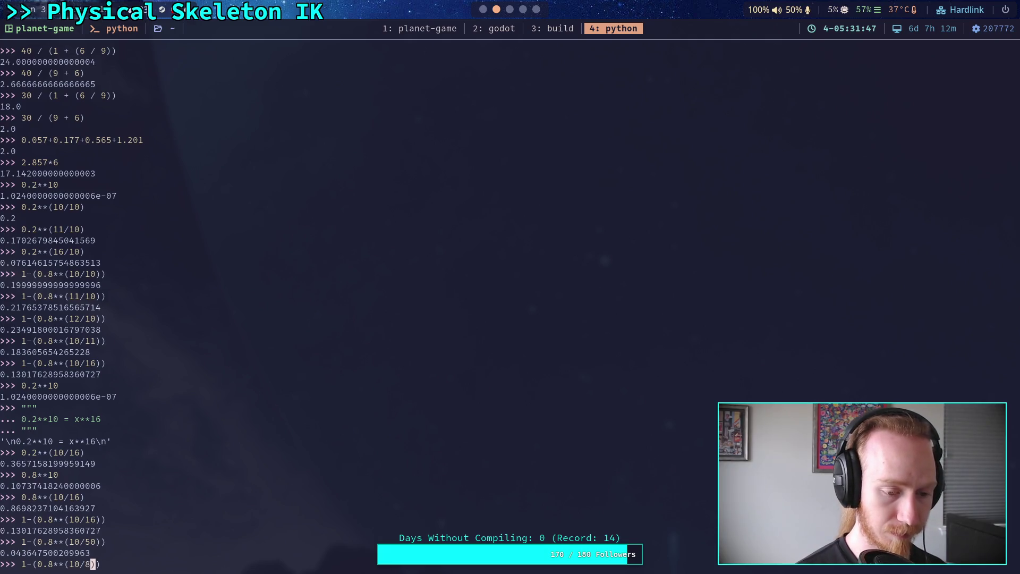
# Evaluate 1-(0.8**(10/n)) for n = 8, 13 and 30 (≈0.243, 0.158, 0.072).
pyautogui.press('Return')
pyautogui.press('Up')
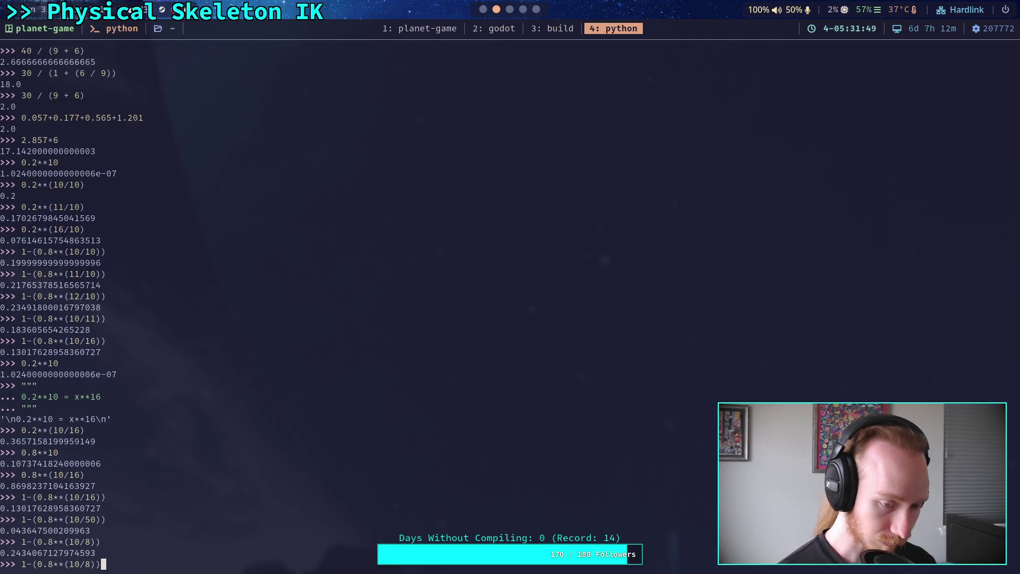
pyautogui.press('Left')
pyautogui.press('Left')
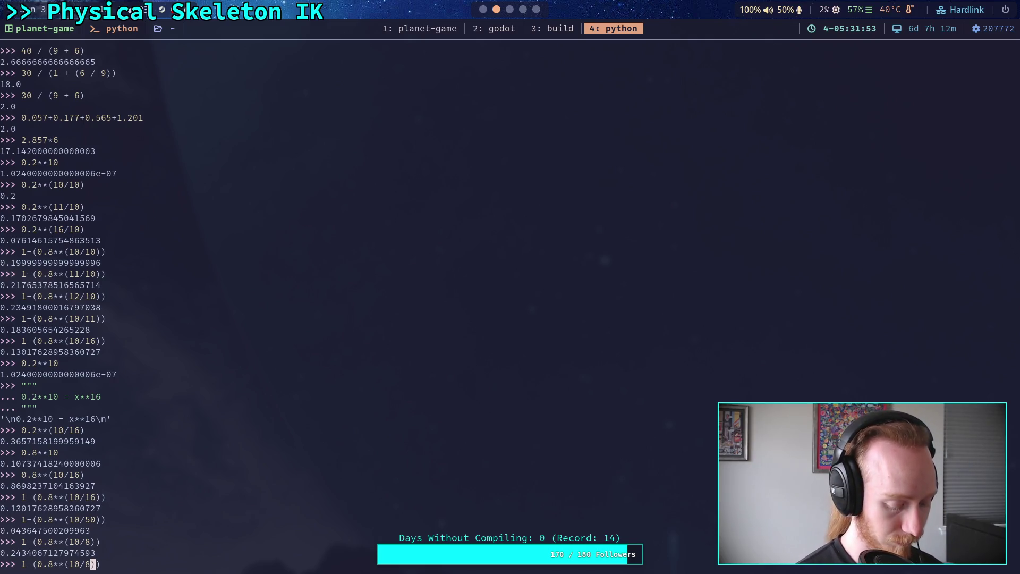
pyautogui.write('13')
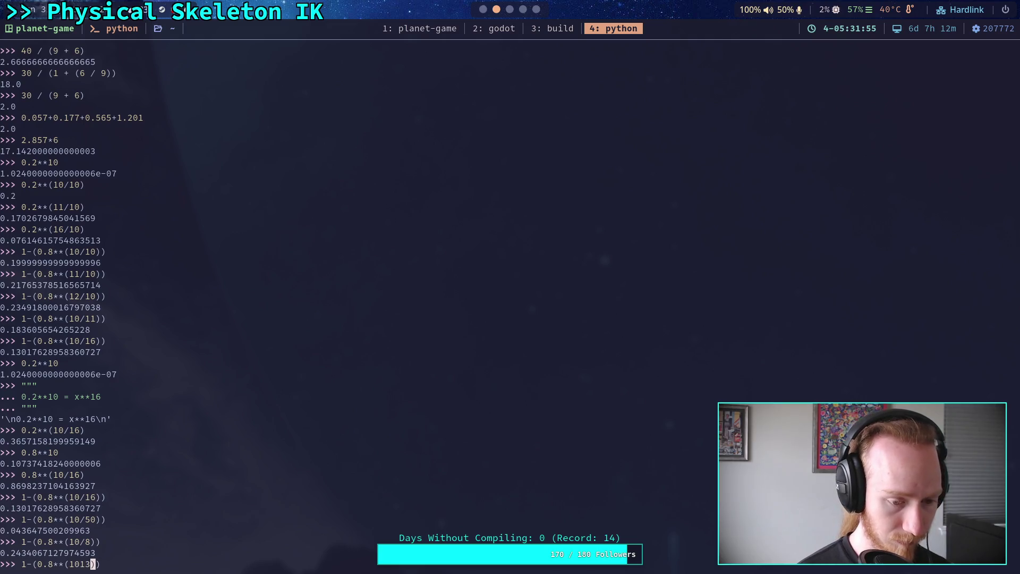
pyautogui.write('13')
pyautogui.press('Return')
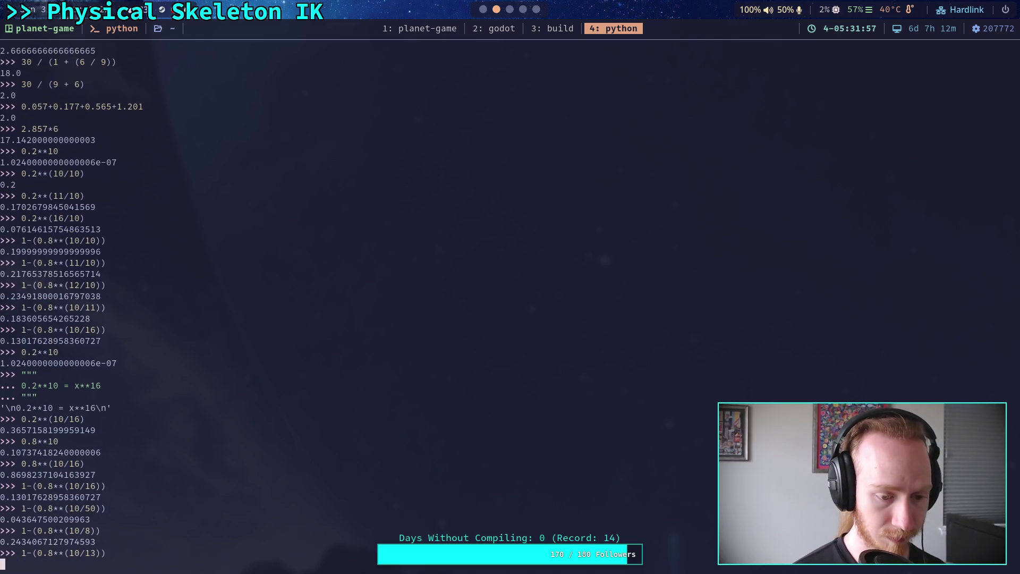
pyautogui.press('Up')
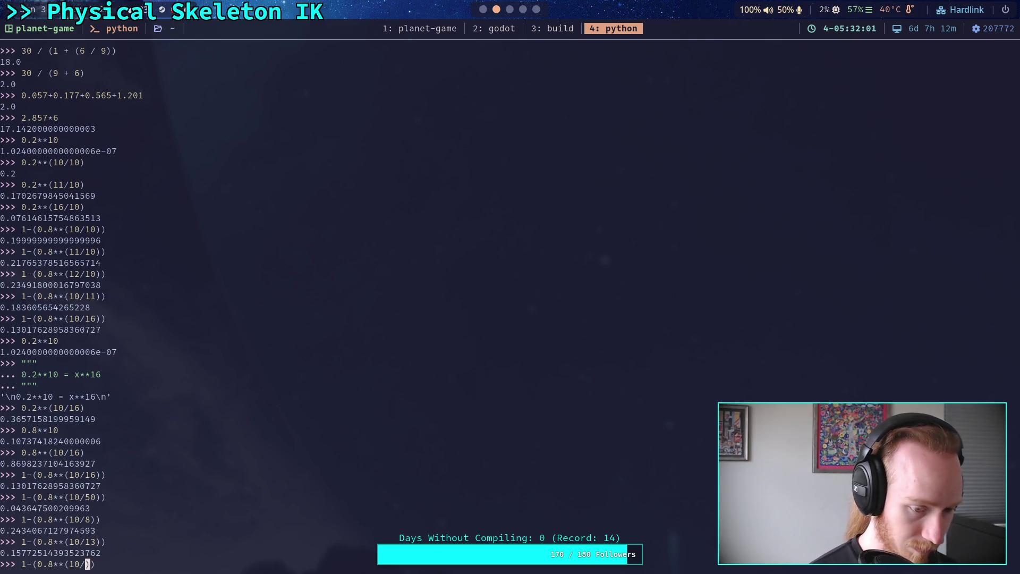
pyautogui.write('30')
pyautogui.press('Return')
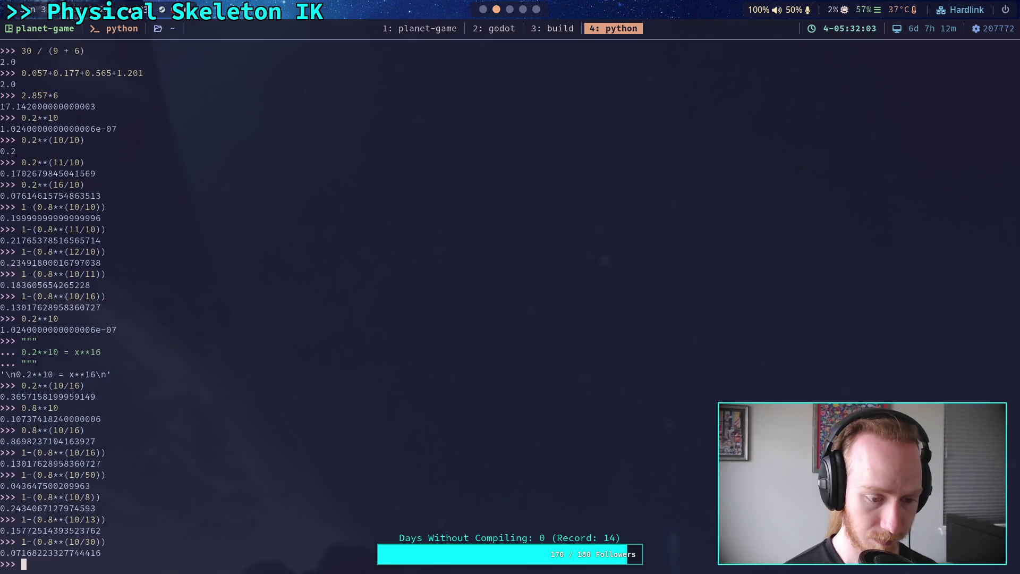
pyautogui.press('super+2')
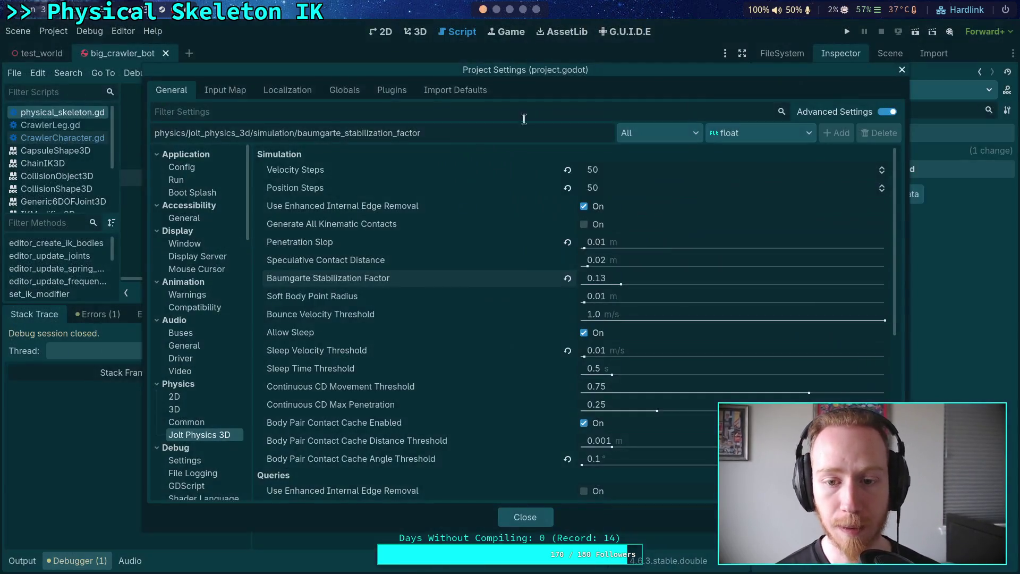
# Set the Baumgarte Stabilization Factor to 0.18 and close Project Settings.
pyautogui.click(668, 274)
pyautogui.press('Return')
pyautogui.click(533, 518)
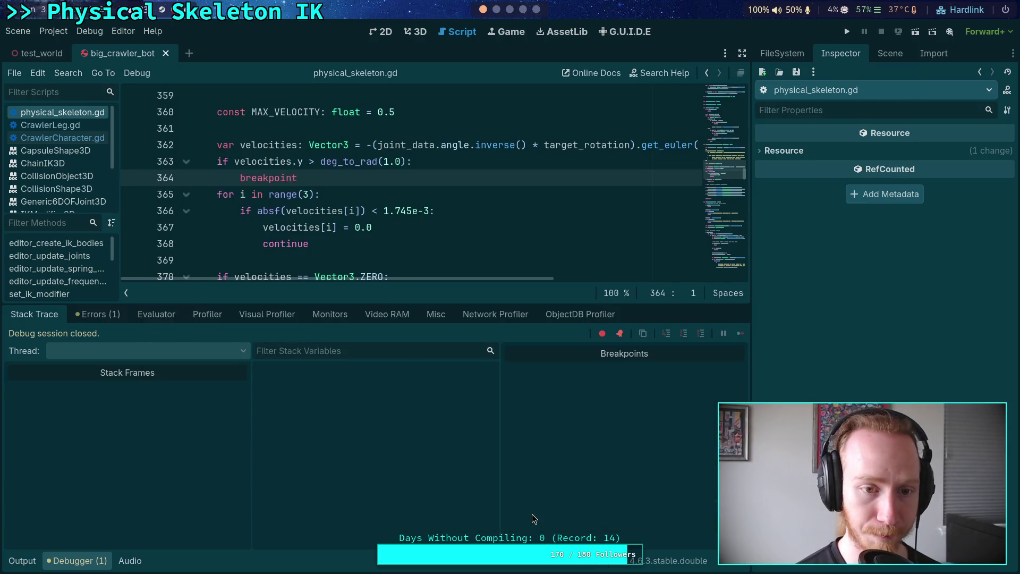
# Comment out the velocity breakpoint check on lines 363–364 and run the game.
pyautogui.moveTo(263, 161); pyautogui.dragTo(280, 177)
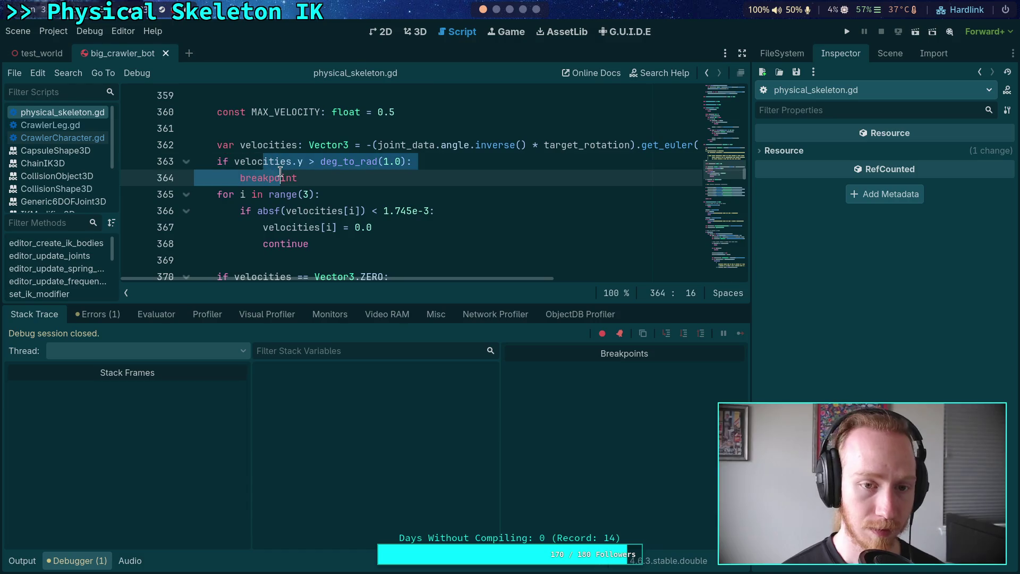
pyautogui.press('BackSpace')
pyautogui.hotkey('ctrl', 'z')
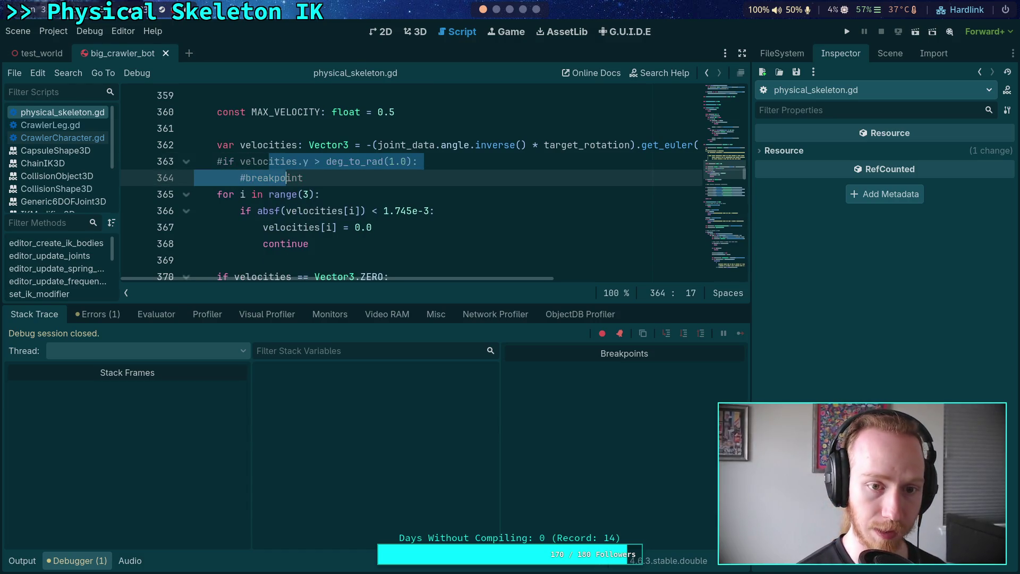
pyautogui.press('F5')
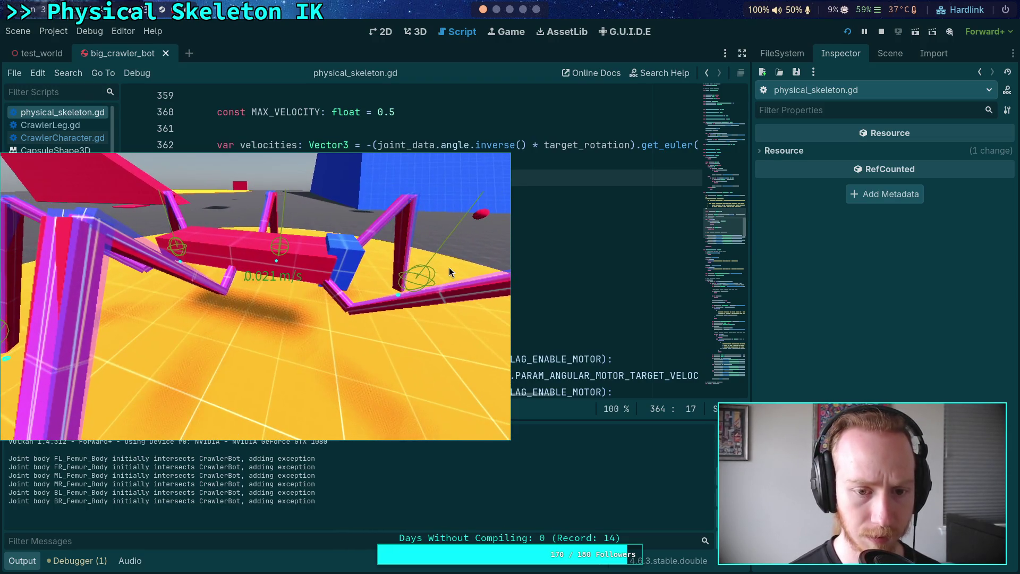
# Stop the game, collapse the LegTargets groups in the Scene dock, and expand LowerSection.
pyautogui.click(880, 32)
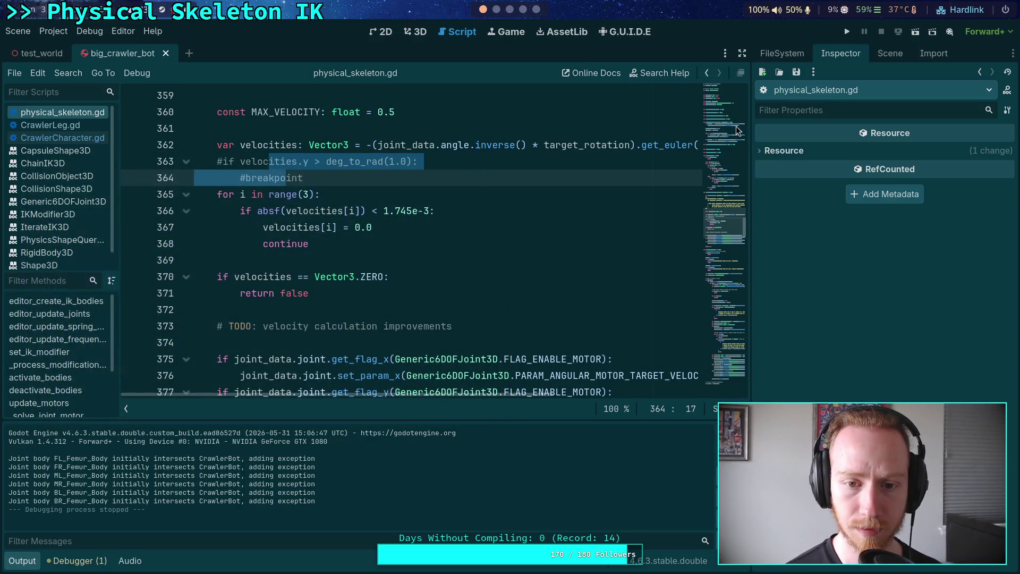
pyautogui.click(883, 55)
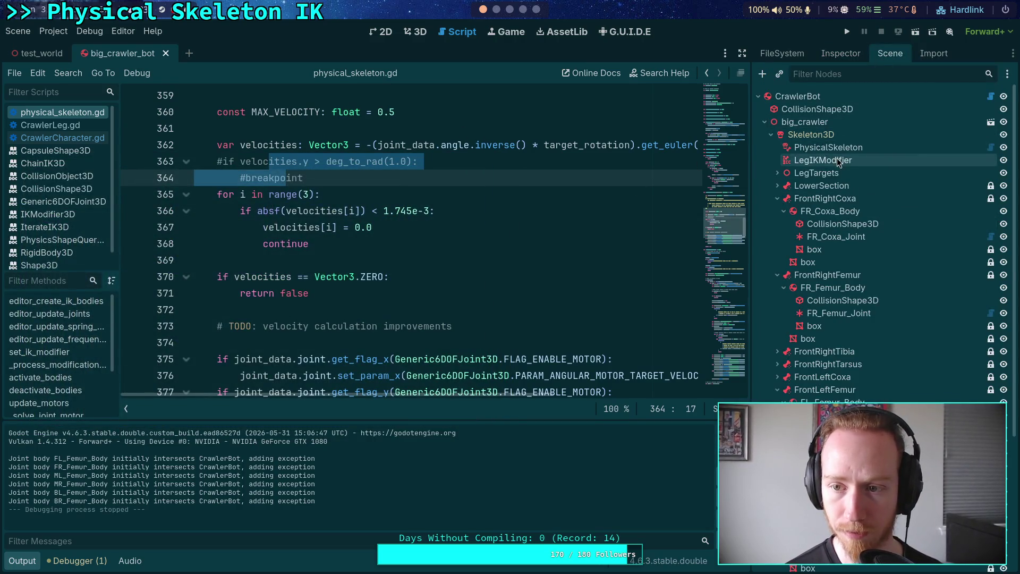
pyautogui.click(778, 173)
pyautogui.click(784, 185)
pyautogui.click(784, 199)
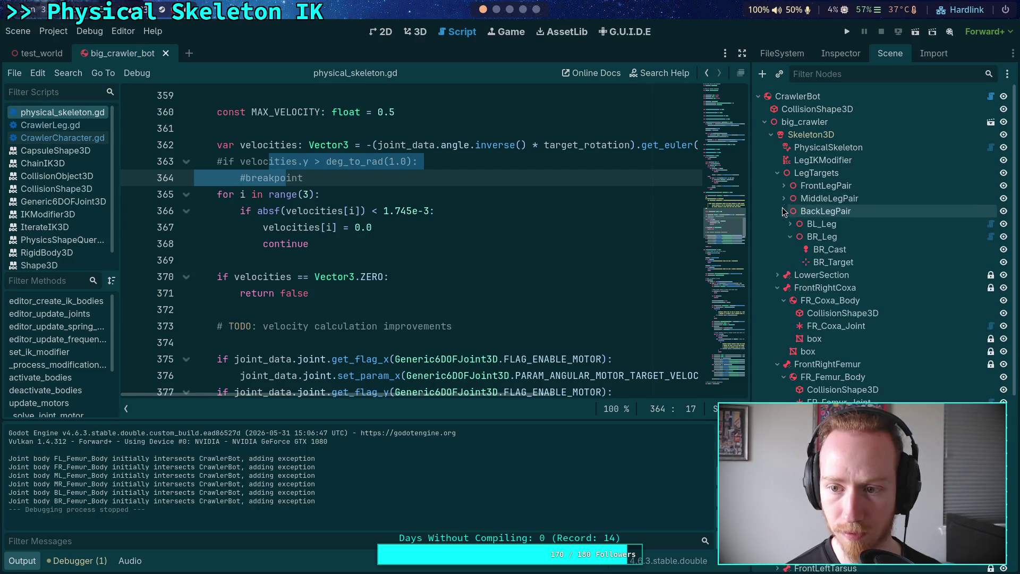
pyautogui.click(783, 211)
pyautogui.click(778, 173)
pyautogui.click(778, 185)
# Hide the LowerSection box, save the scene, and test-run the crawler.
pyautogui.click(1003, 198)
pyautogui.hotkey('ctrl', 's')
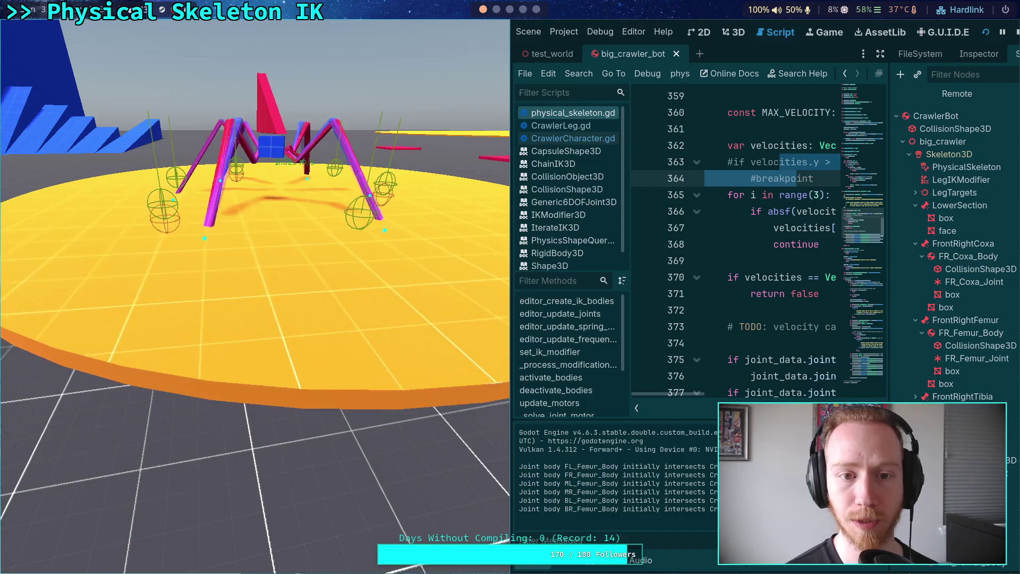
pyautogui.click(1015, 33)
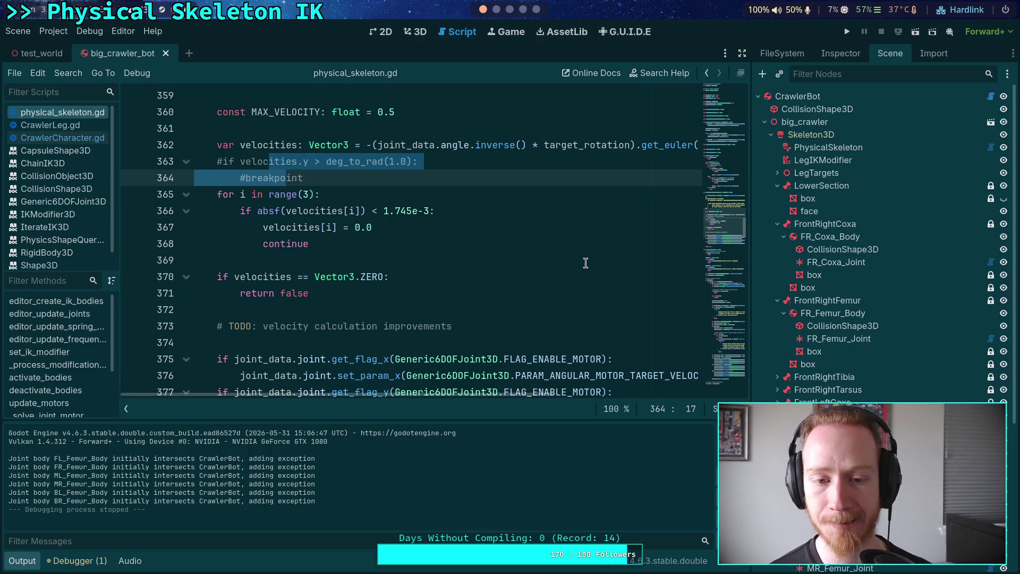
# Set Jolt Velocity Steps and Position Steps to 80 in Project Settings.
pyautogui.click(53, 31)
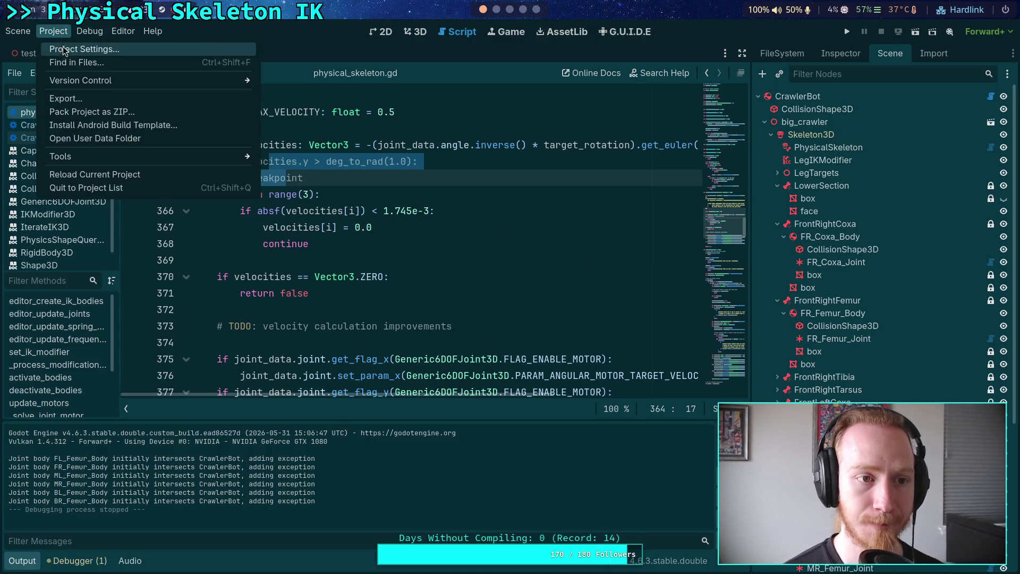
pyautogui.click(70, 46)
pyautogui.click(618, 176)
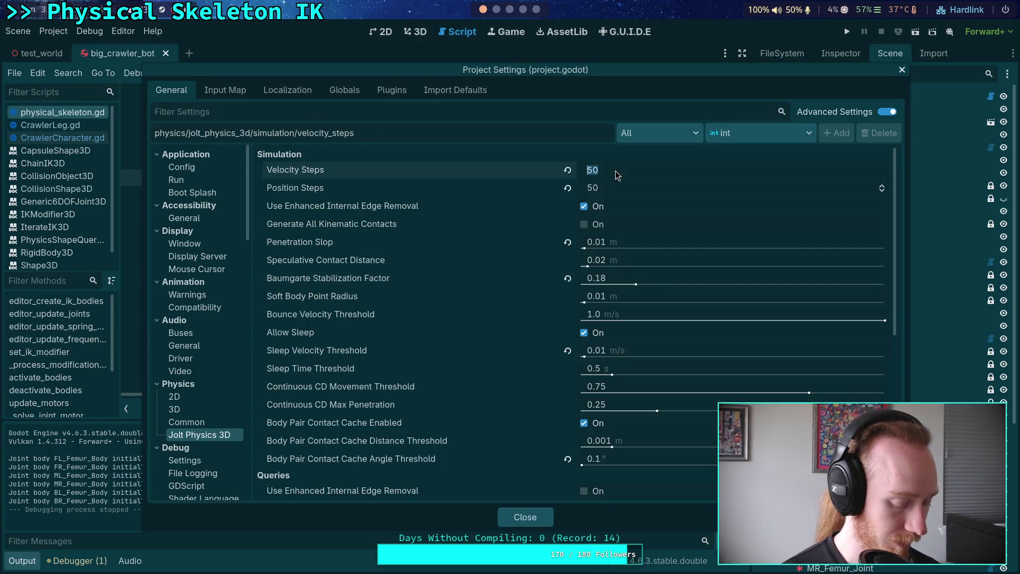
pyautogui.write('80')
pyautogui.click(626, 189)
pyautogui.write('80')
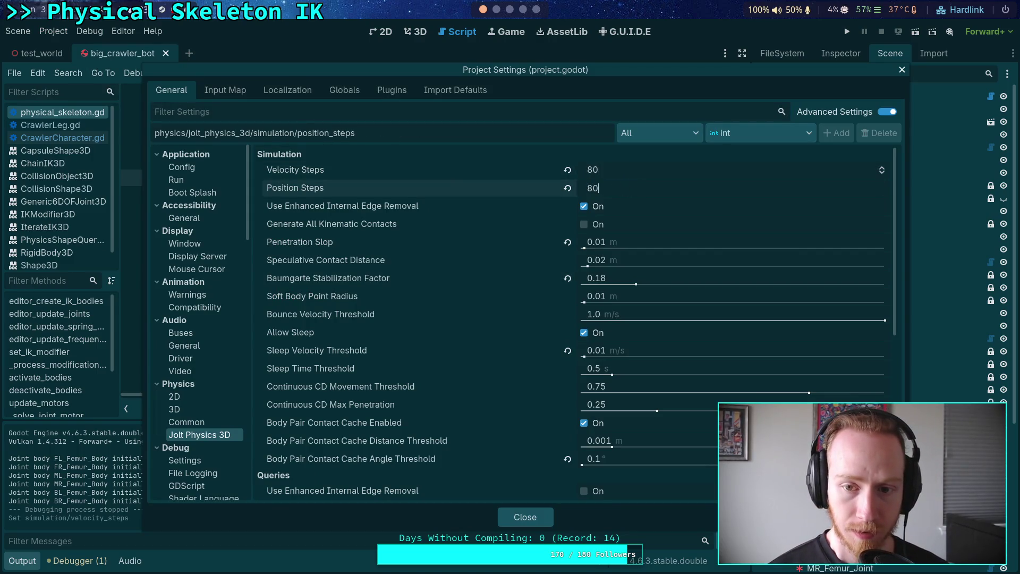
pyautogui.press('Return')
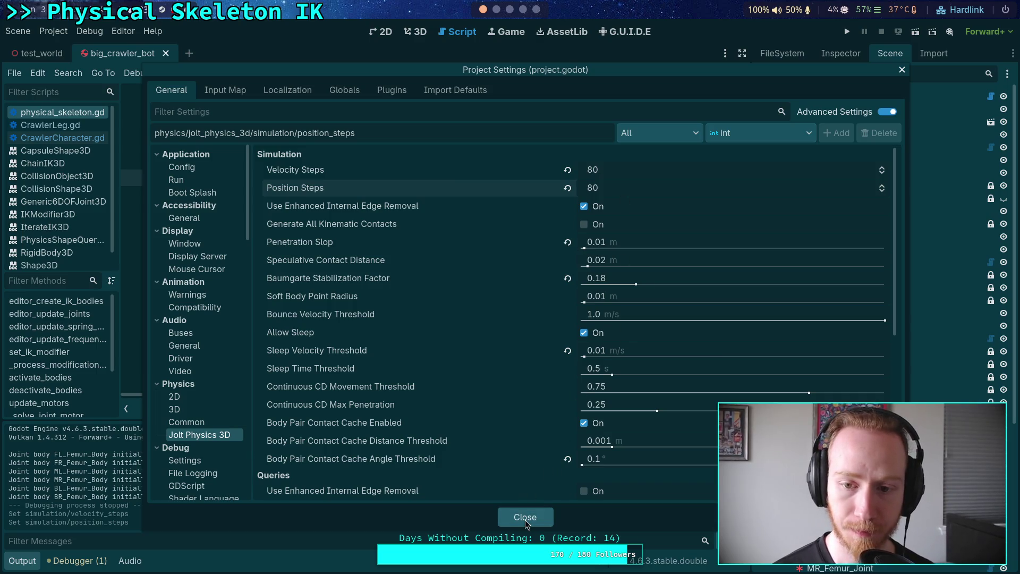
pyautogui.click(526, 517)
# Test-run the crawler with 80 solver steps, then stop the game.
pyautogui.click(851, 36)
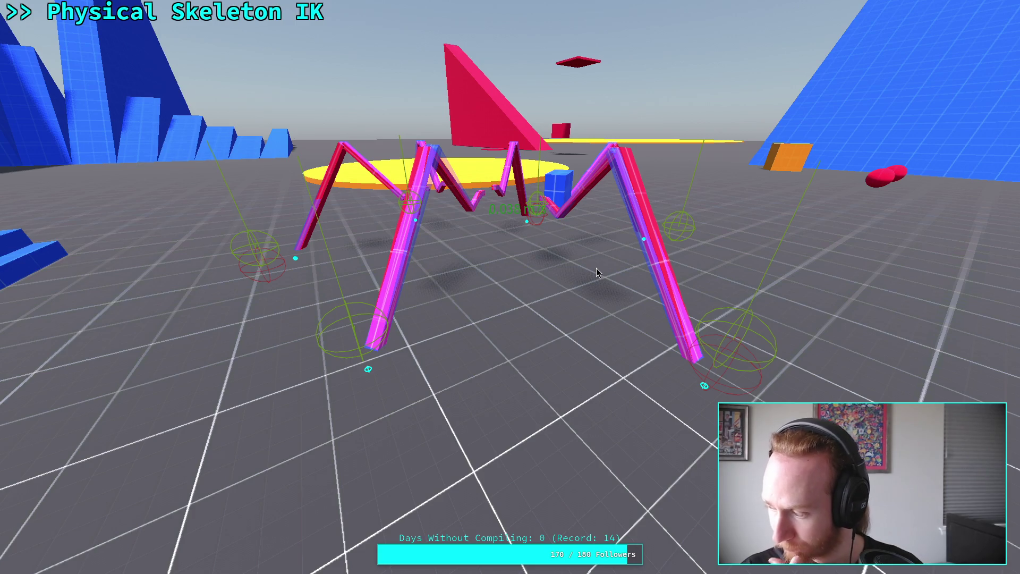
pyautogui.press('F11')
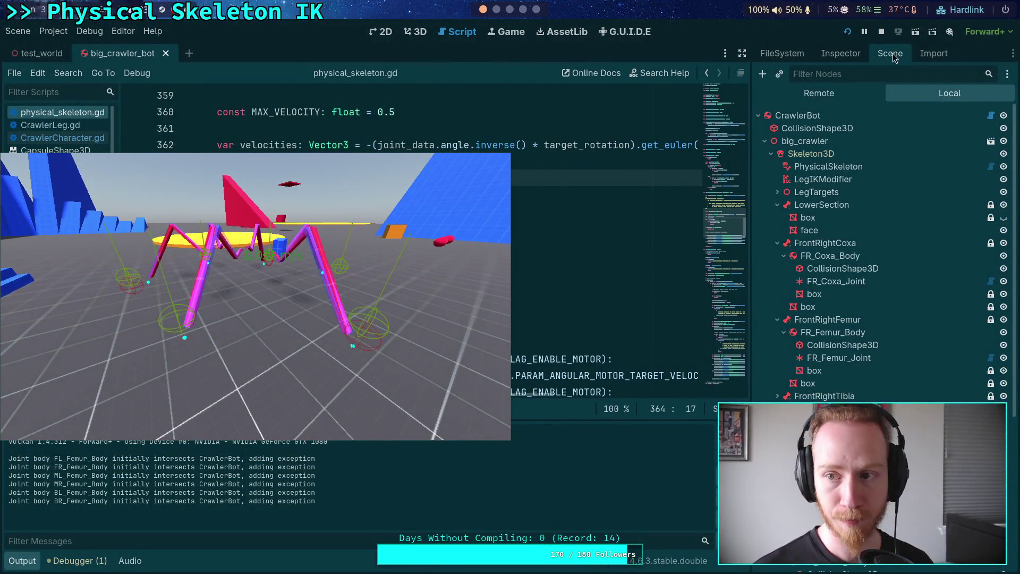
pyautogui.click(883, 28)
pyautogui.click(85, 49)
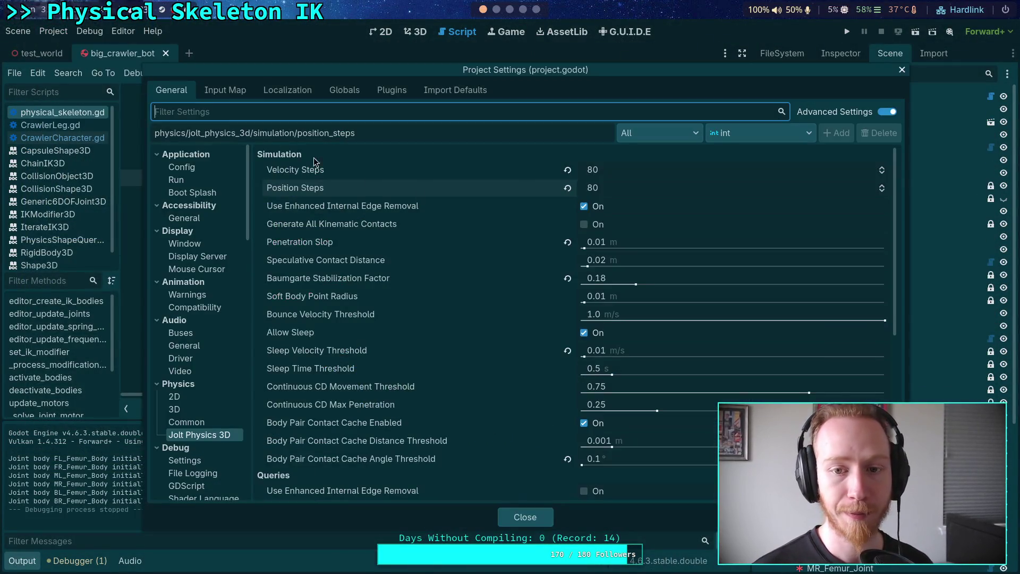
# Lower the Jolt solver steps to 16, then test-run and quit the crawler game.
pyautogui.click(624, 187)
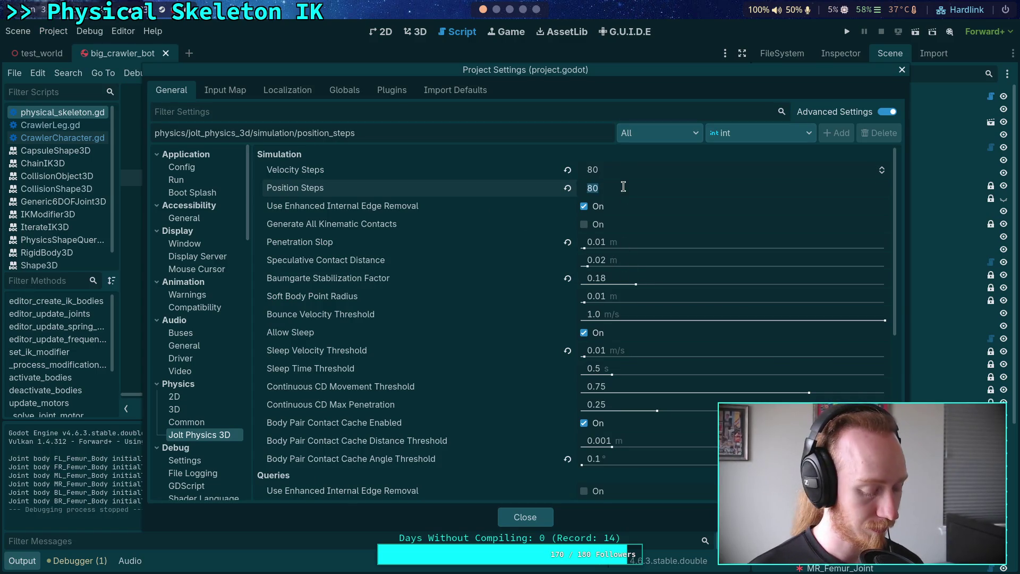
pyautogui.write('16')
pyautogui.press('Return')
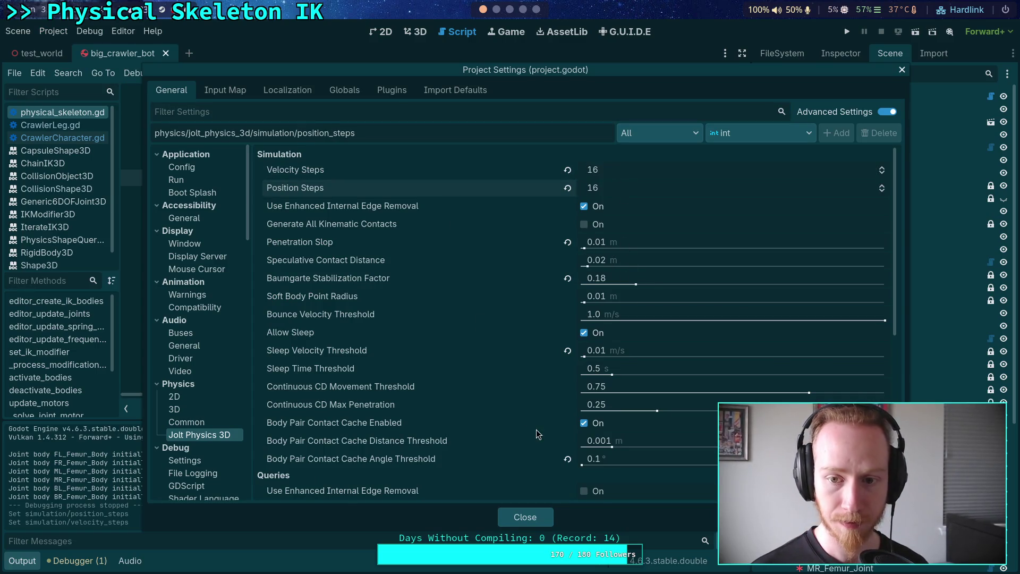
pyautogui.click(531, 514)
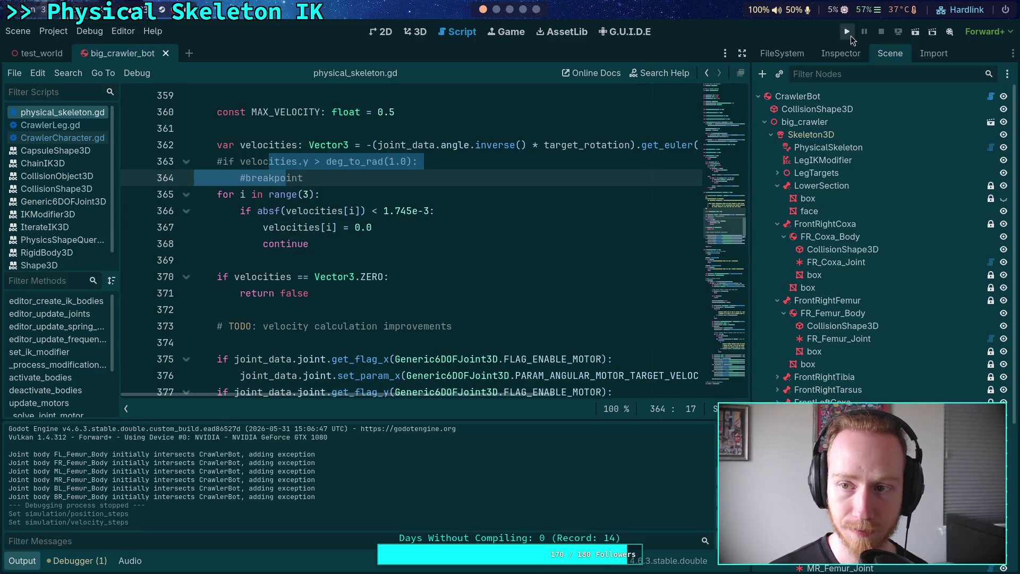
pyautogui.click(850, 34)
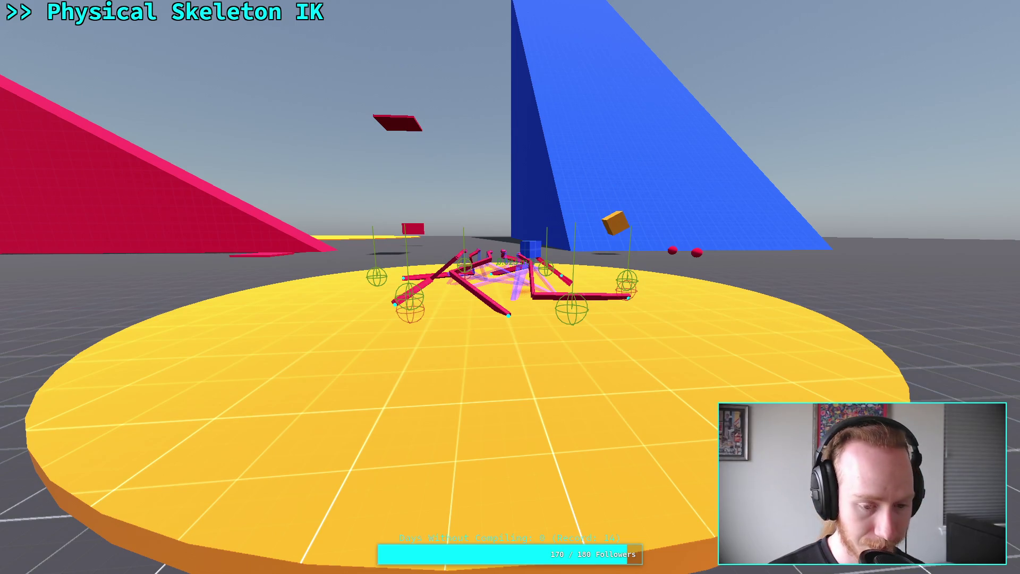
pyautogui.press('F8')
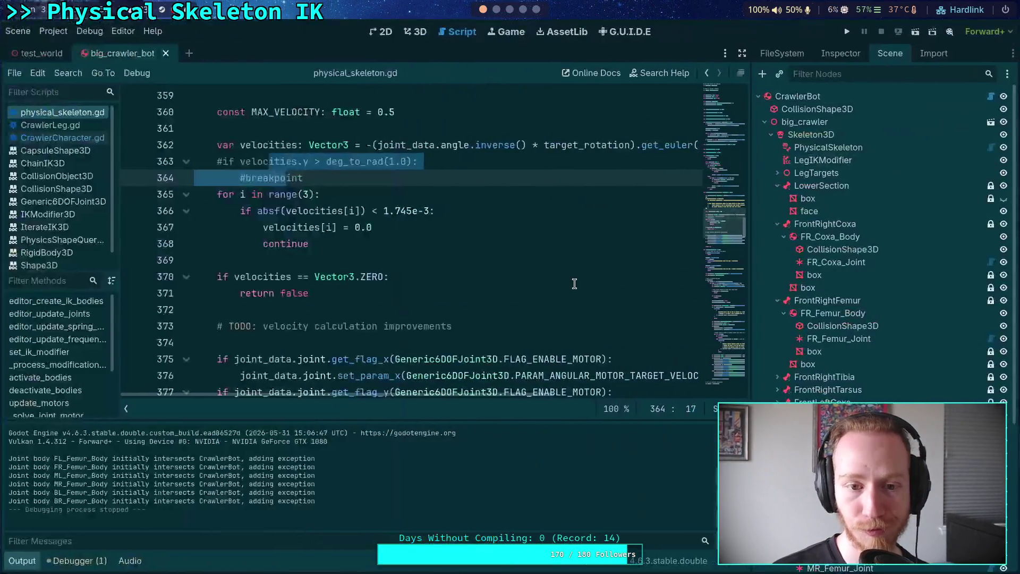
# Select FR_Coxa_Joint and collapse its angular limit sections in the Inspector.
pyautogui.click(829, 262)
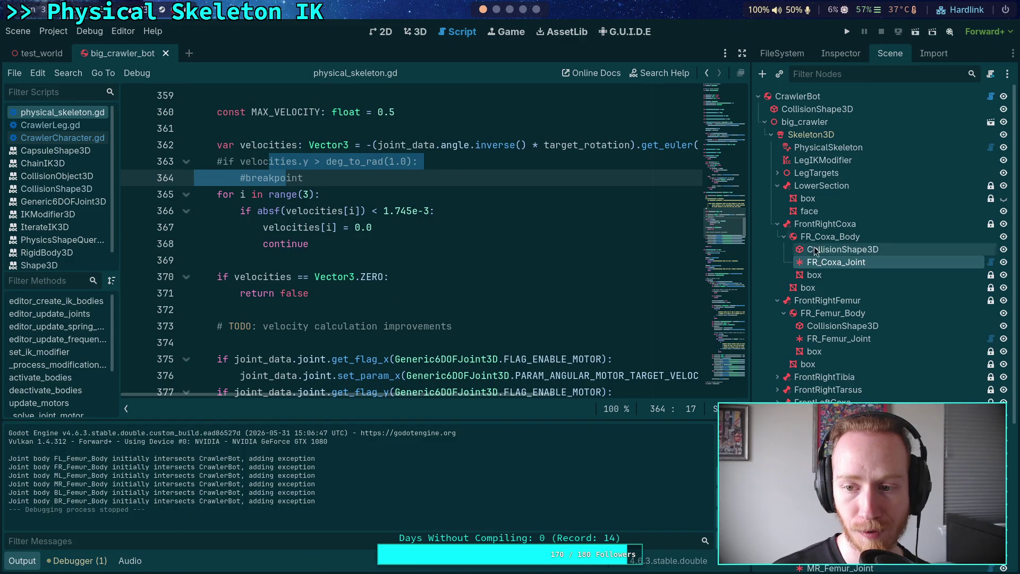
pyautogui.click(841, 53)
pyautogui.scroll(-2, 799, 265)
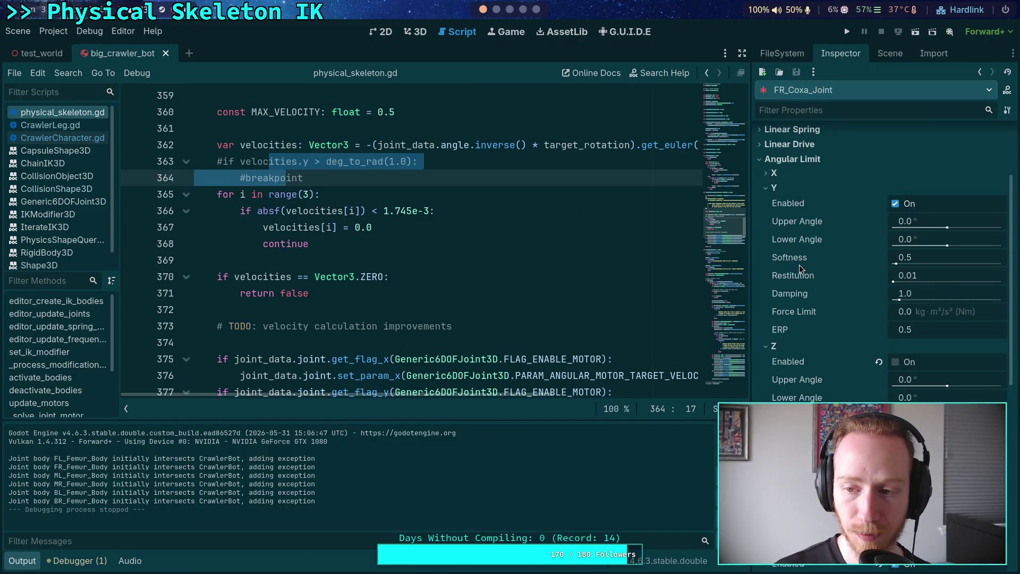
pyautogui.scroll(-2, 799, 265)
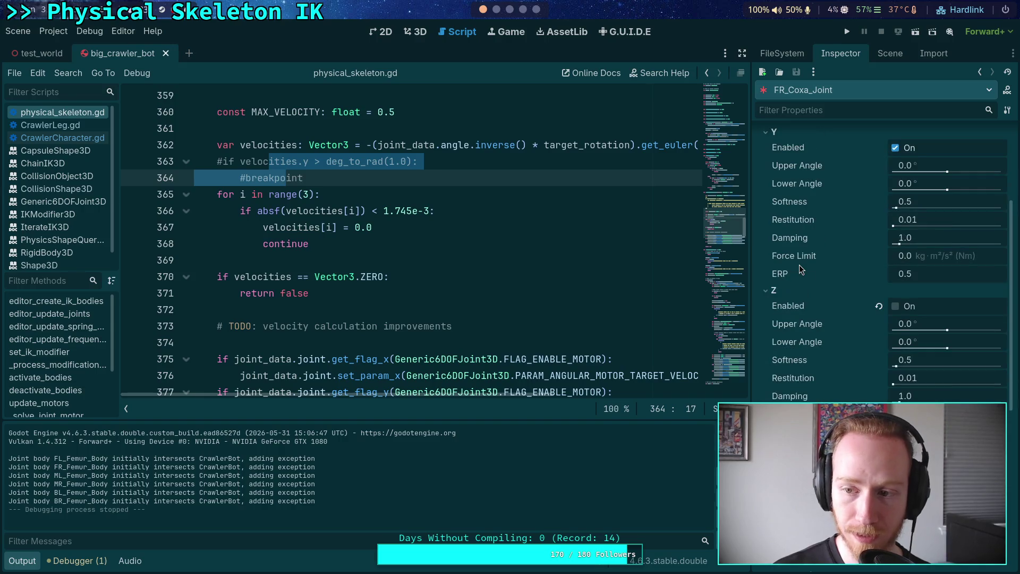
pyautogui.scroll(4, 800, 264)
pyautogui.click(773, 243)
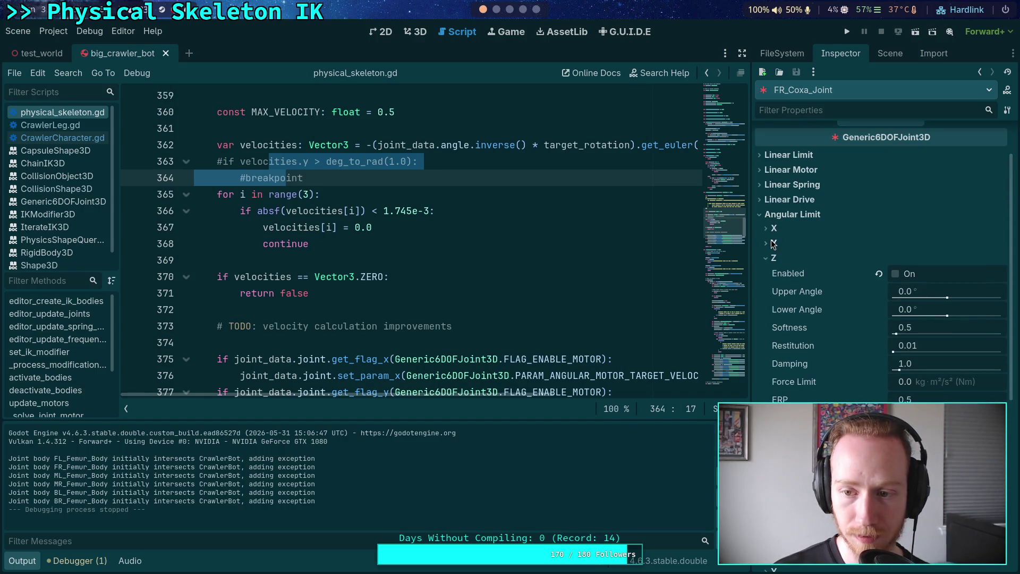
pyautogui.click(784, 218)
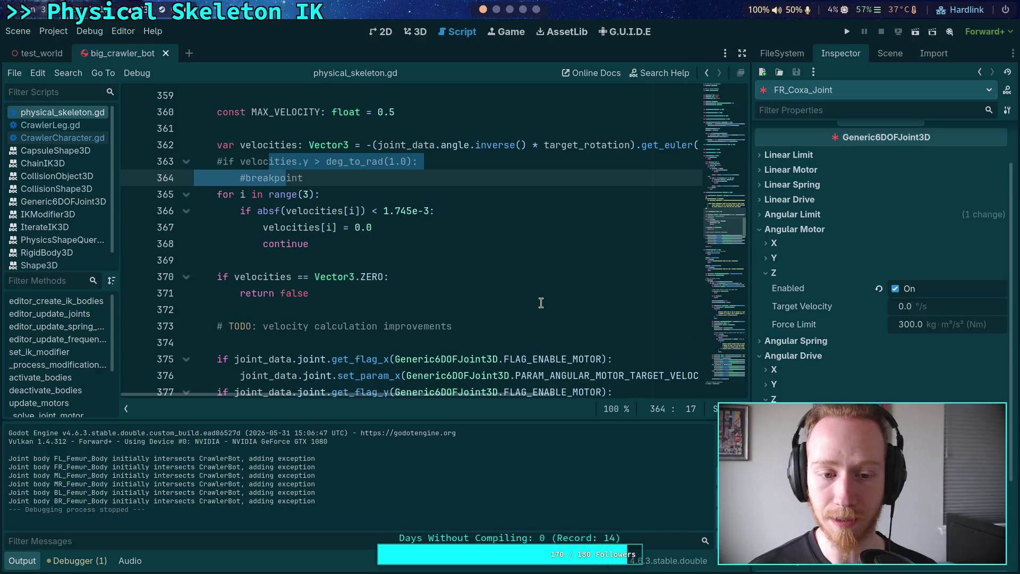
pyautogui.click(453, 259)
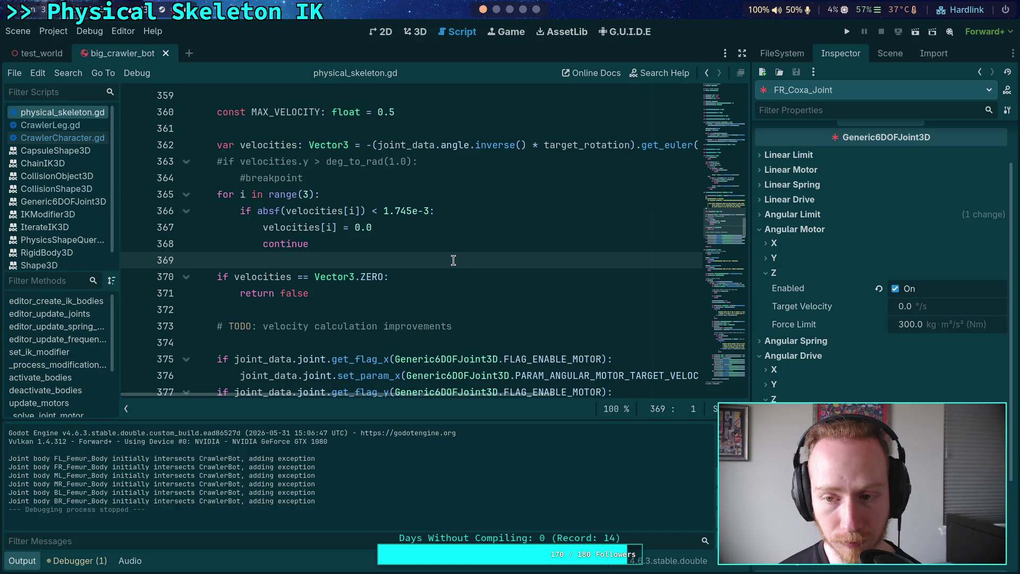
# Enable FR_Coxa_Joint's angular spring Y with stiffness 500 and run the project.
pyautogui.click(796, 341)
pyautogui.click(774, 370)
pyautogui.click(896, 385)
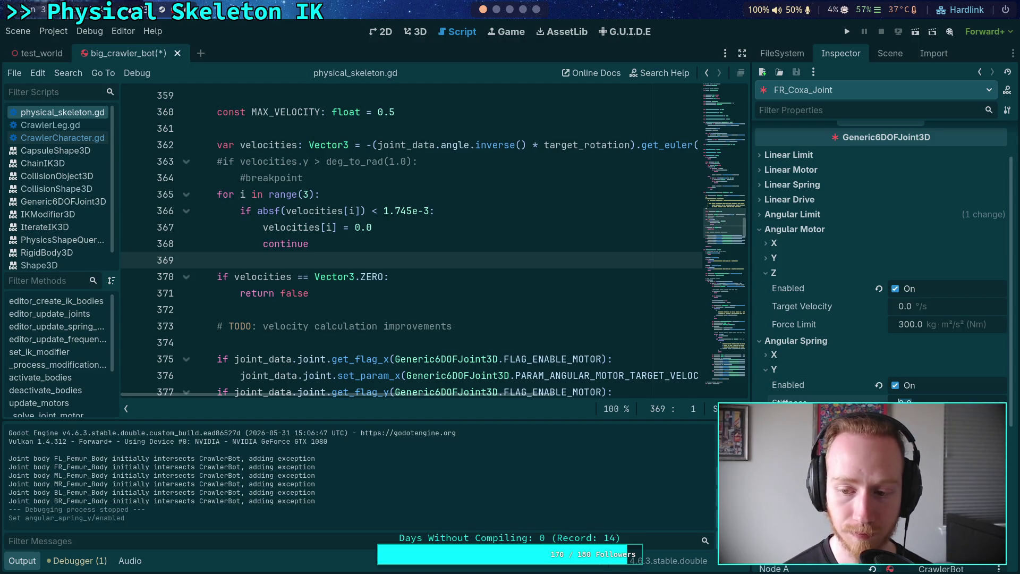
pyautogui.click(903, 402)
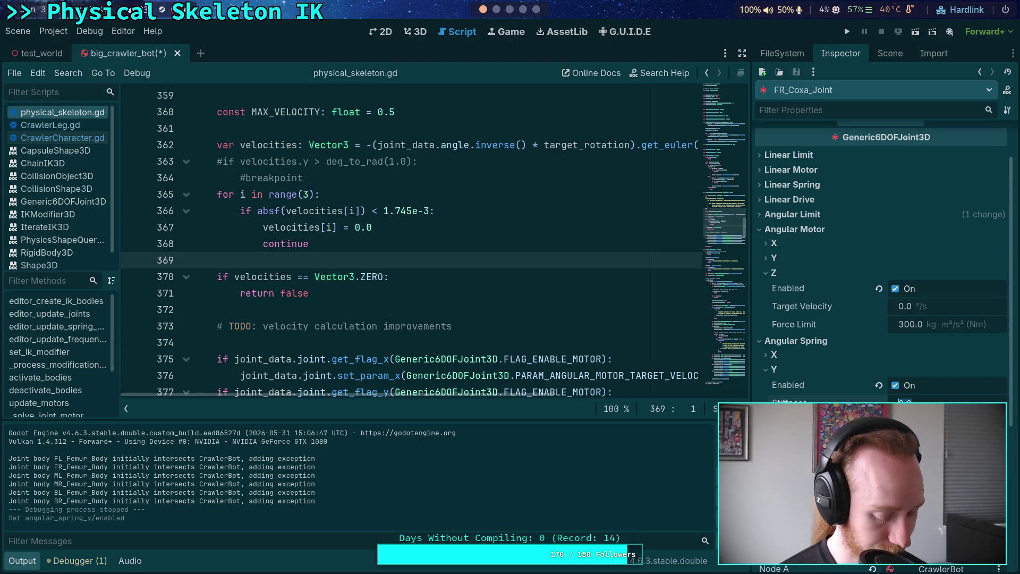
pyautogui.write('50')
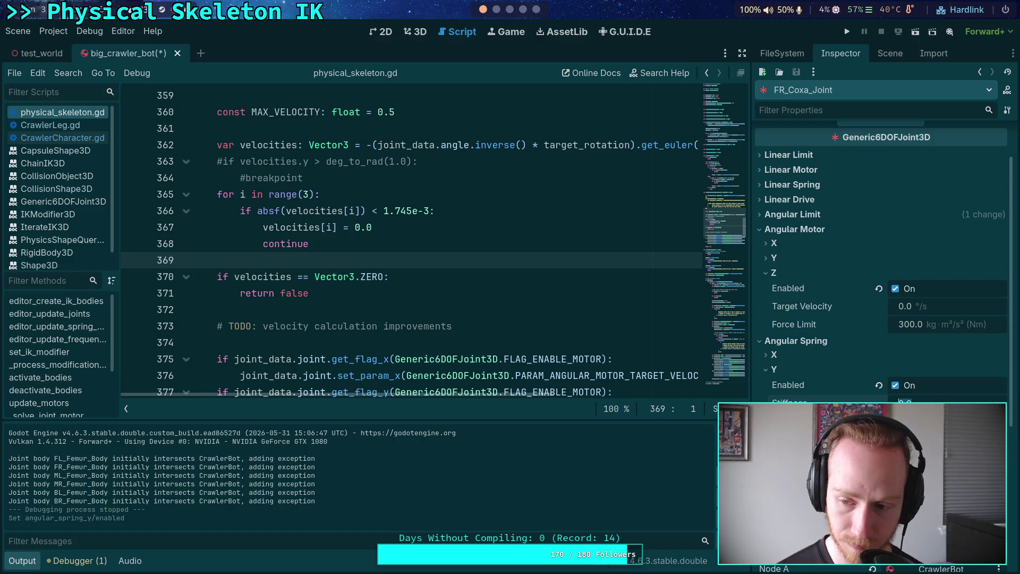
pyautogui.write('0')
pyautogui.press('Return')
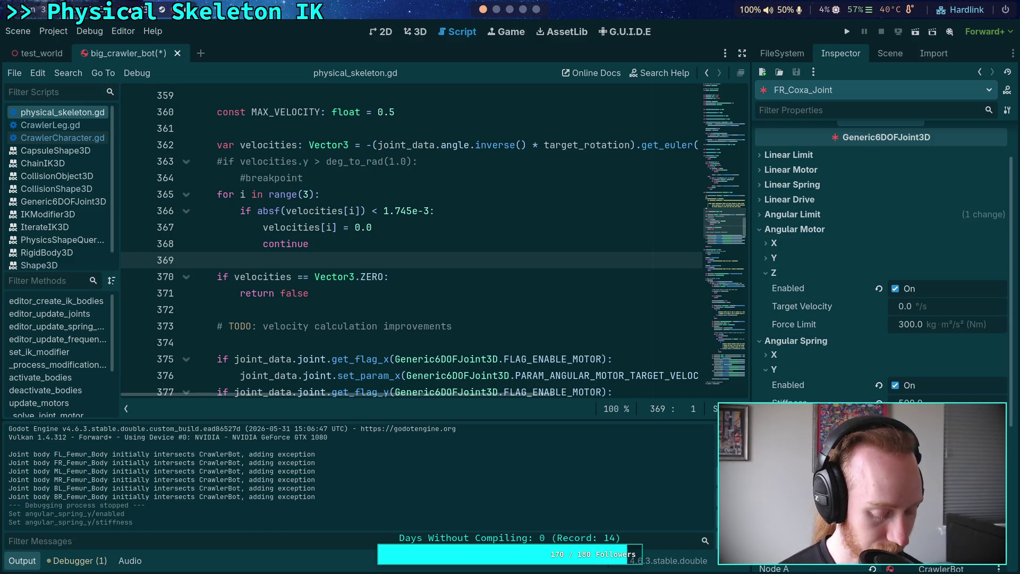
pyautogui.press('Return')
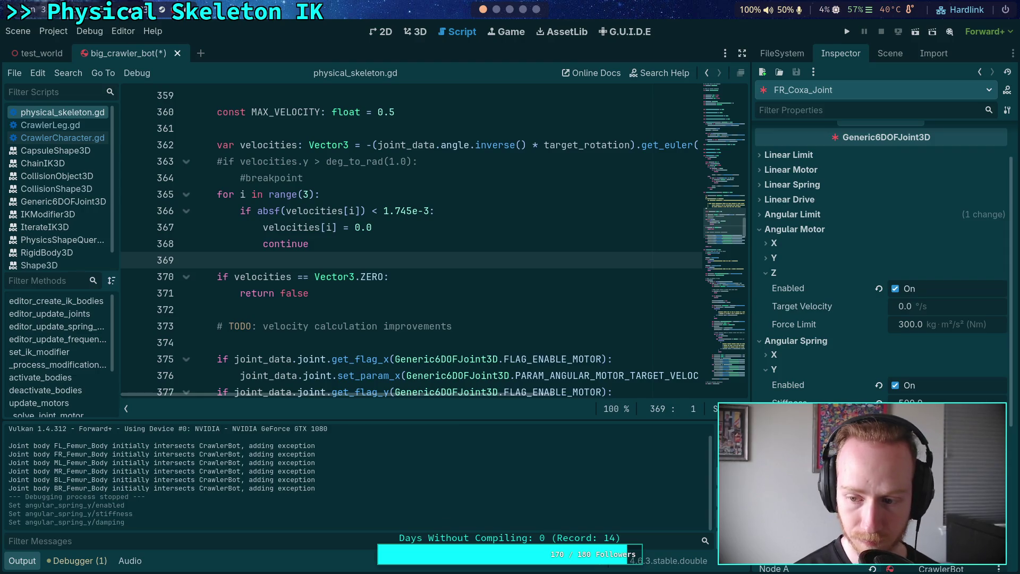
pyautogui.press('F5')
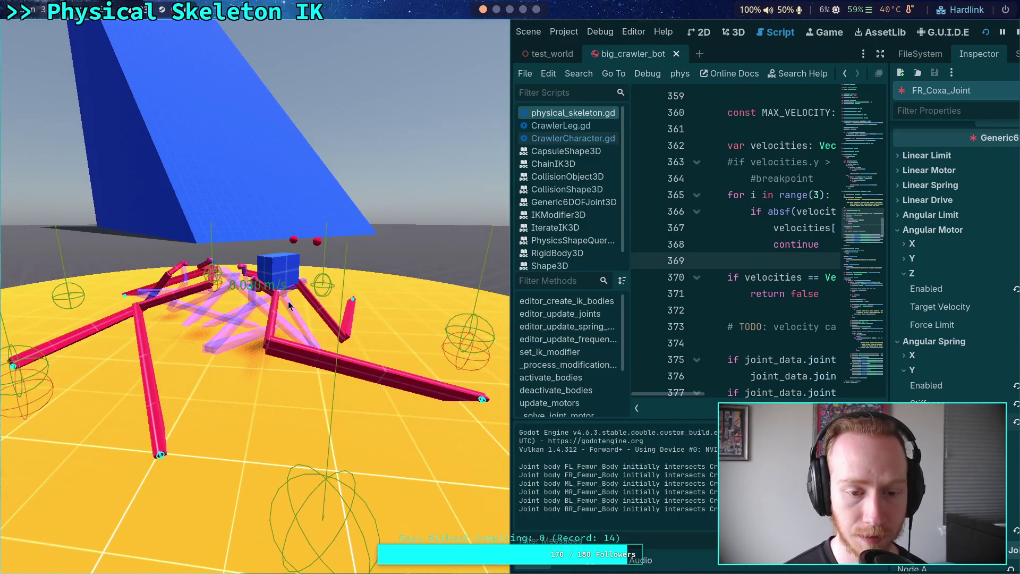
# Raise the Y spring stiffness to 5000 and test-run the crawler again.
pyautogui.click(1016, 32)
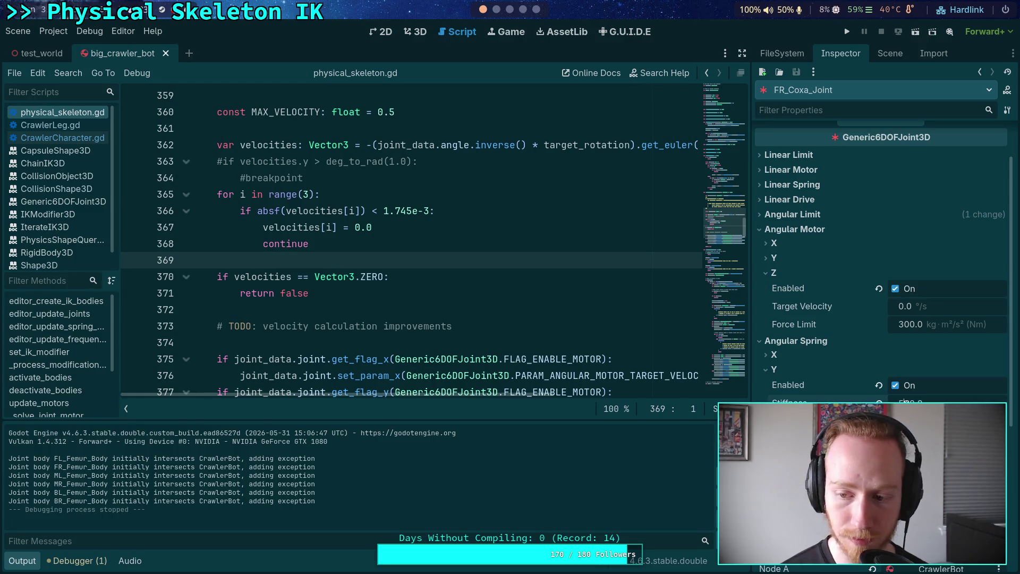
pyautogui.press('Return')
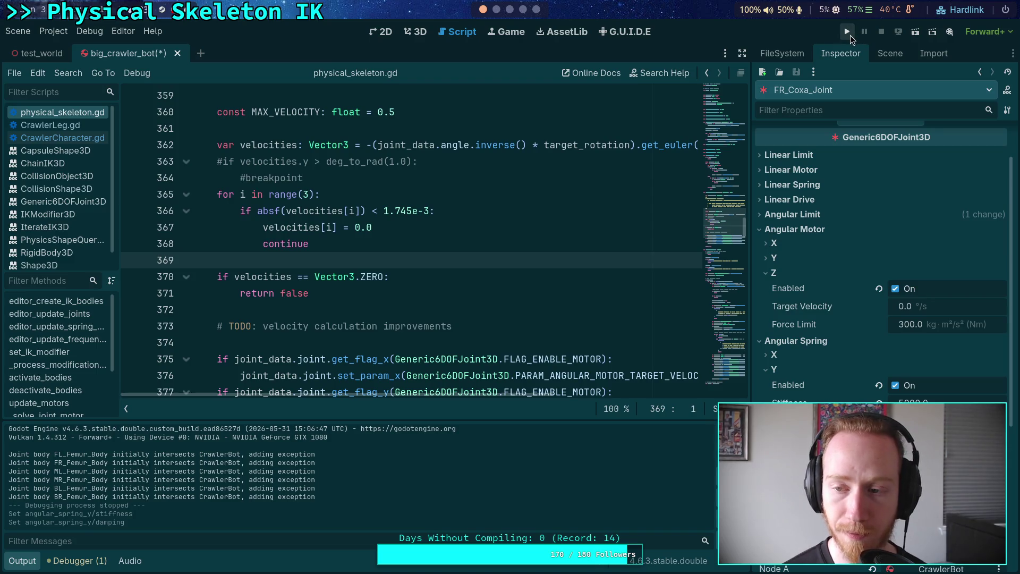
pyautogui.click(850, 37)
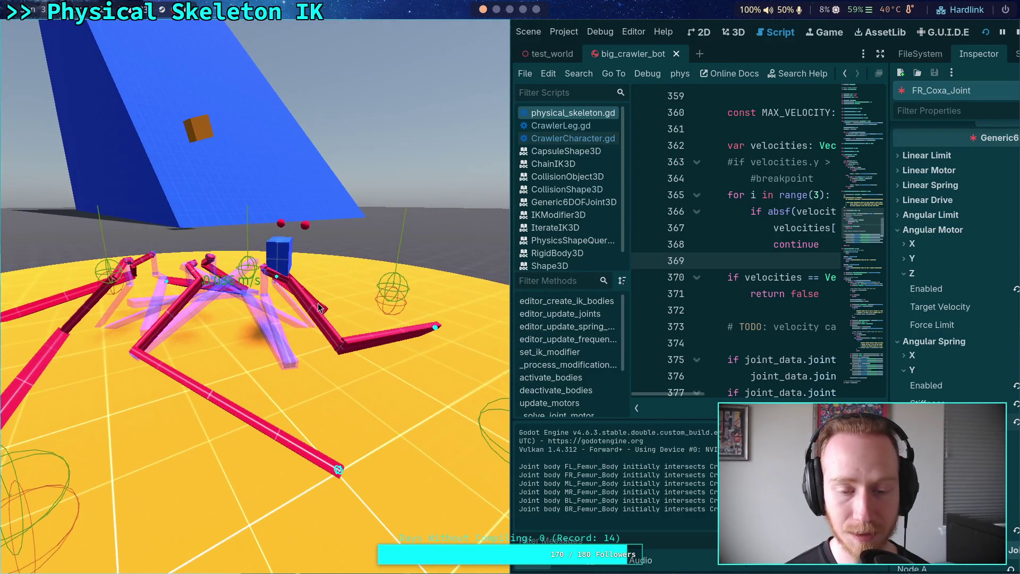
pyautogui.press('F8')
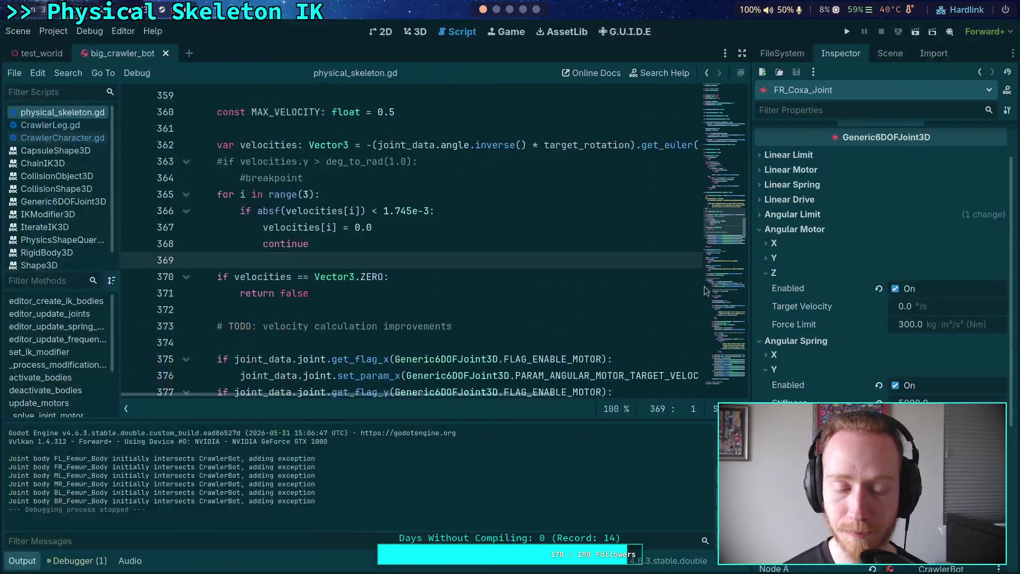
# Revert the angular spring Y settings on FR_Coxa_Joint.
pyautogui.click(879, 385)
pyautogui.click(784, 373)
pyautogui.click(787, 342)
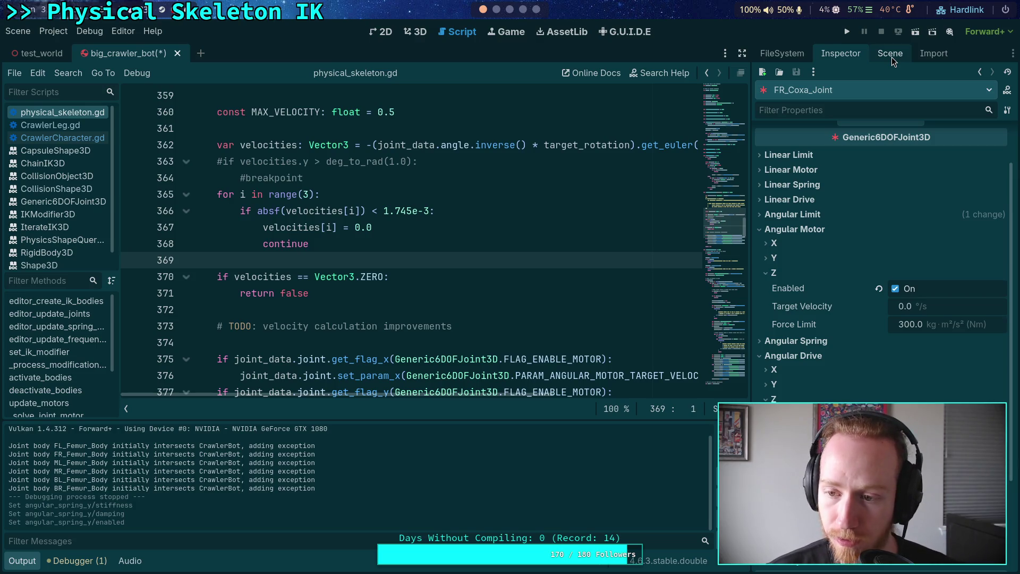
pyautogui.click(891, 57)
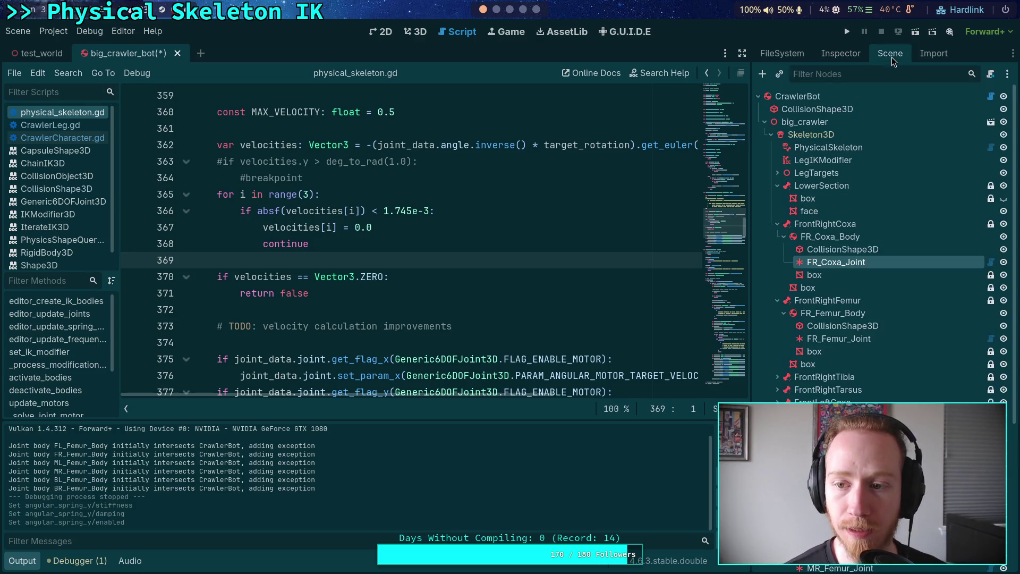
# Review FR_Femur_Joint's angular limits and share its settings to all linked femur joints.
pyautogui.click(838, 339)
pyautogui.click(838, 56)
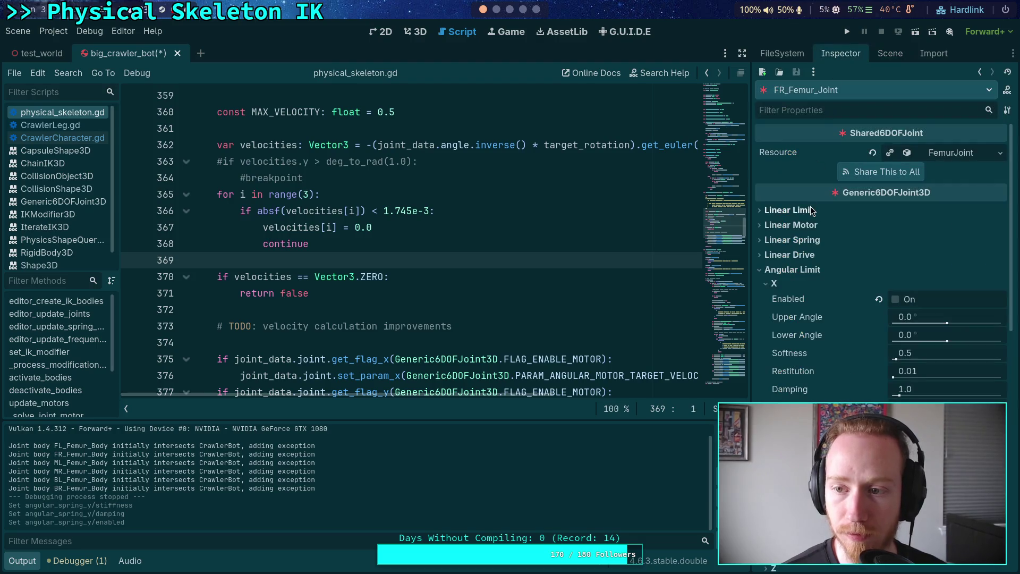
pyautogui.scroll(-3, 818, 244)
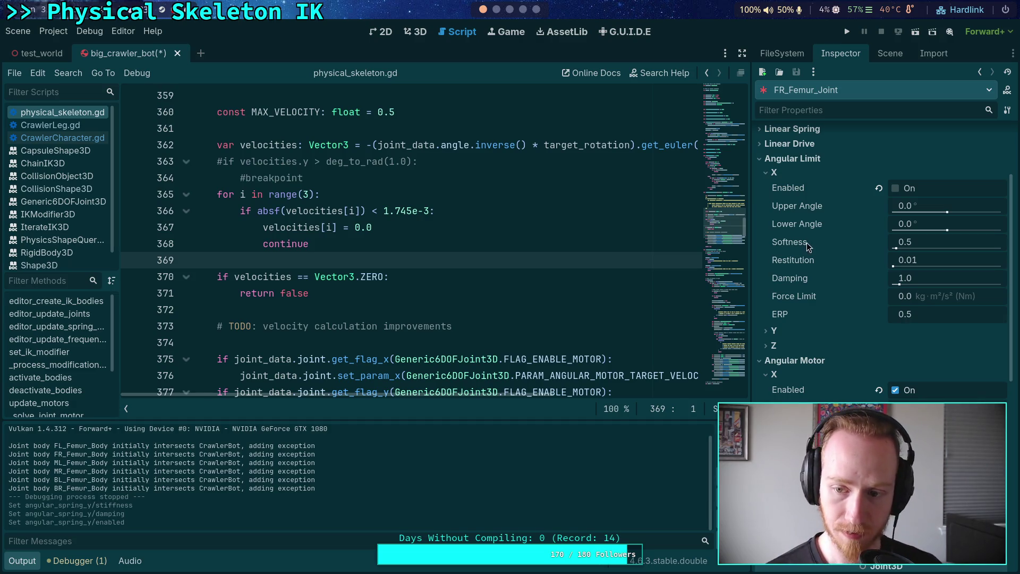
pyautogui.click(779, 332)
pyautogui.click(782, 331)
pyautogui.click(783, 346)
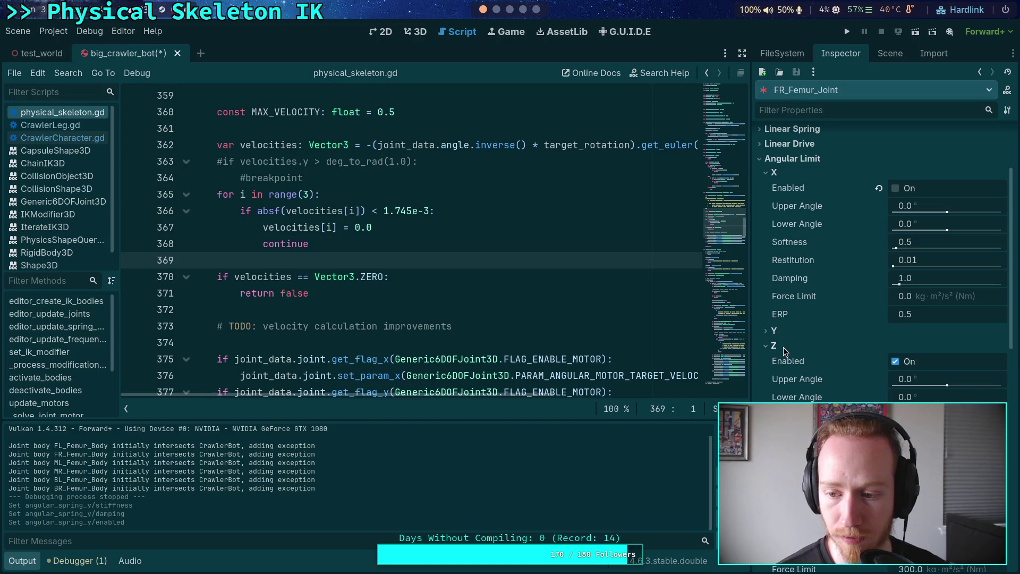
pyautogui.click(783, 347)
pyautogui.click(786, 334)
pyautogui.click(787, 333)
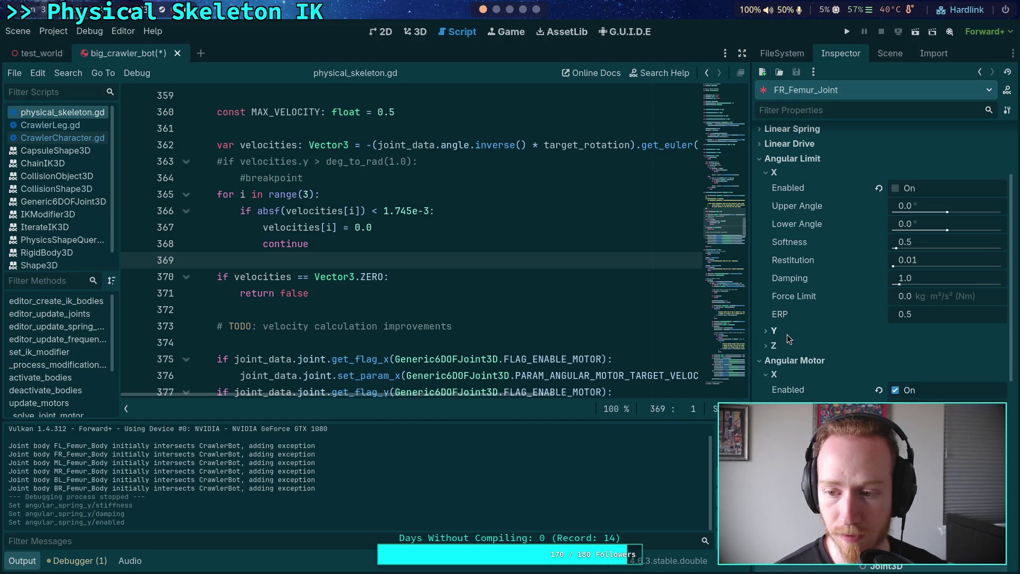
pyautogui.scroll(3, 786, 333)
pyautogui.click(859, 173)
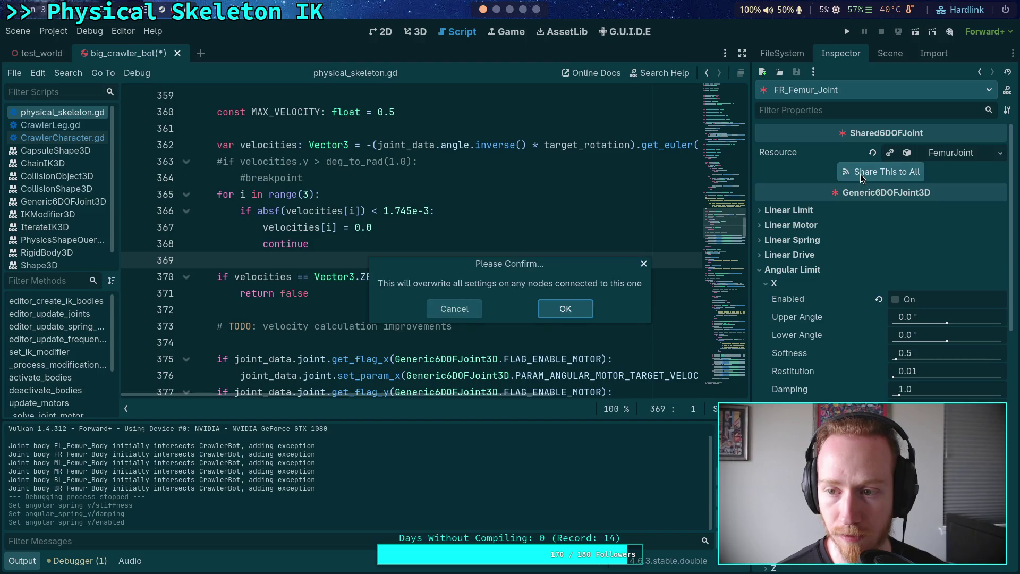
pyautogui.click(564, 309)
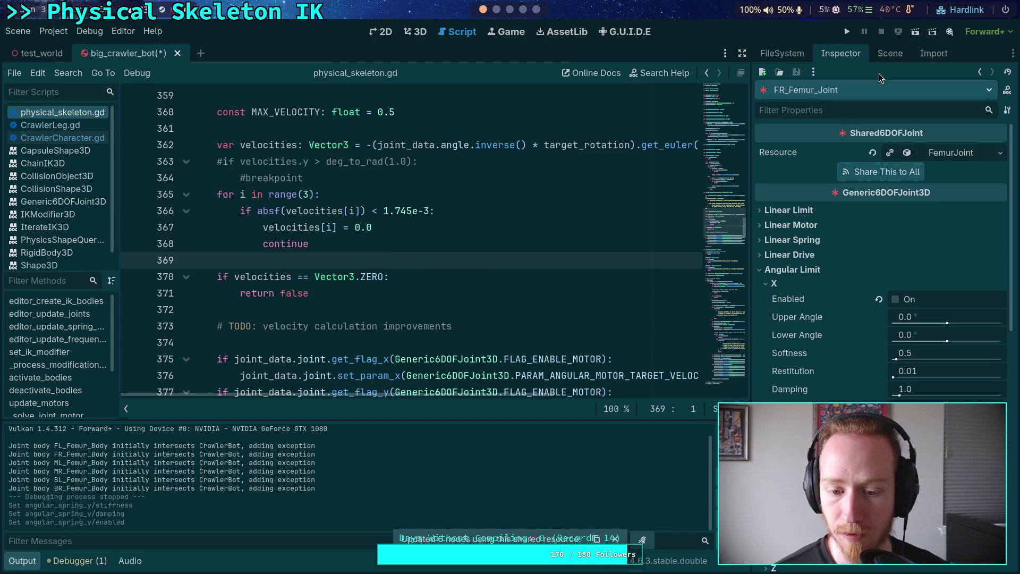
# Share FR_Coxa_Joint's settings to all linked coxa joints and run the crawler.
pyautogui.click(896, 53)
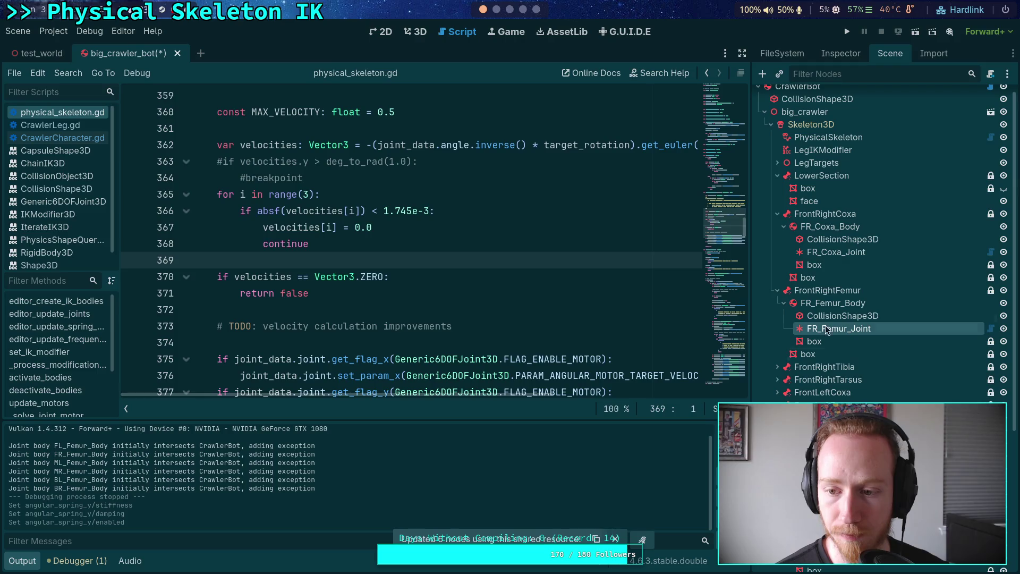
pyautogui.click(836, 250)
pyautogui.click(840, 53)
pyautogui.click(880, 149)
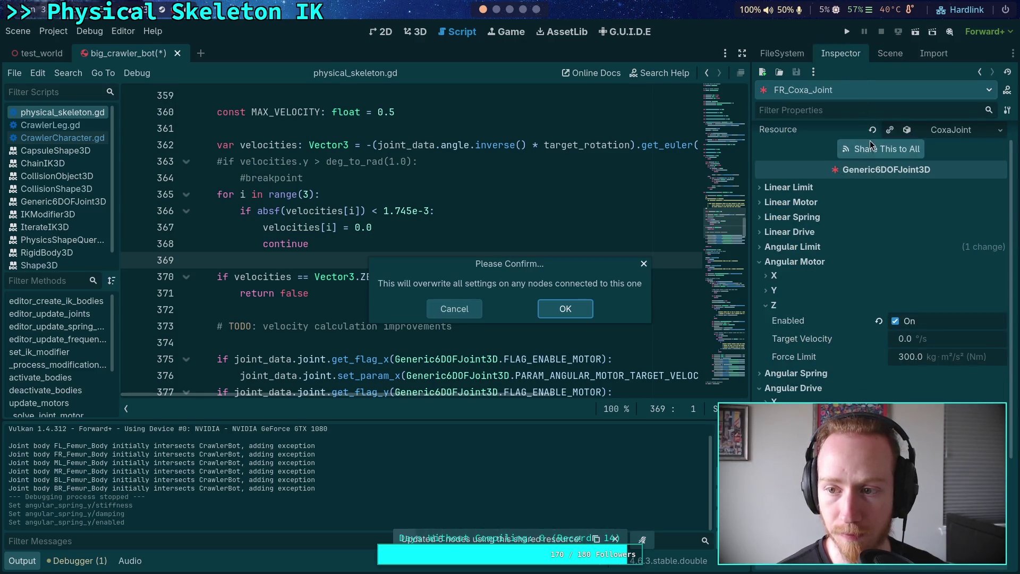
pyautogui.click(574, 315)
pyautogui.click(845, 32)
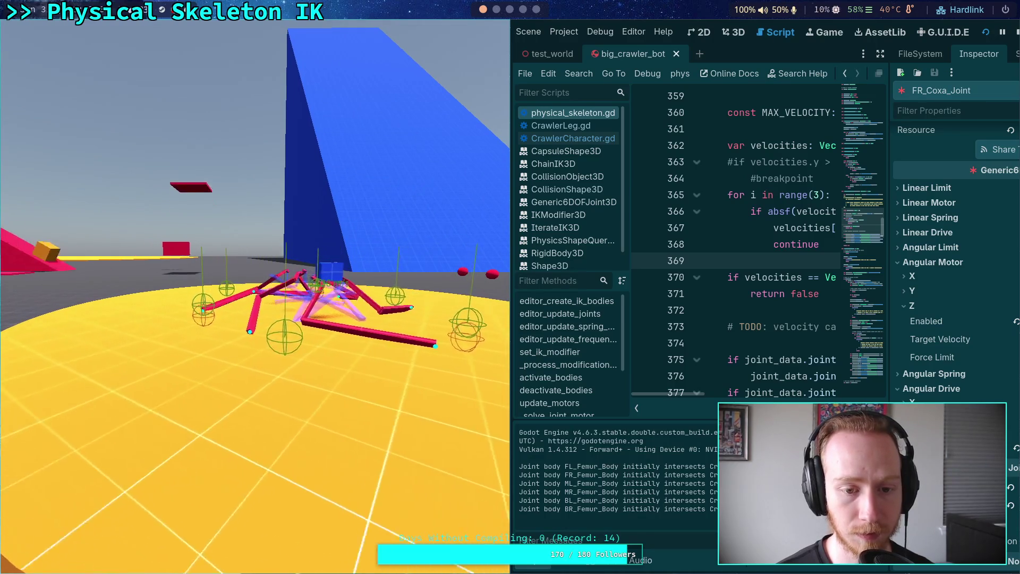
pyautogui.click(1015, 34)
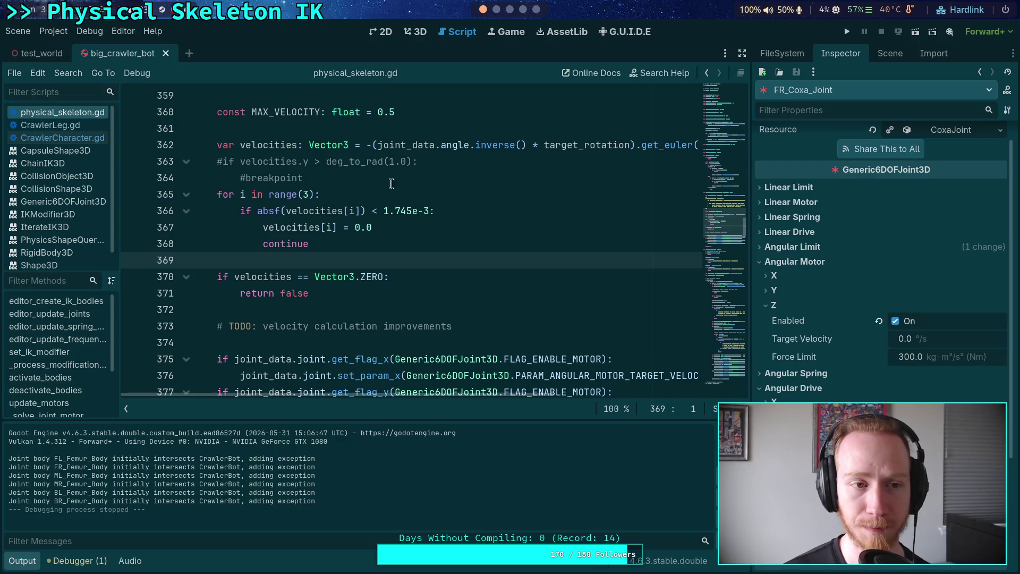
# Look over the Jolt Physics 3D project settings and close them.
pyautogui.click(52, 32)
pyautogui.click(60, 45)
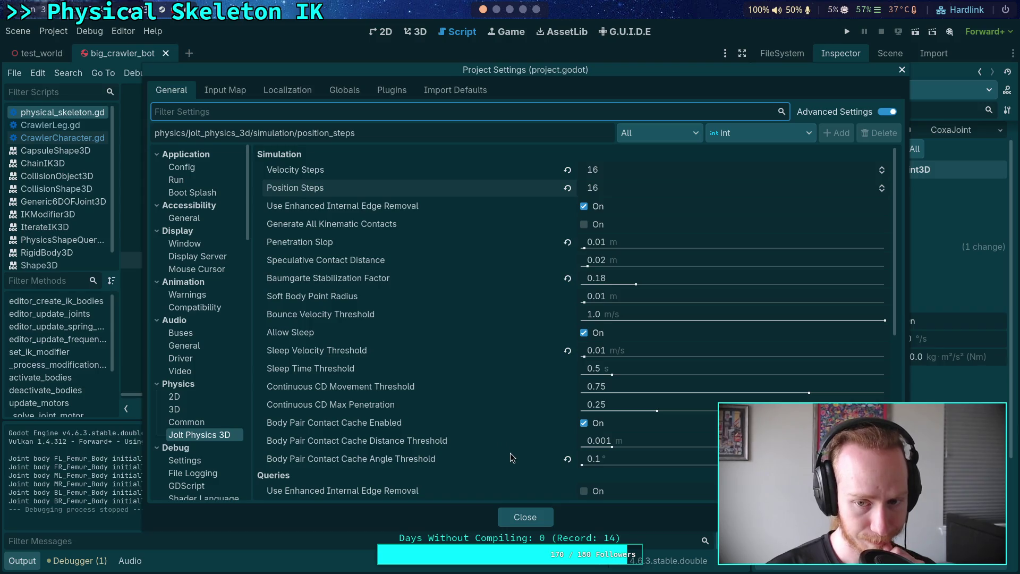
pyautogui.click(525, 518)
# Scroll physical_skeleton.gd up to update_motors and place the cursor on the ITERATIONS constant.
pyautogui.scroll(-4, 434, 310)
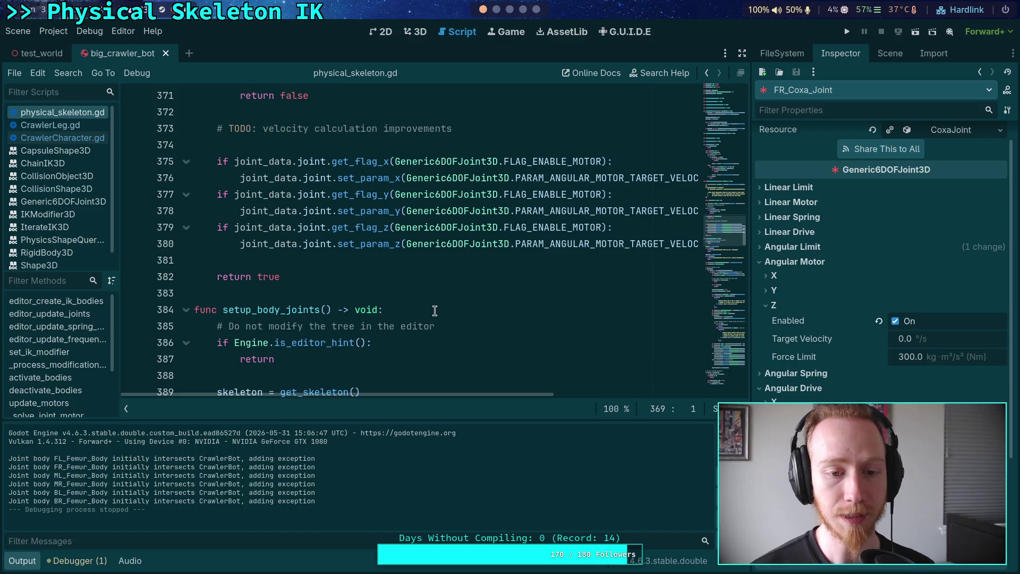
pyautogui.scroll(-10, 435, 311)
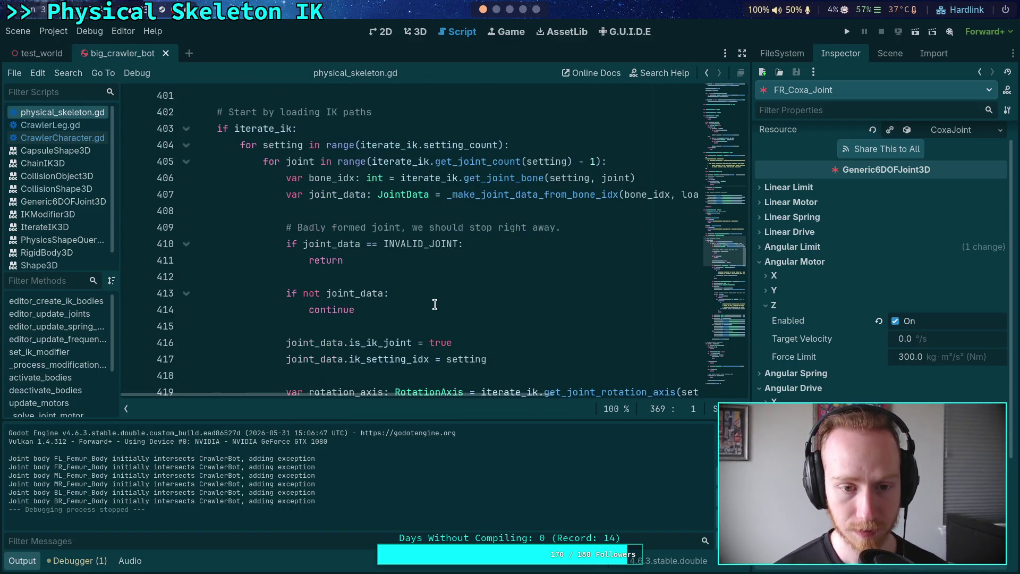
pyautogui.scroll(12, 434, 304)
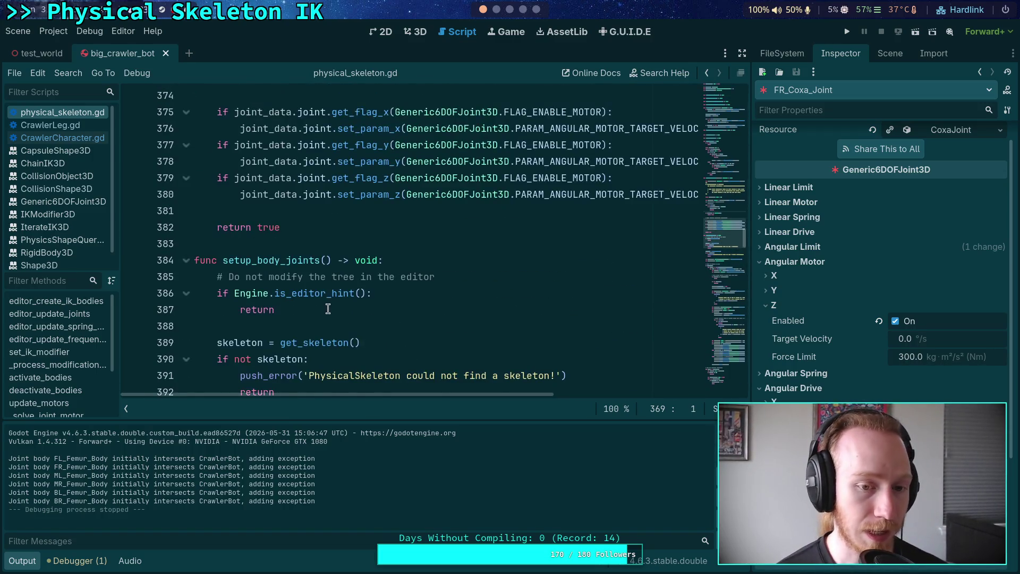
pyautogui.scroll(4, 327, 304)
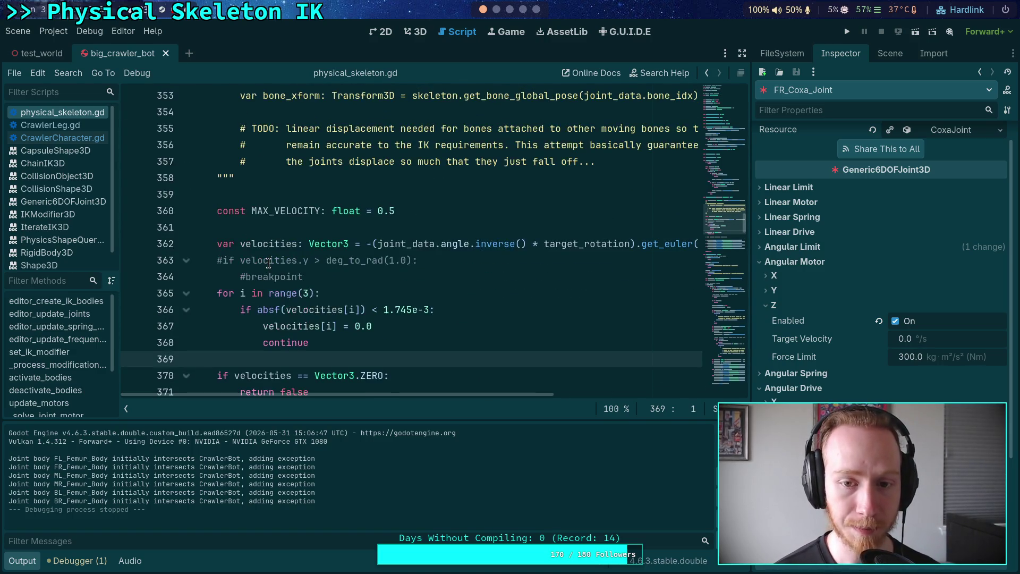
pyautogui.scroll(6, 228, 252)
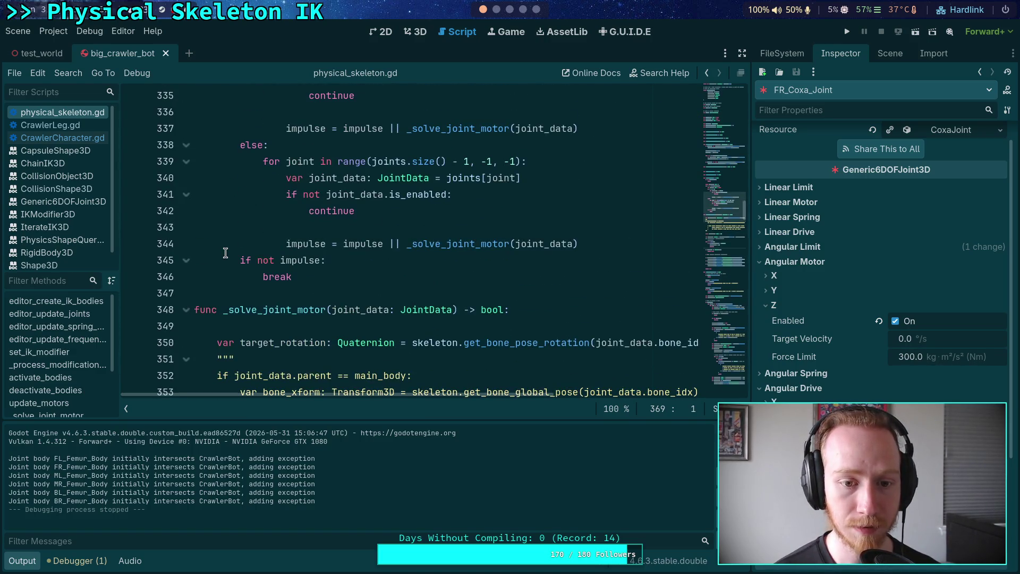
pyautogui.scroll(5, 226, 253)
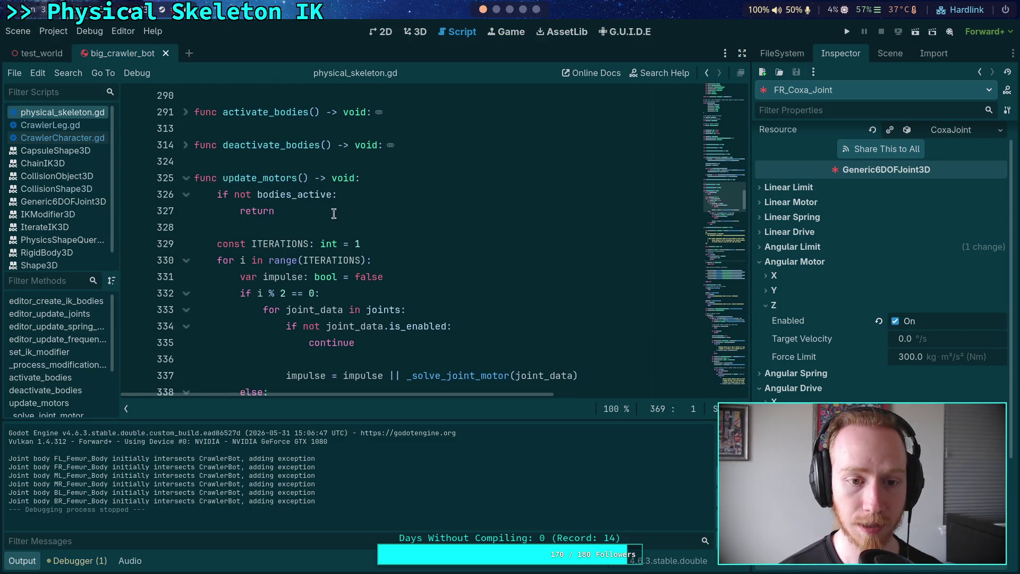
pyautogui.click(359, 243)
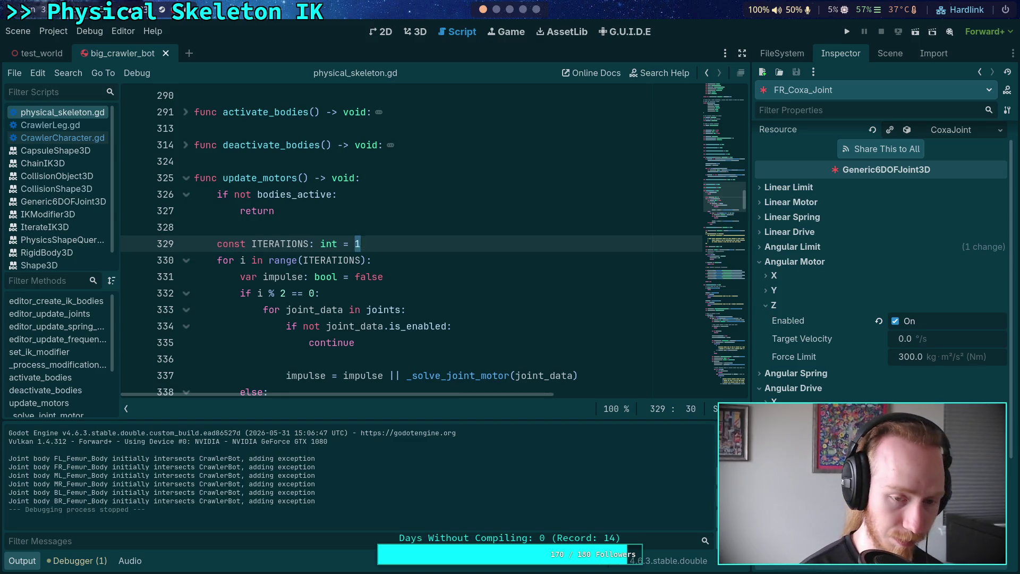
pyautogui.write('0')
# Run the crawler scene briefly, then stop the game.
pyautogui.click(848, 30)
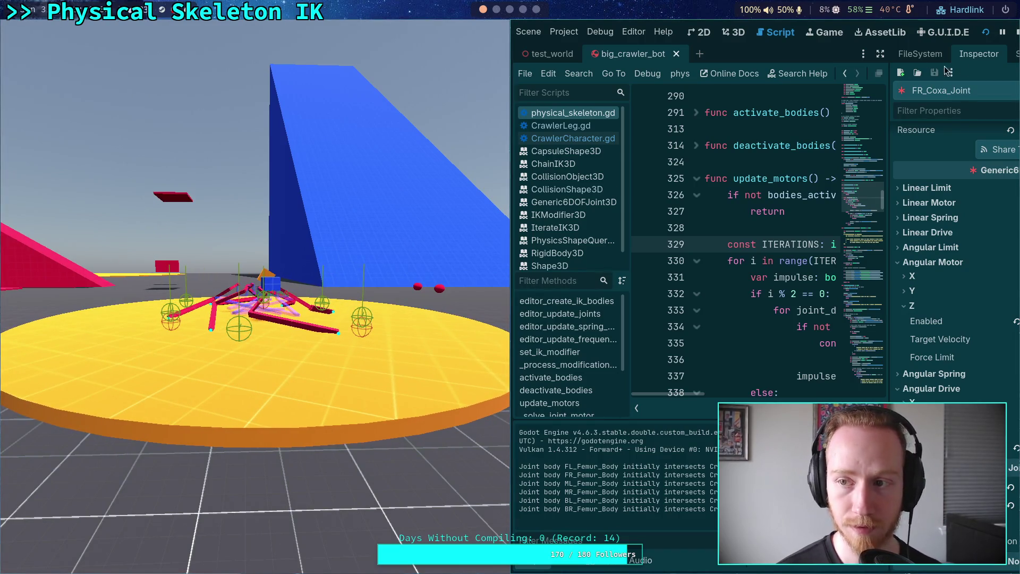
pyautogui.click(1016, 34)
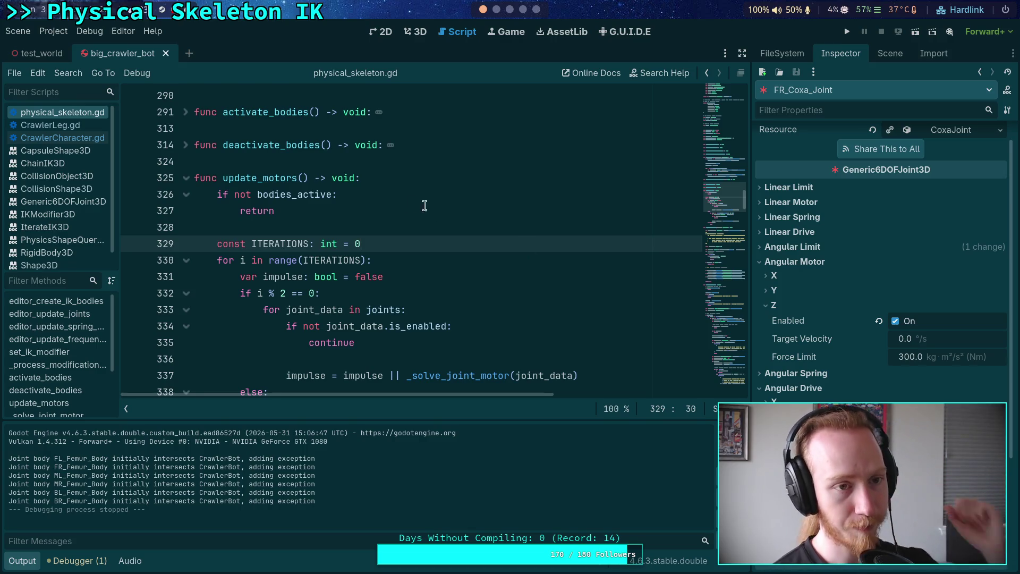
pyautogui.click(46, 33)
# Set Jolt Velocity and Position Steps to 20 and test-run the crawler.
pyautogui.click(78, 52)
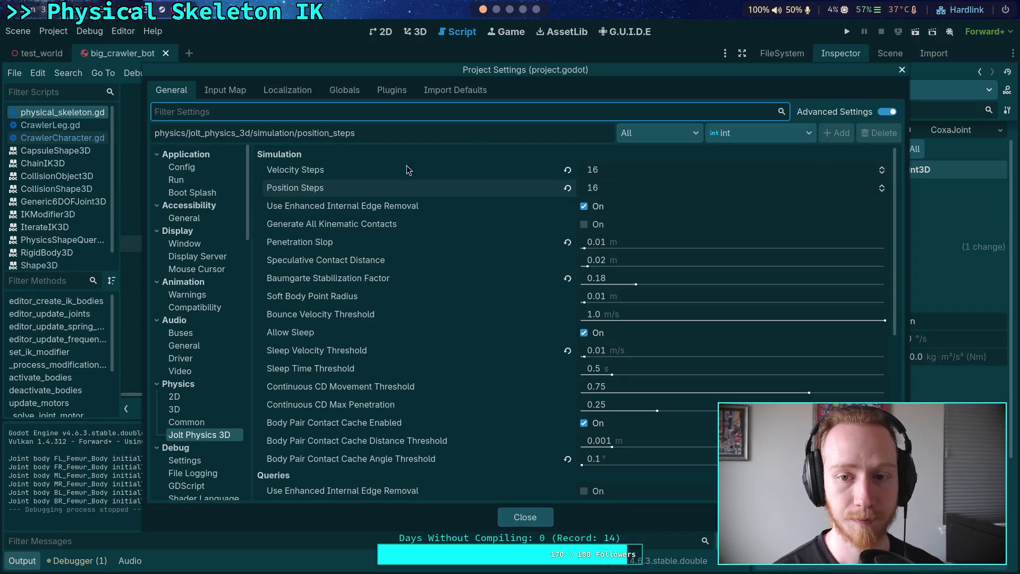
pyautogui.write('20')
pyautogui.click(616, 190)
pyautogui.write('20')
pyautogui.press('Return')
pyautogui.click(610, 281)
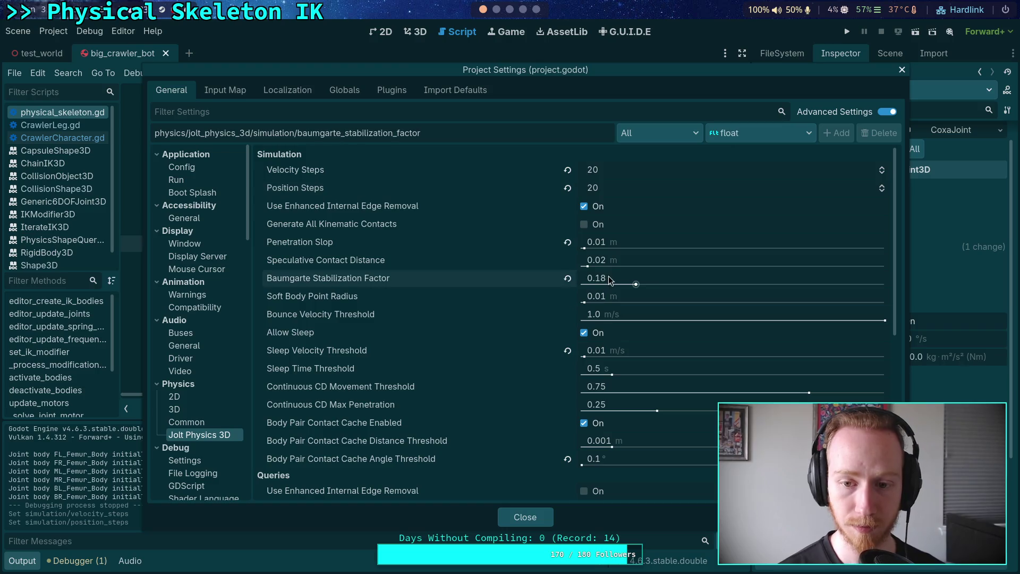
pyautogui.click(527, 522)
pyautogui.press('F5')
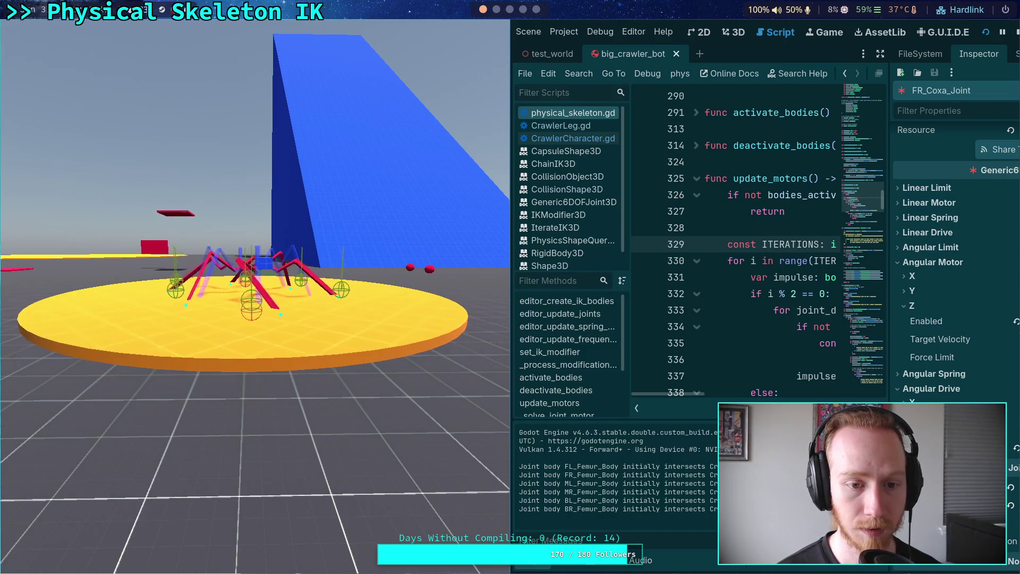
pyautogui.press('F8')
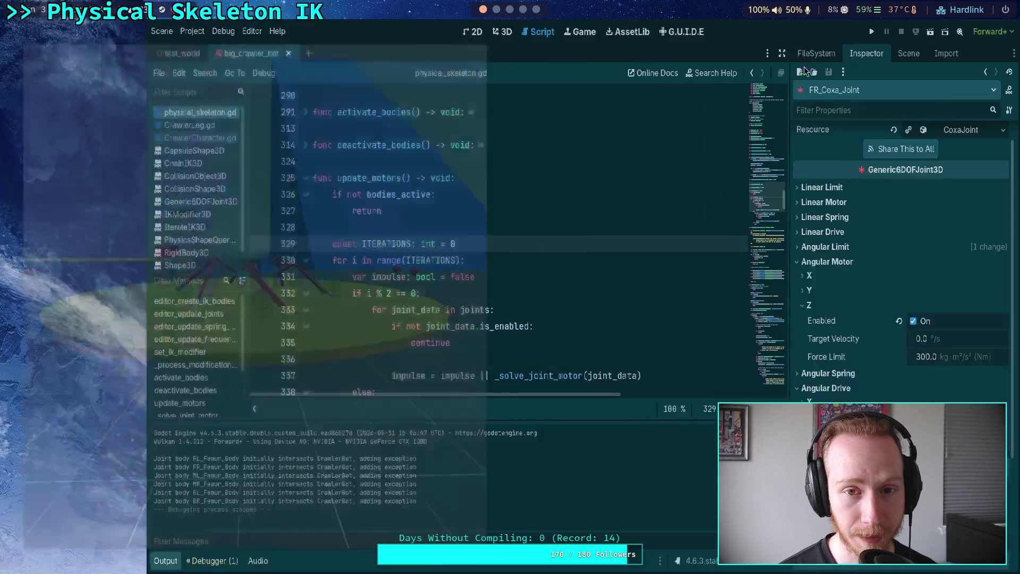
# Raise Velocity and Position Steps to 30 and test-run the crawler again.
pyautogui.click(54, 31)
pyautogui.click(69, 45)
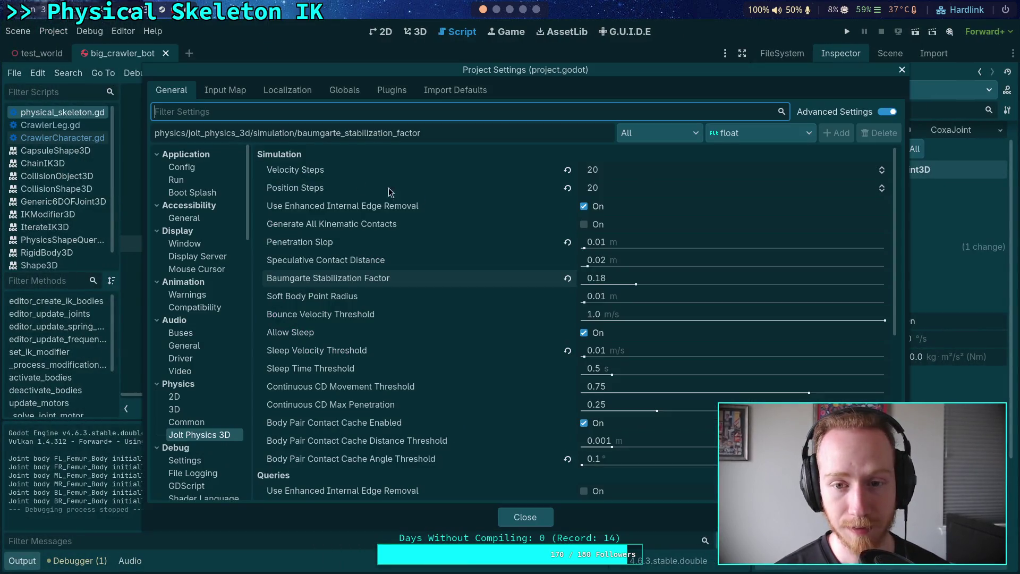
pyautogui.click(646, 174)
pyautogui.write('30')
pyautogui.click(631, 186)
pyautogui.write('30')
pyautogui.click(526, 519)
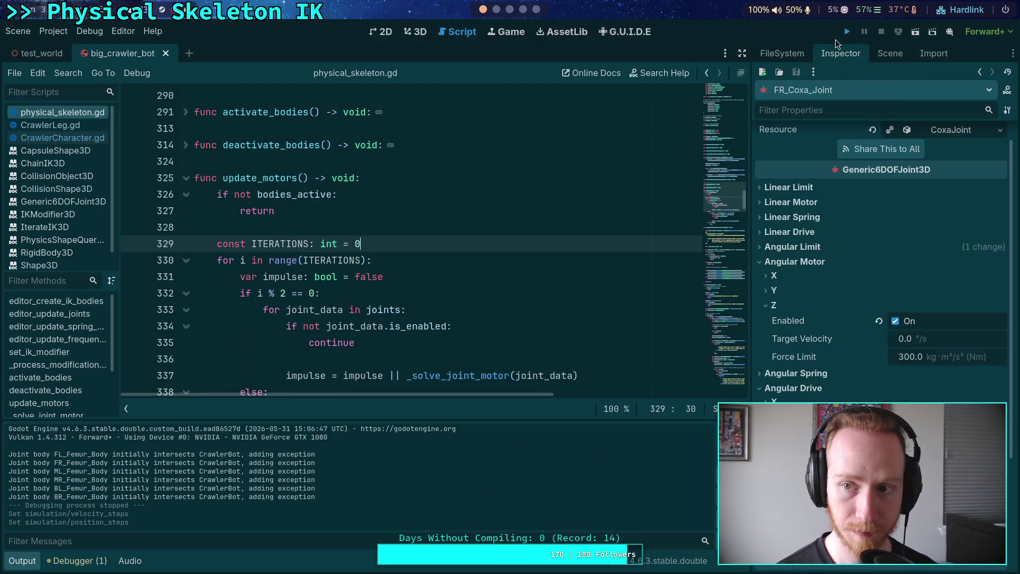
pyautogui.click(847, 31)
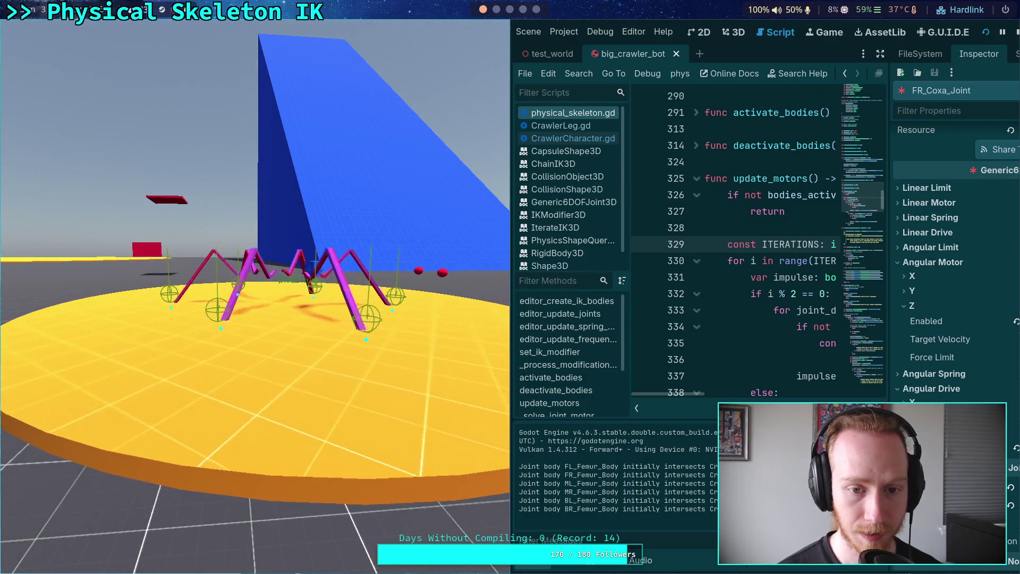
pyautogui.click(1003, 32)
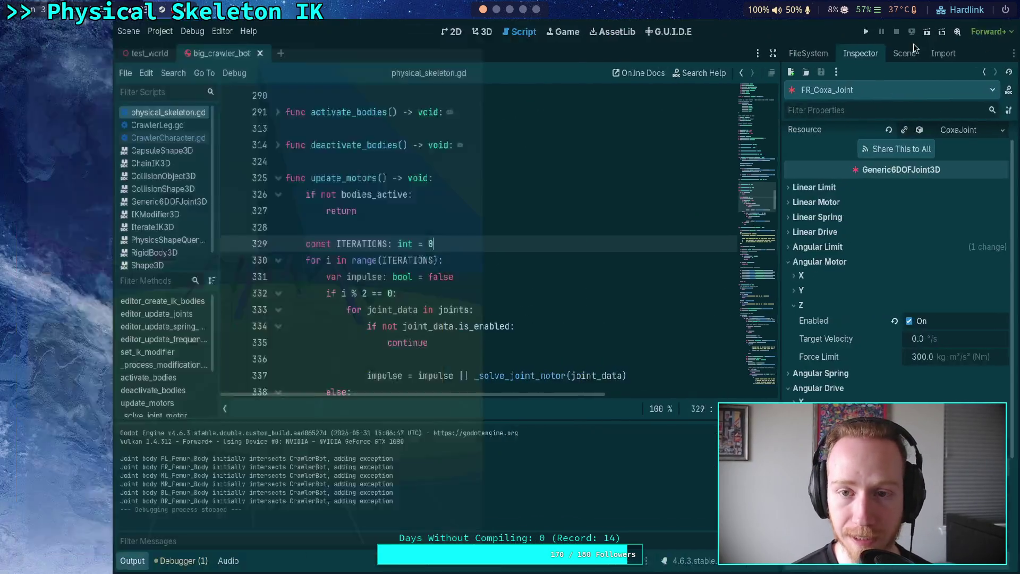
# Raise Velocity and Position Steps to 40 and run the crawler once more.
pyautogui.click(53, 31)
pyautogui.click(69, 45)
pyautogui.click(630, 167)
pyautogui.write('40')
pyautogui.press('Tab')
pyautogui.write('40')
pyautogui.click(508, 226)
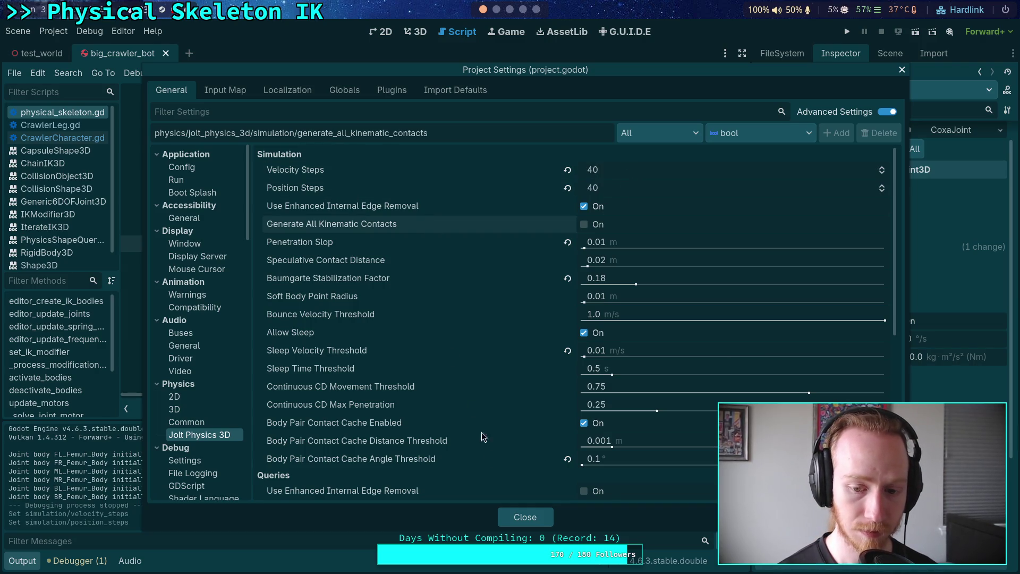
pyautogui.click(518, 518)
pyautogui.press('F5')
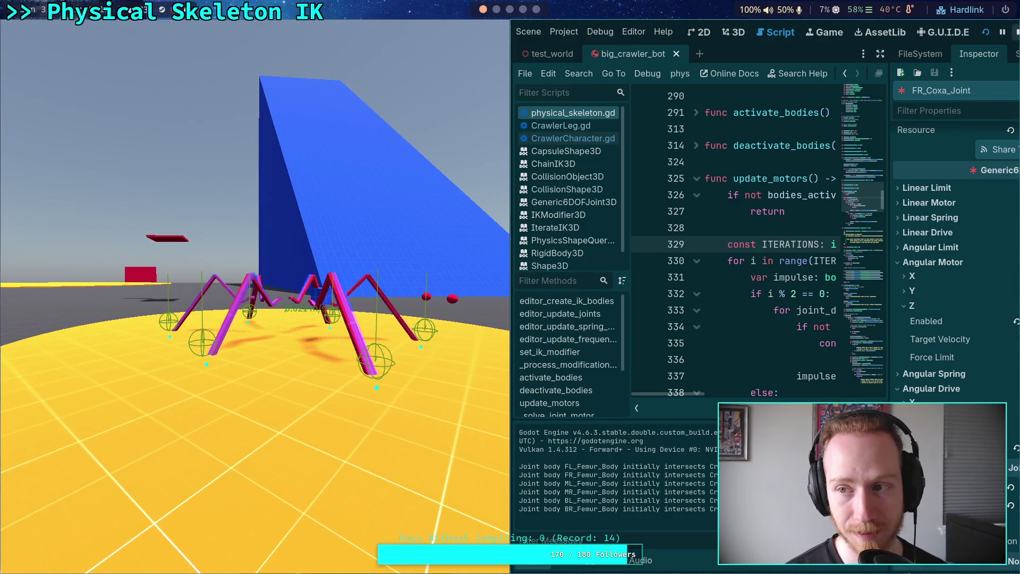
pyautogui.press('F8')
pyautogui.click(53, 31)
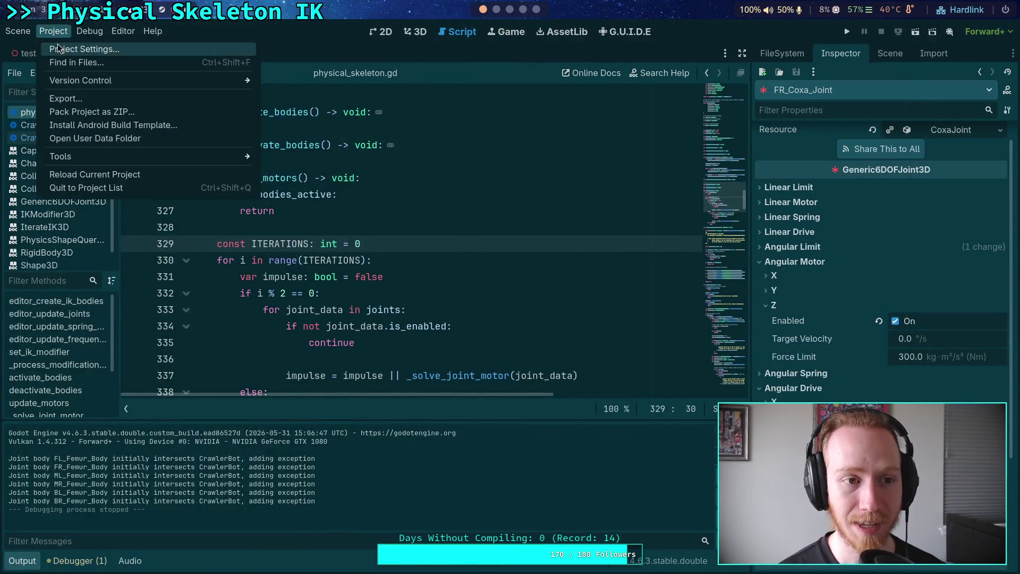
# Set Velocity and Position Steps to 50 and Baumgarte factor to 0.1, then test-run the crawler.
pyautogui.click(75, 46)
pyautogui.click(624, 173)
pyautogui.write('50')
pyautogui.click(616, 189)
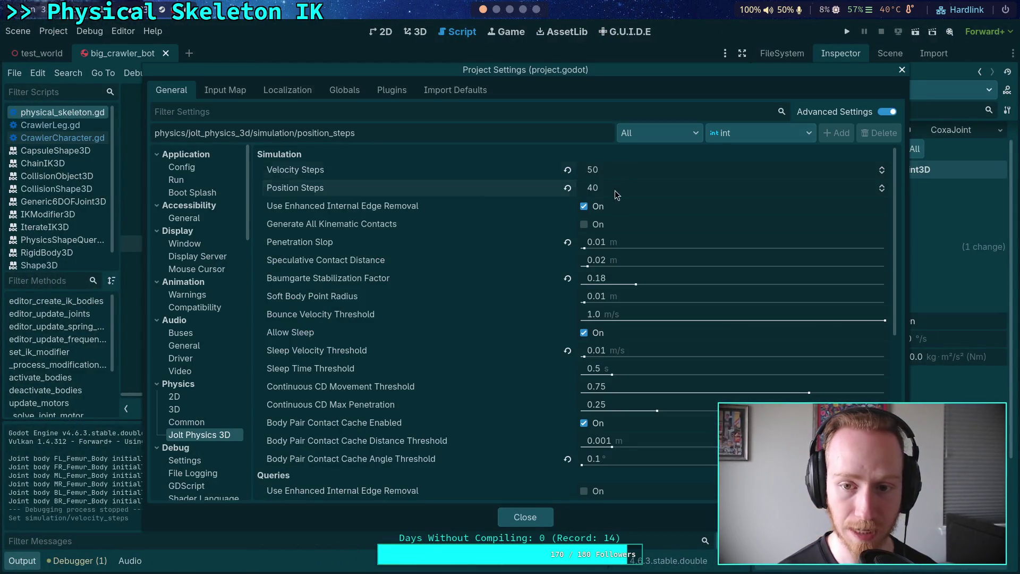
pyautogui.write('50')
pyautogui.press('Return')
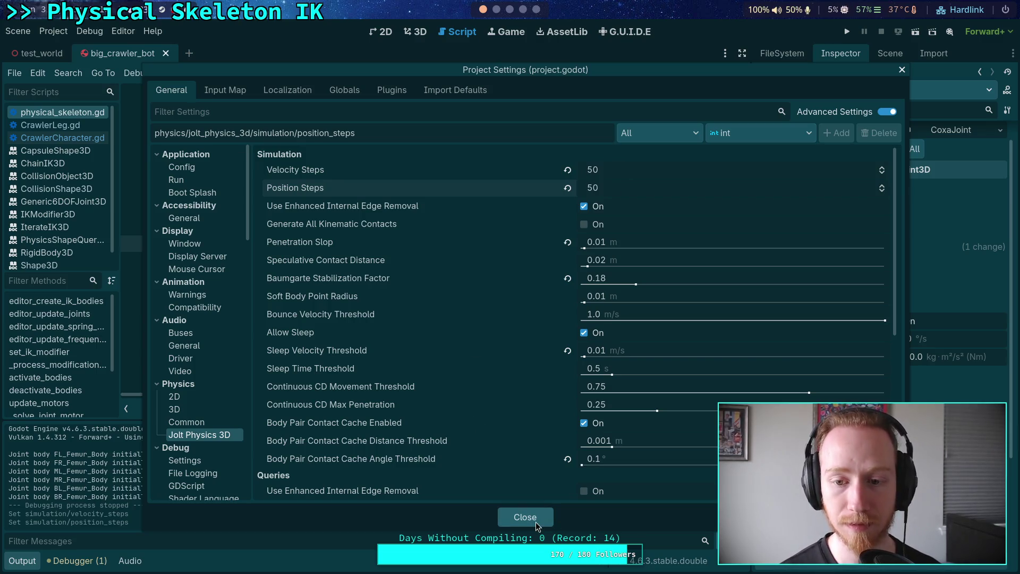
pyautogui.click(629, 281)
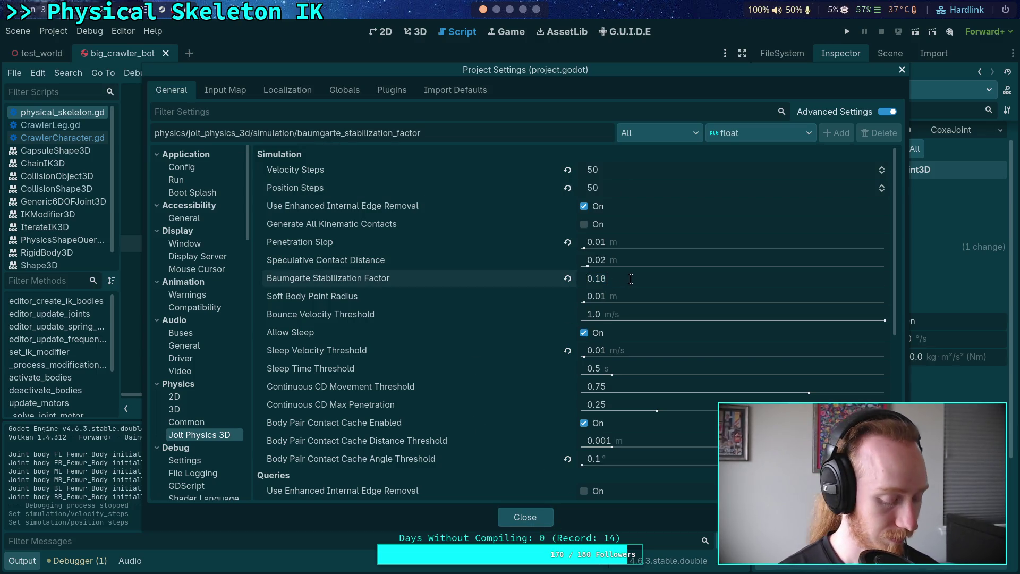
pyautogui.write('0.1')
pyautogui.press('Return')
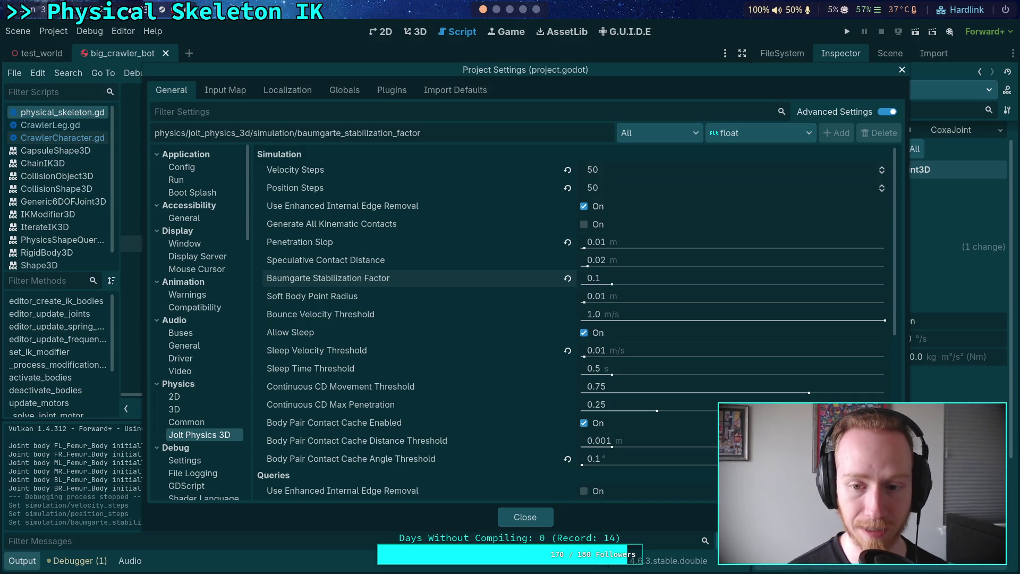
pyautogui.click(536, 519)
pyautogui.click(847, 32)
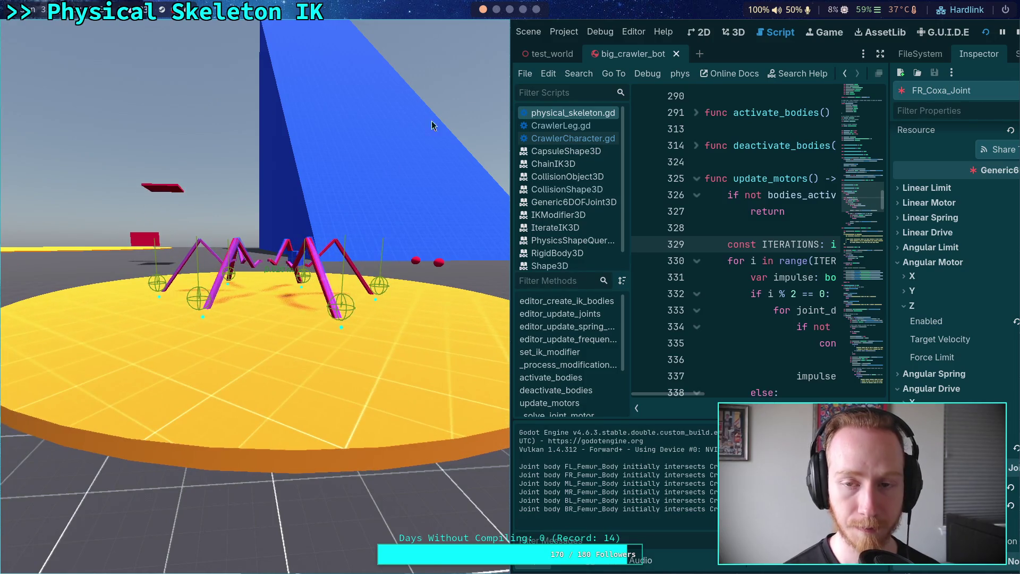
pyautogui.click(1016, 32)
# Evaluate 1-(0.8**(10/50)) in the Python REPL, getting about 0.0436.
pyautogui.press('super+4')
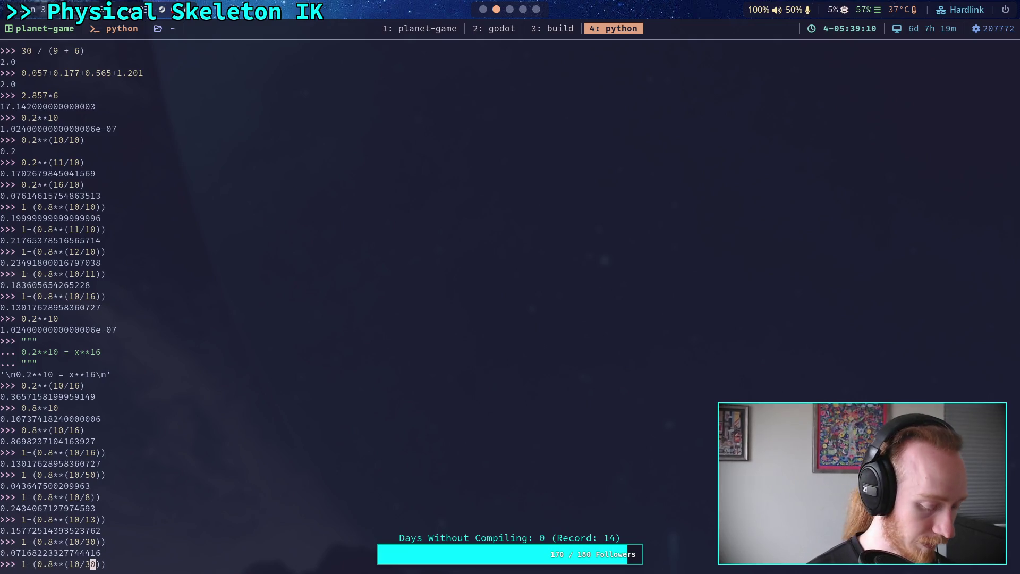
pyautogui.write('5')
pyautogui.press('Return')
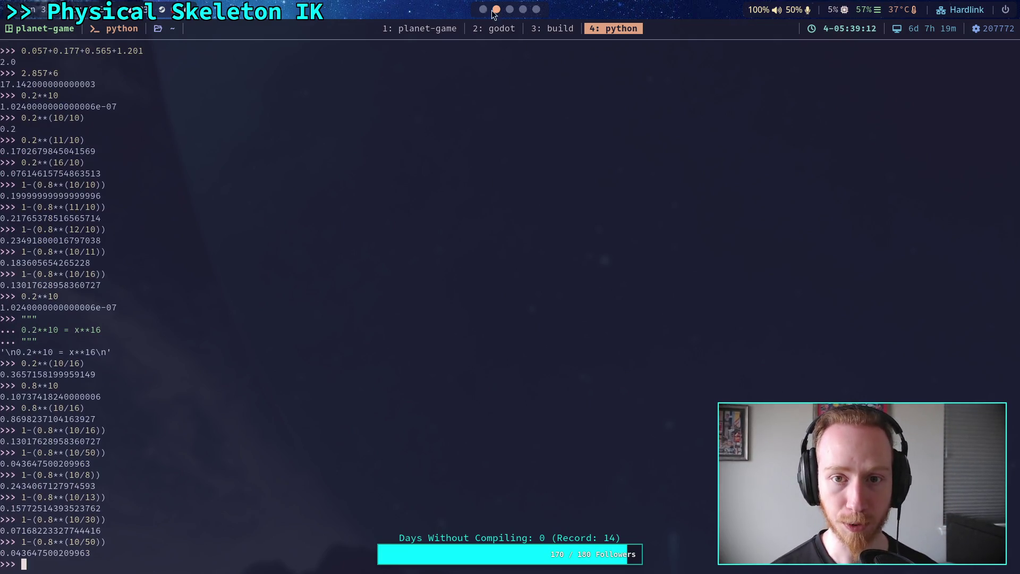
pyautogui.click(483, 9)
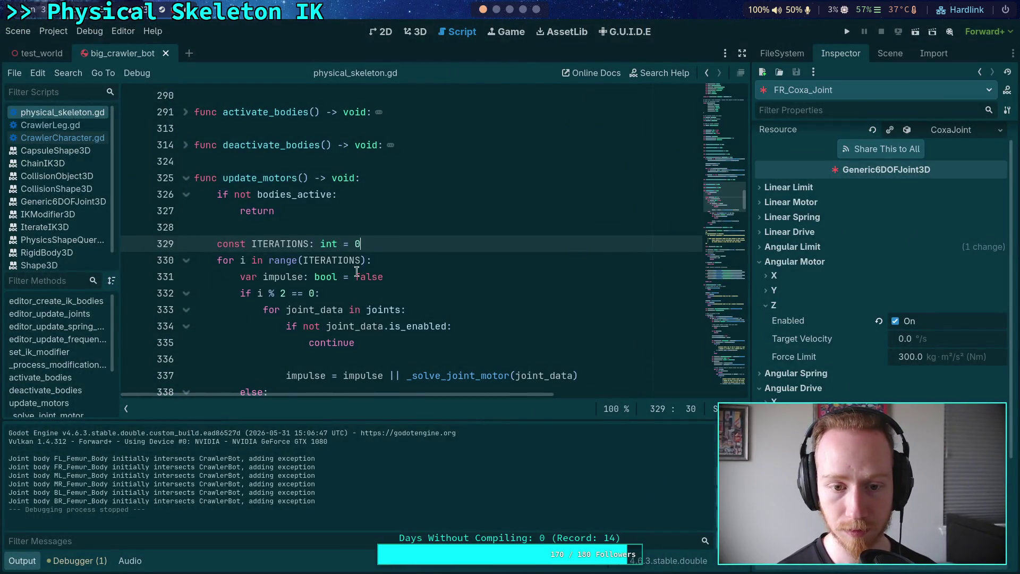
# Set the Baumgarte Stabilization Factor to 0.04 and run the crawler with F5.
pyautogui.click(54, 31)
pyautogui.click(69, 46)
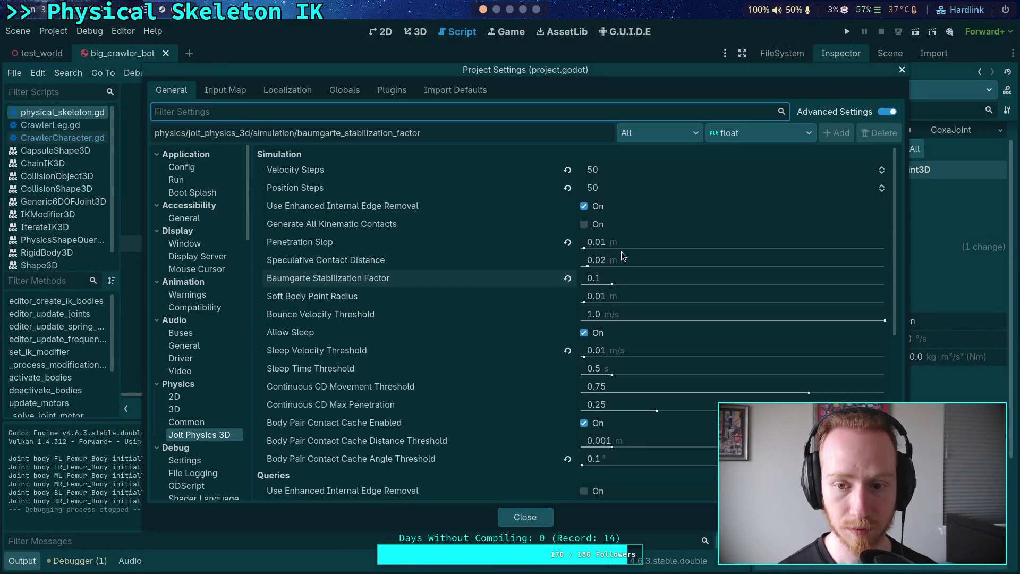
pyautogui.click(642, 275)
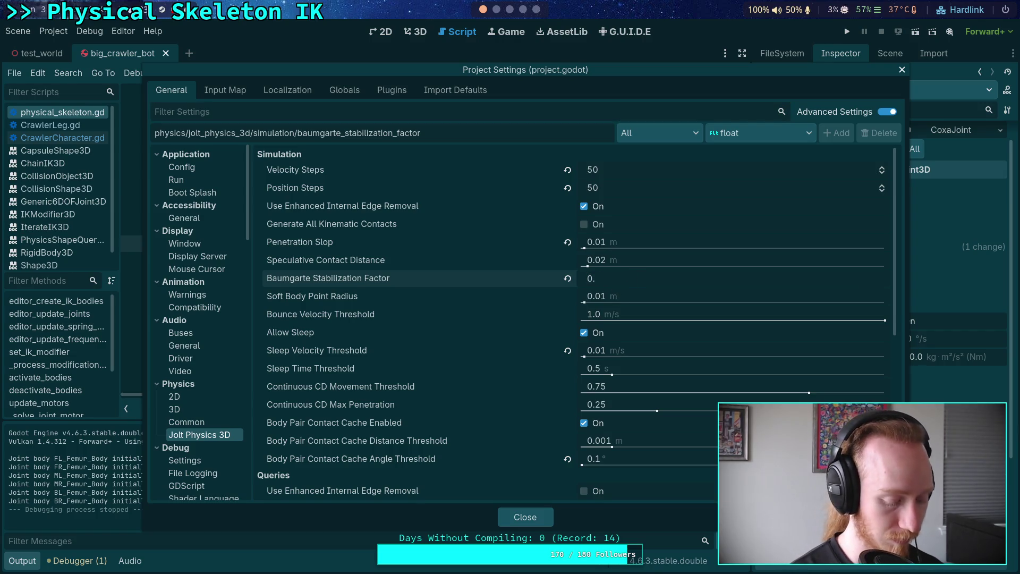
pyautogui.write('04')
pyautogui.press('Return')
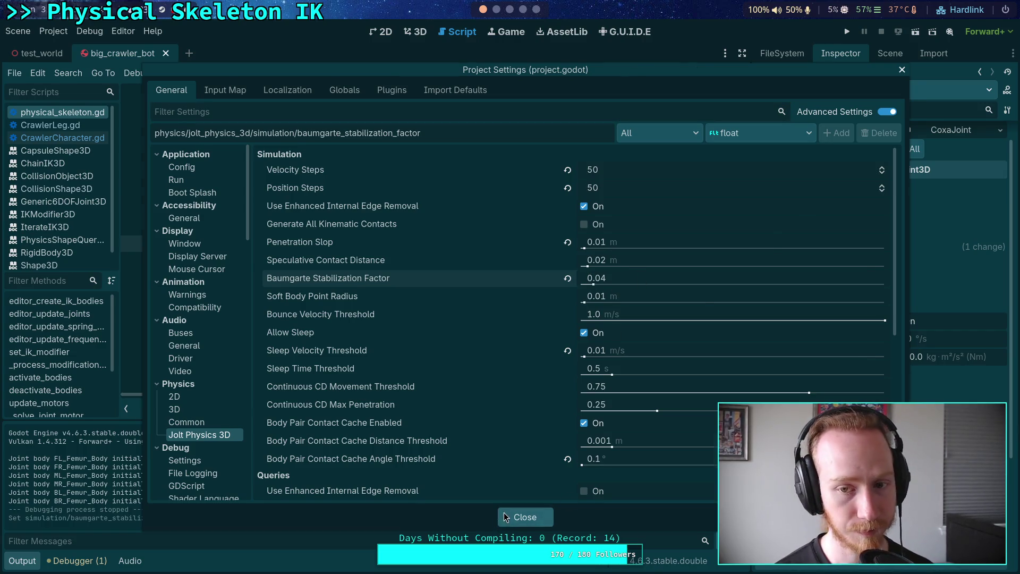
pyautogui.click(505, 516)
pyautogui.press('F5')
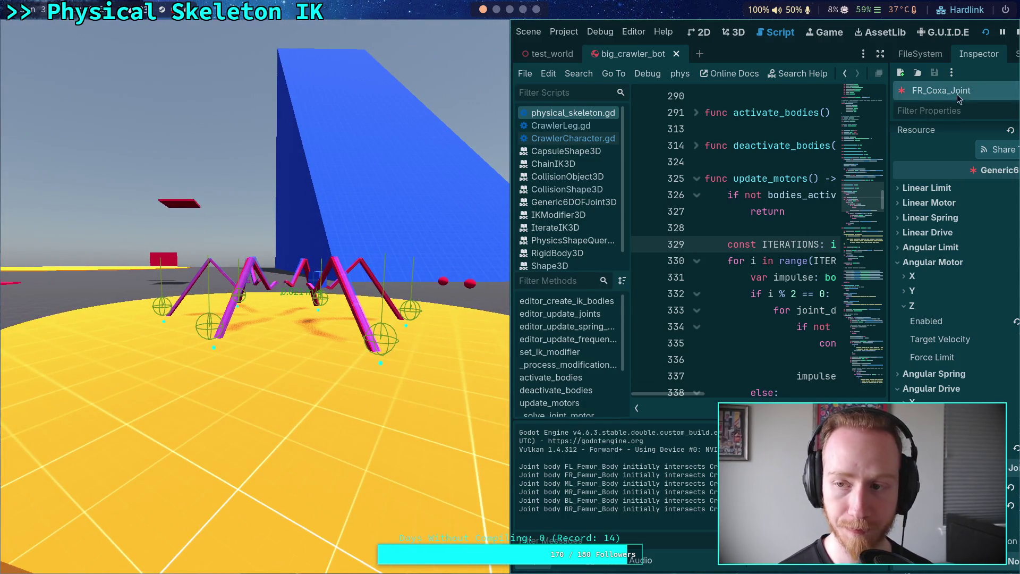
# Stop the crawler and set Jolt Velocity and Position Steps to 60.
pyautogui.click(1016, 33)
pyautogui.click(497, 15)
pyautogui.click(508, 17)
pyautogui.click(484, 15)
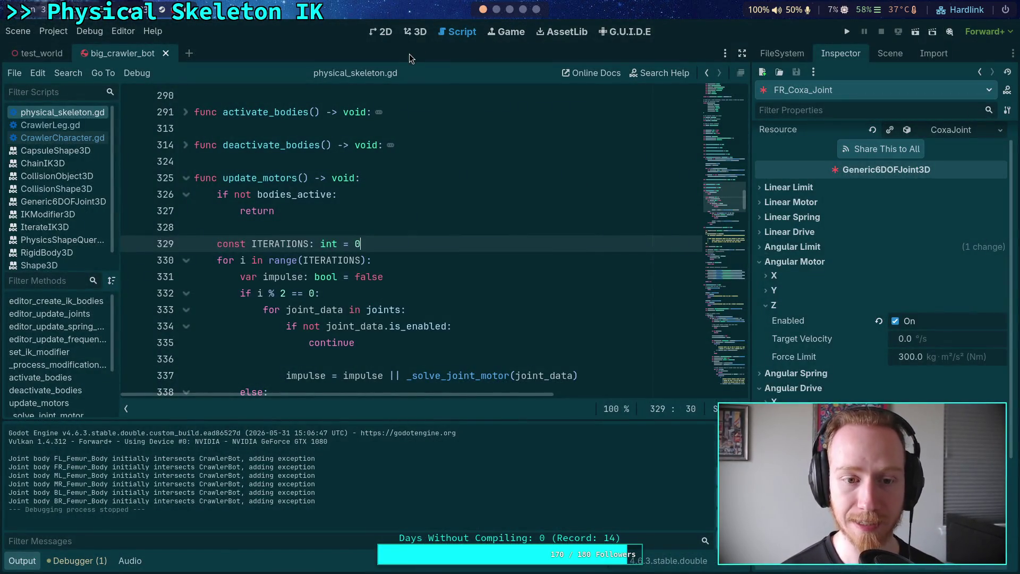
pyautogui.click(53, 31)
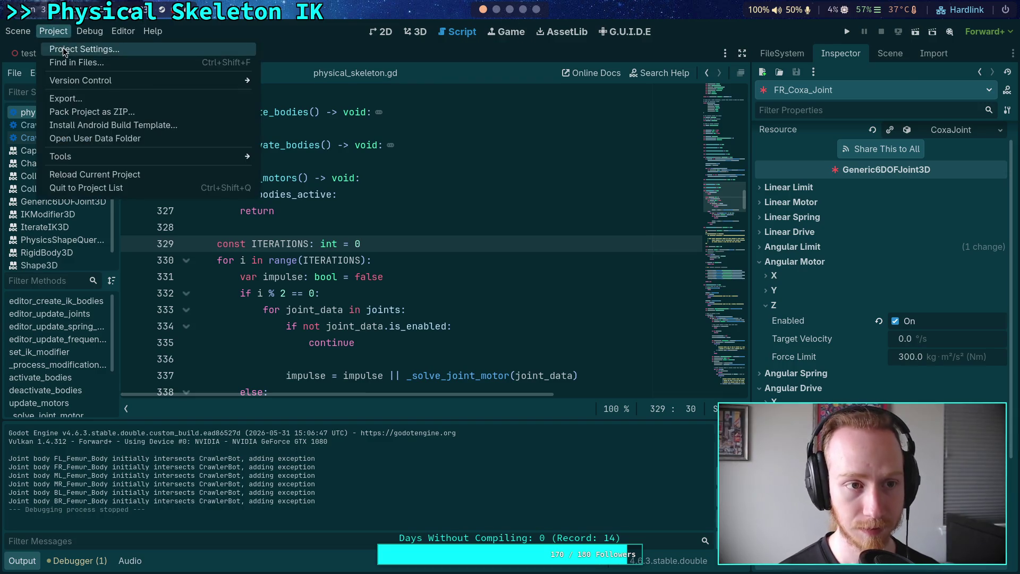
pyautogui.click(59, 46)
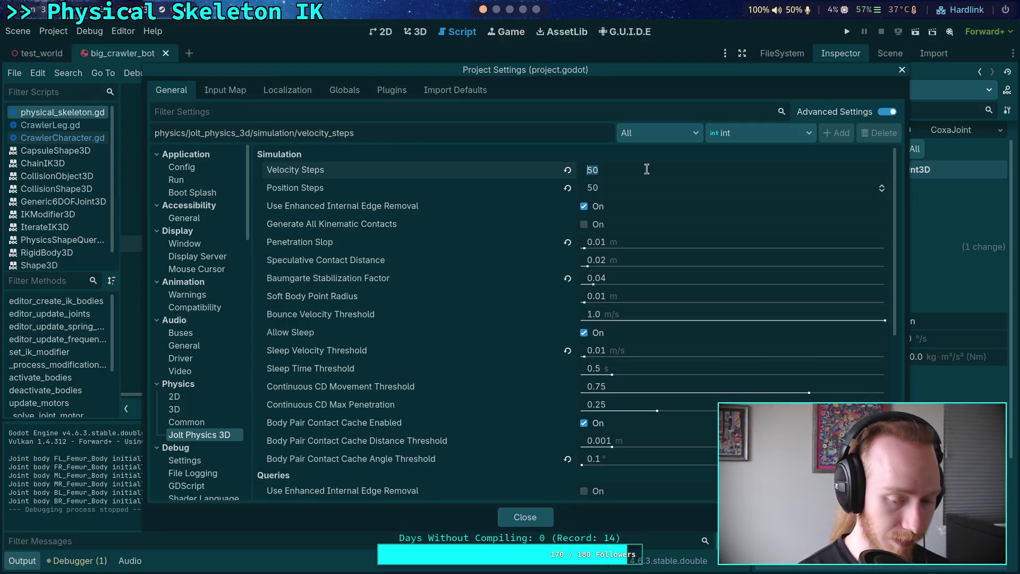
pyautogui.click(638, 187)
pyautogui.write('60')
pyautogui.press('Return')
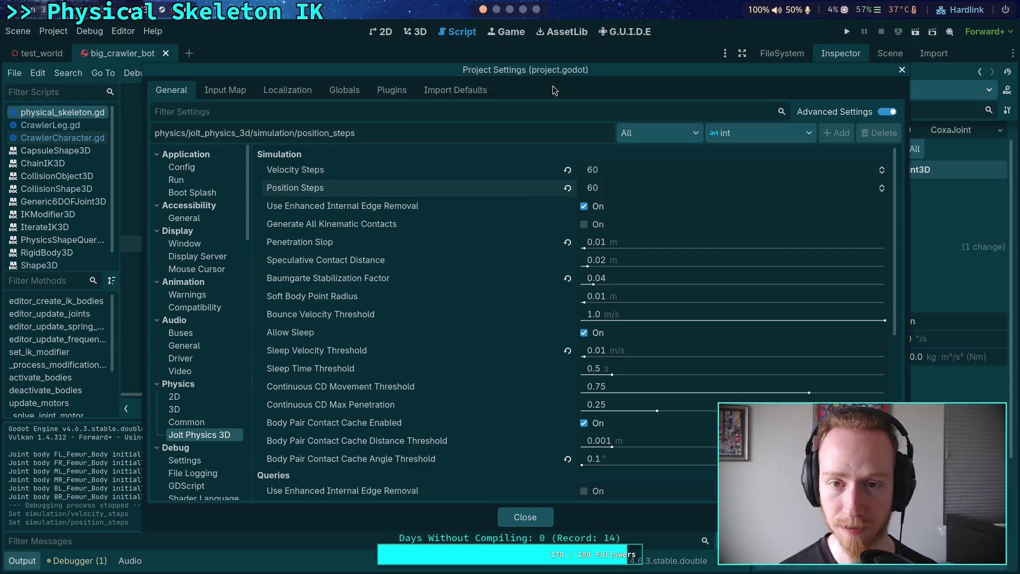
pyautogui.click(518, 512)
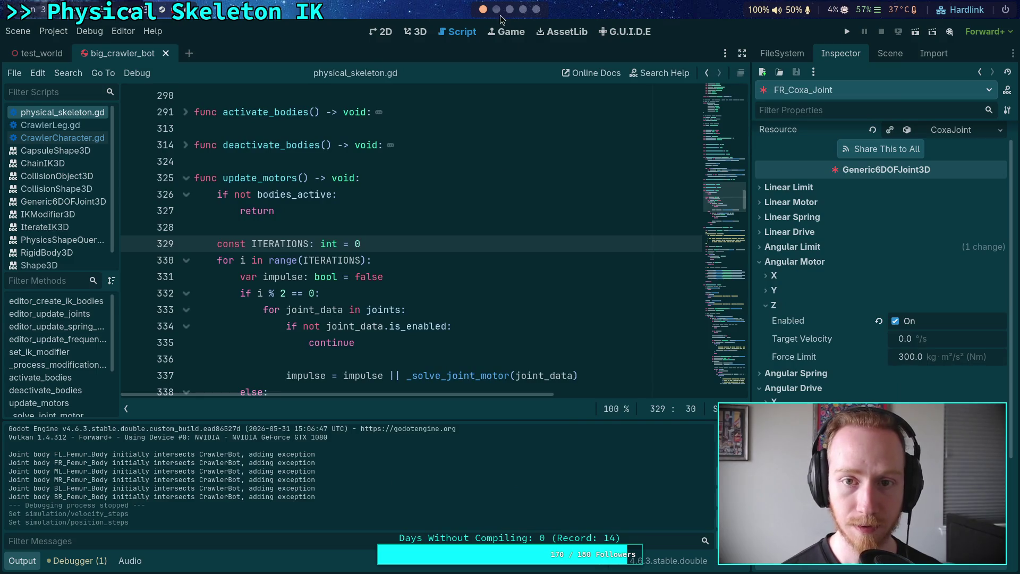
pyautogui.click(500, 16)
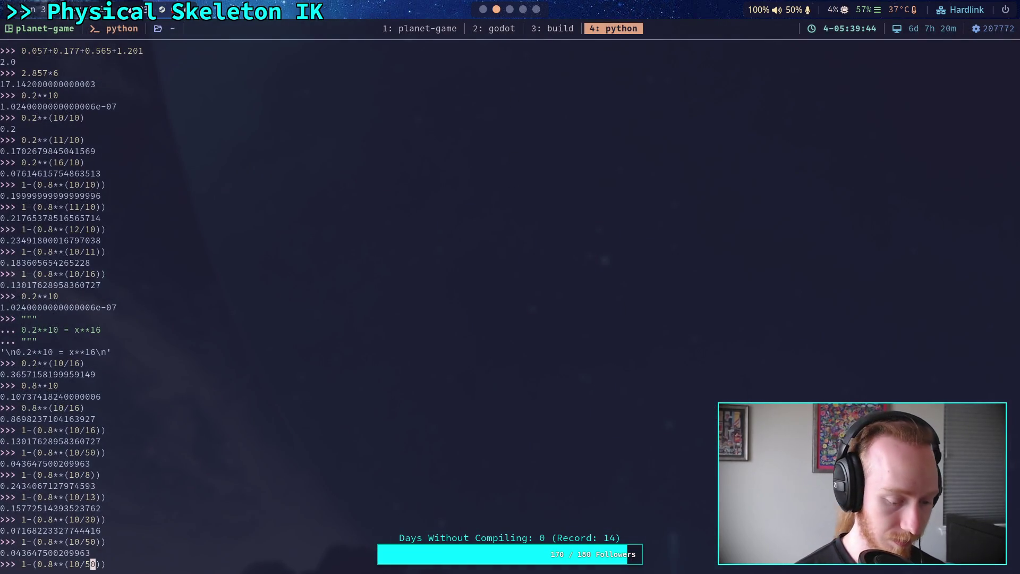
pyautogui.write('6')
# Evaluate 1-(0.8**(10/60)) ≈ 0.0365 in the REPL and relaunch the crawler in Godot.
pyautogui.press('Return')
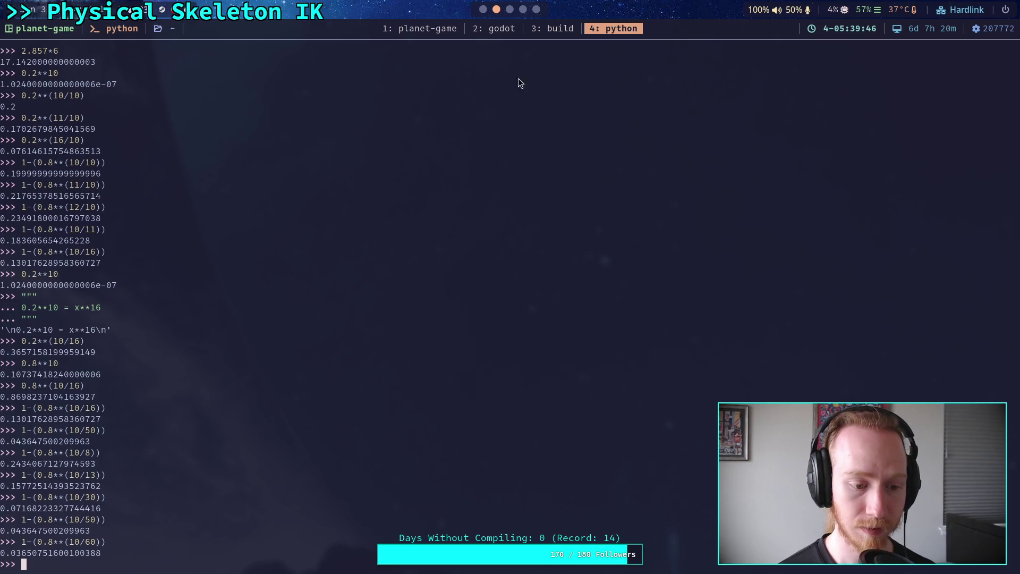
pyautogui.press('super+1')
pyautogui.click(847, 33)
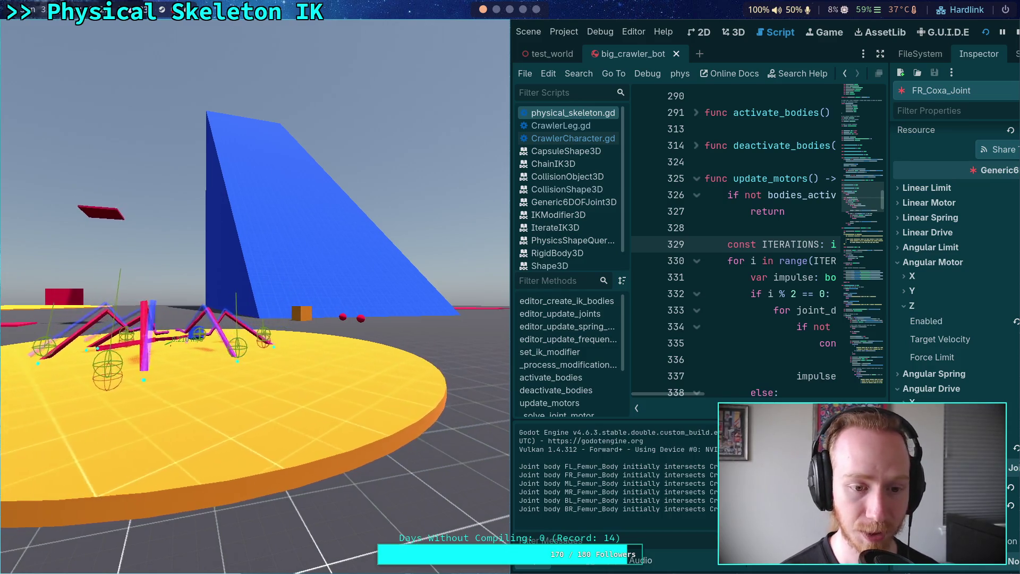
# Stop the crawler and set Jolt Velocity and Position Steps to 70.
pyautogui.click(1009, 31)
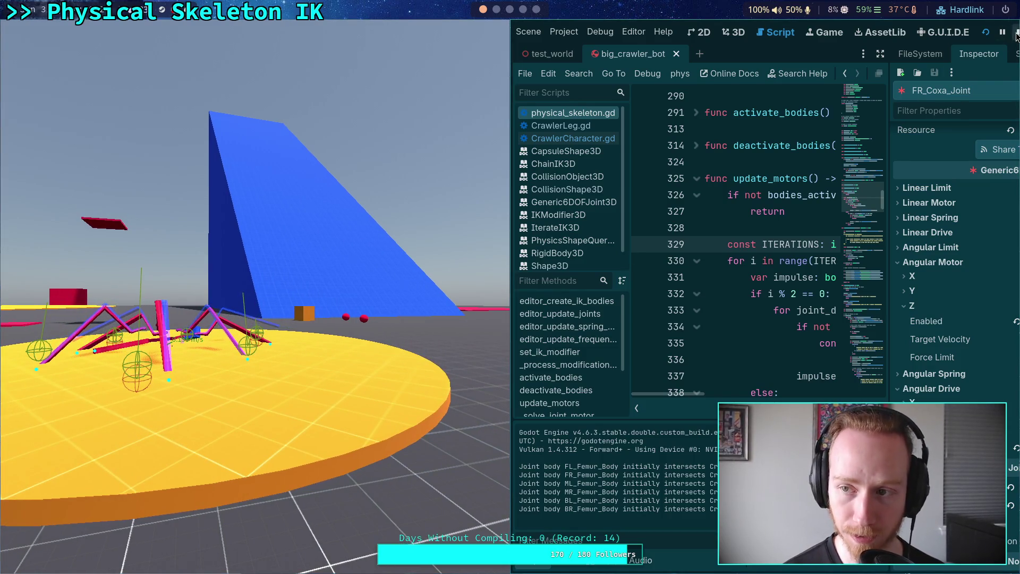
pyautogui.click(53, 30)
pyautogui.click(77, 49)
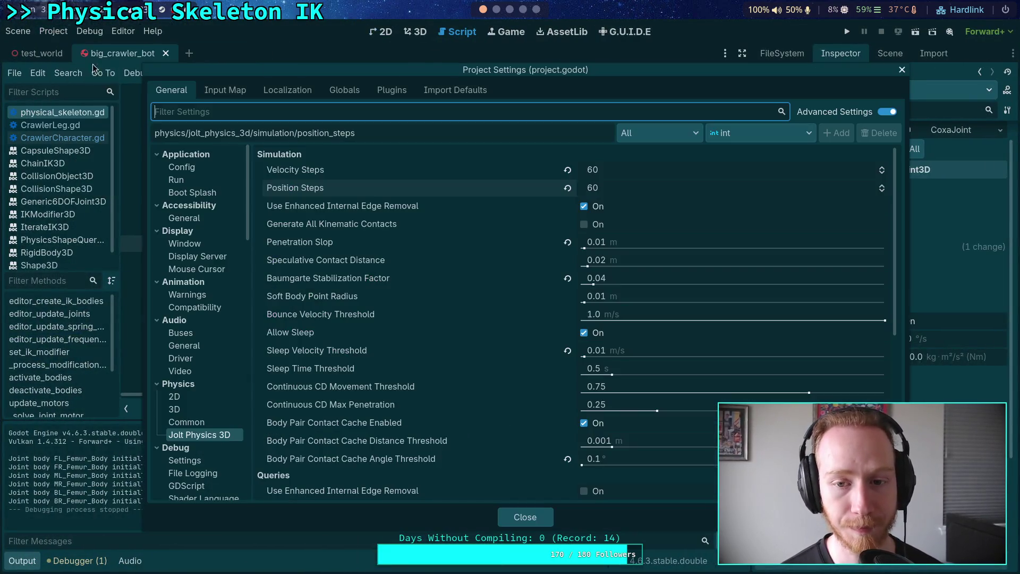
pyautogui.click(614, 167)
pyautogui.click(610, 189)
pyautogui.write('70')
pyautogui.press('Tab')
pyautogui.click(525, 518)
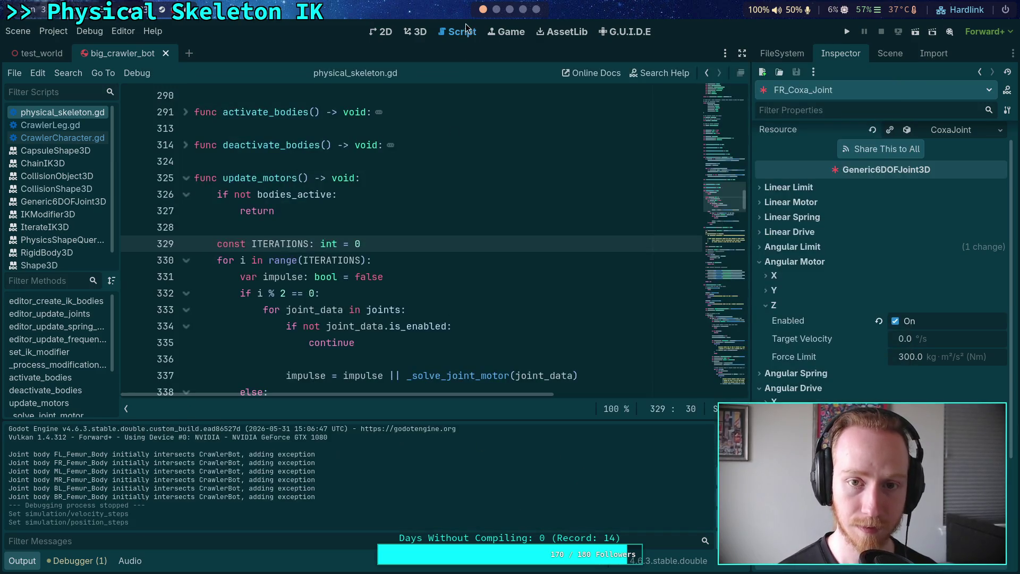
# Evaluate the decay for 70 steps in the Python REPL and relaunch the crawler.
pyautogui.click(510, 10)
pyautogui.click(497, 10)
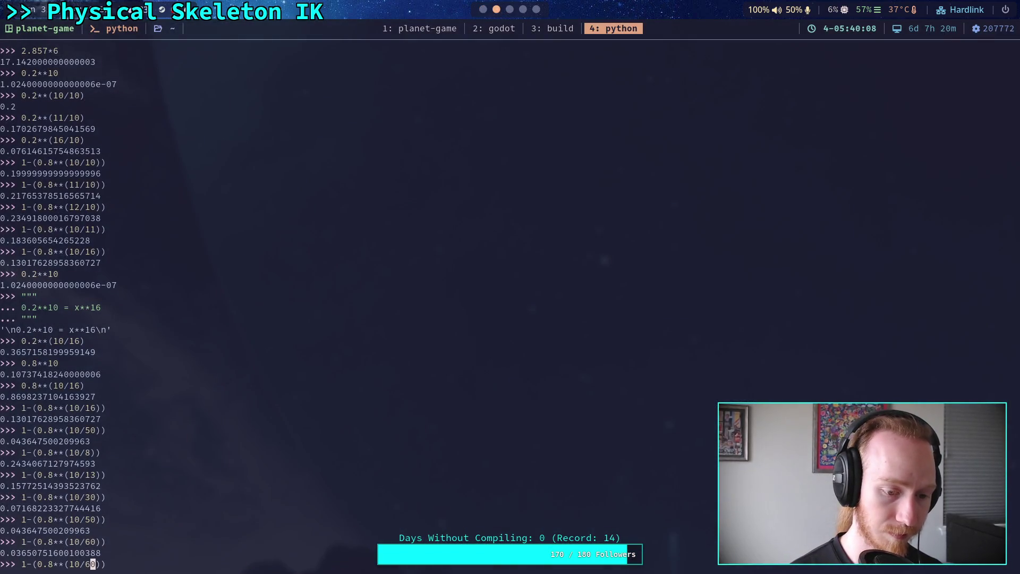
pyautogui.write('7')
pyautogui.press('Return')
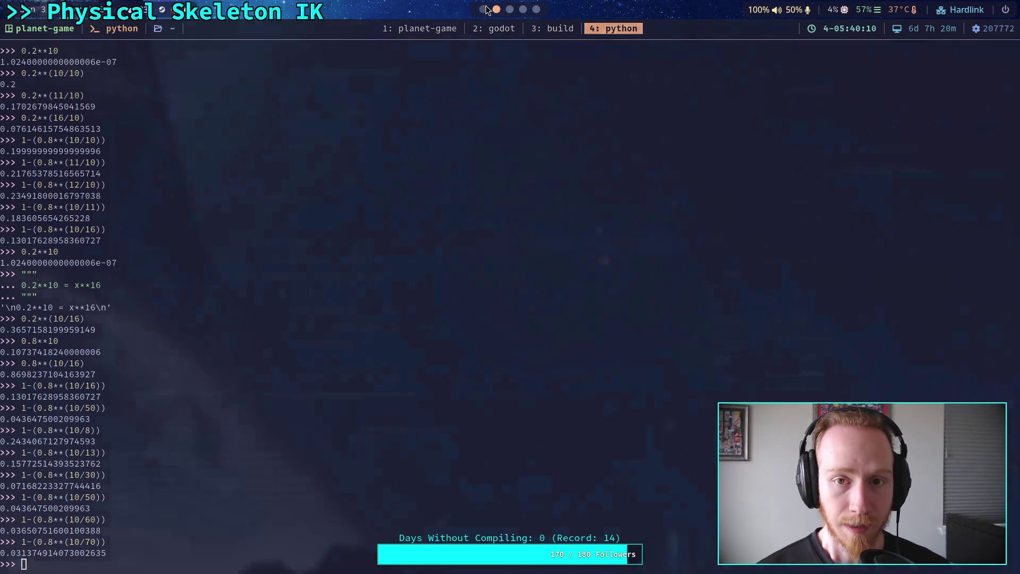
pyautogui.click(484, 9)
pyautogui.press('F5')
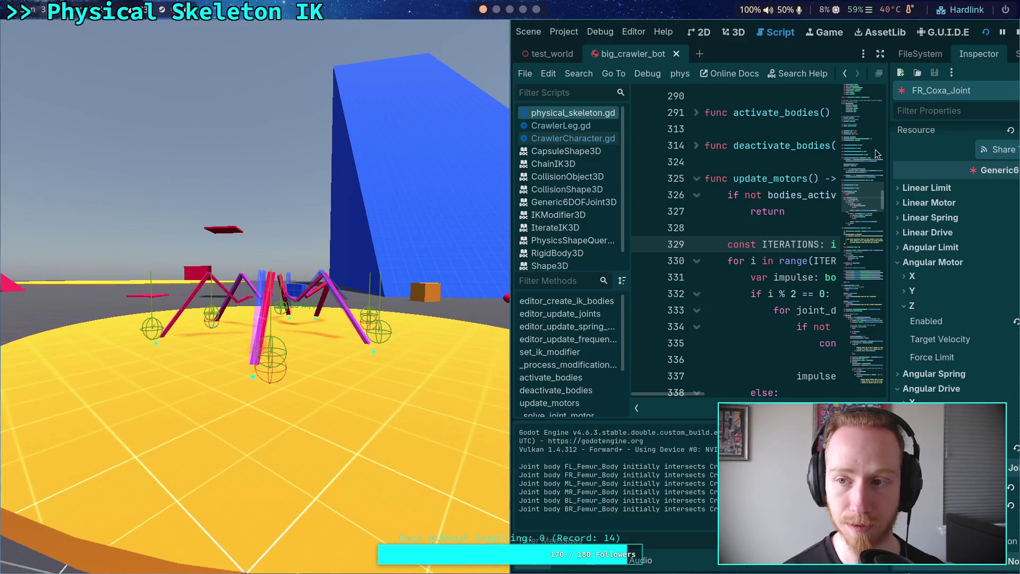
# Stop the game, reopen Project Settings, and evaluate 1-(0.8**(10/80)) ≈ 0.0275.
pyautogui.click(1017, 33)
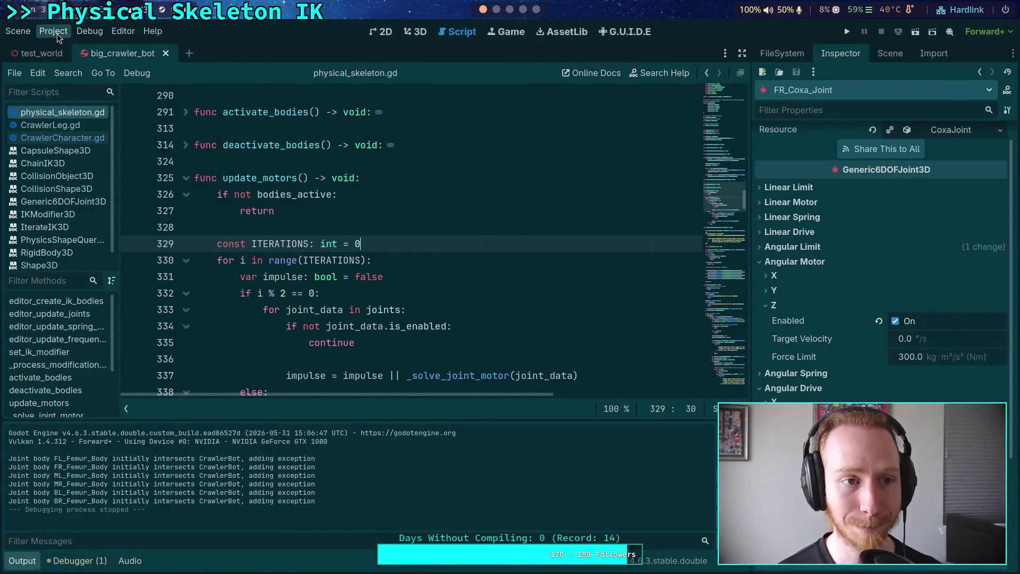
pyautogui.click(57, 33)
pyautogui.click(77, 56)
pyautogui.press('super+4')
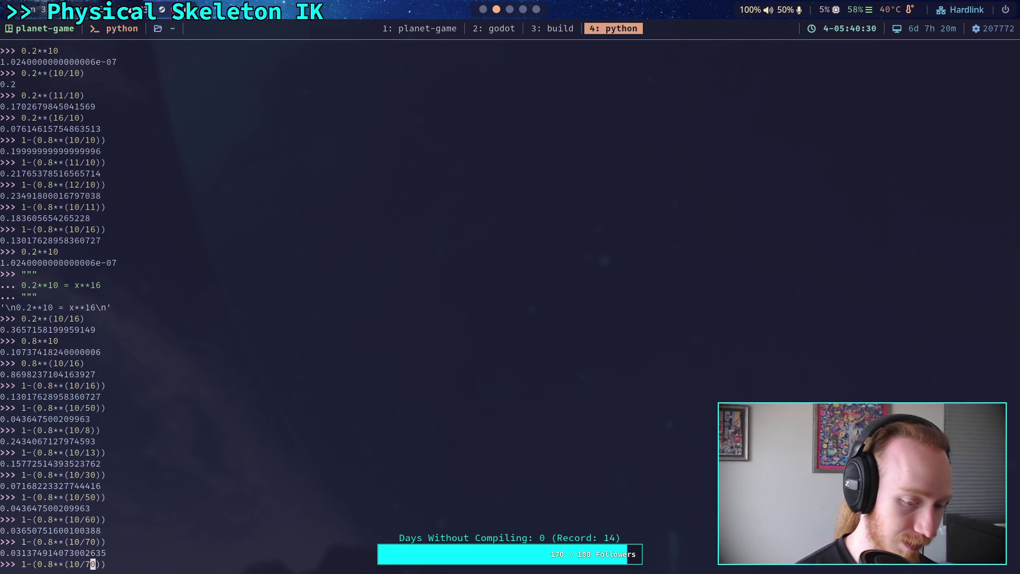
pyautogui.write('8')
pyautogui.press('Return')
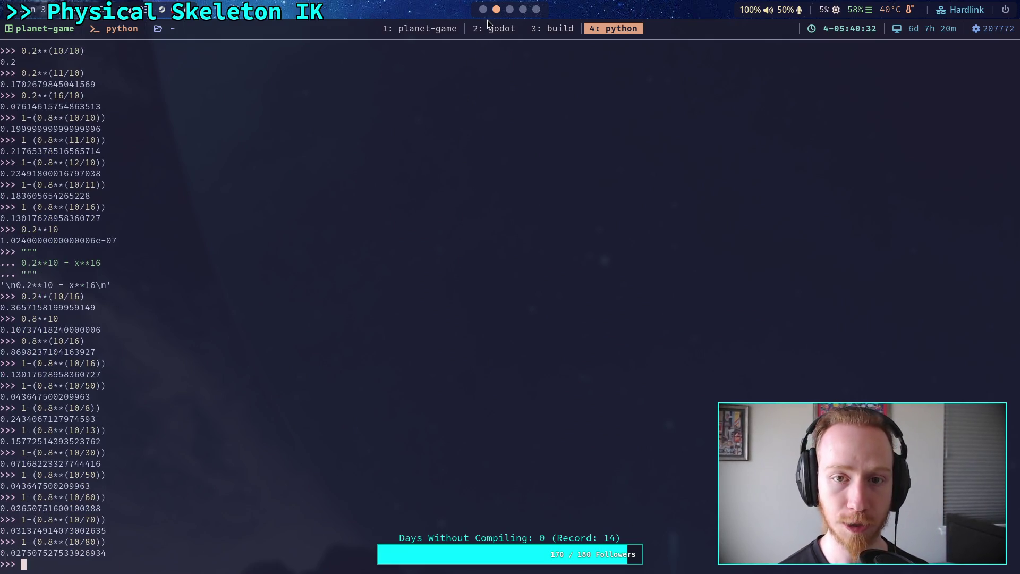
pyautogui.click(484, 16)
pyautogui.click(632, 278)
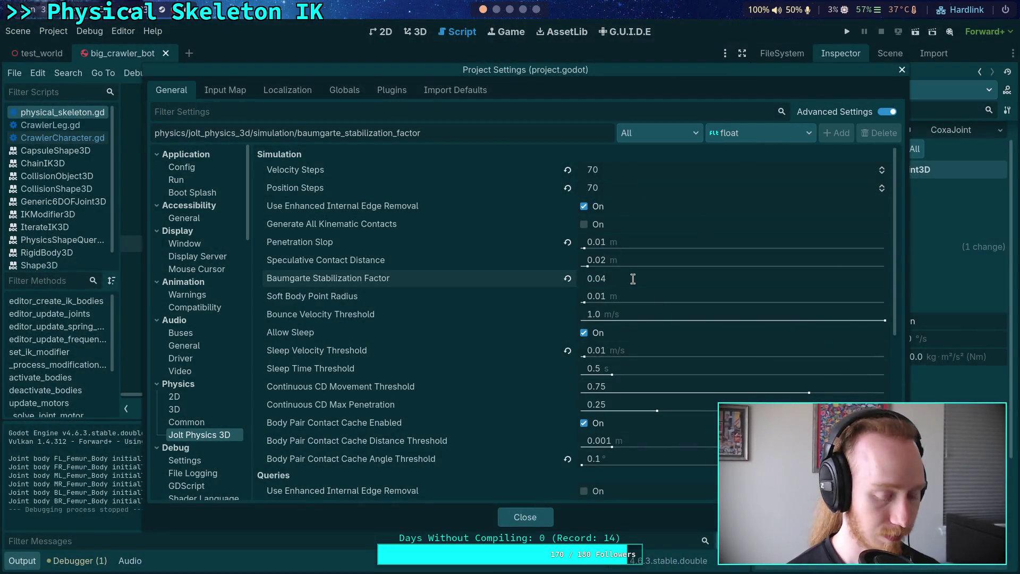
pyautogui.write('0.03')
# Set Baumgarte factor to 0.03 and Velocity and Position Steps to 80, then launch the crawler.
pyautogui.press('Return')
pyautogui.click(620, 172)
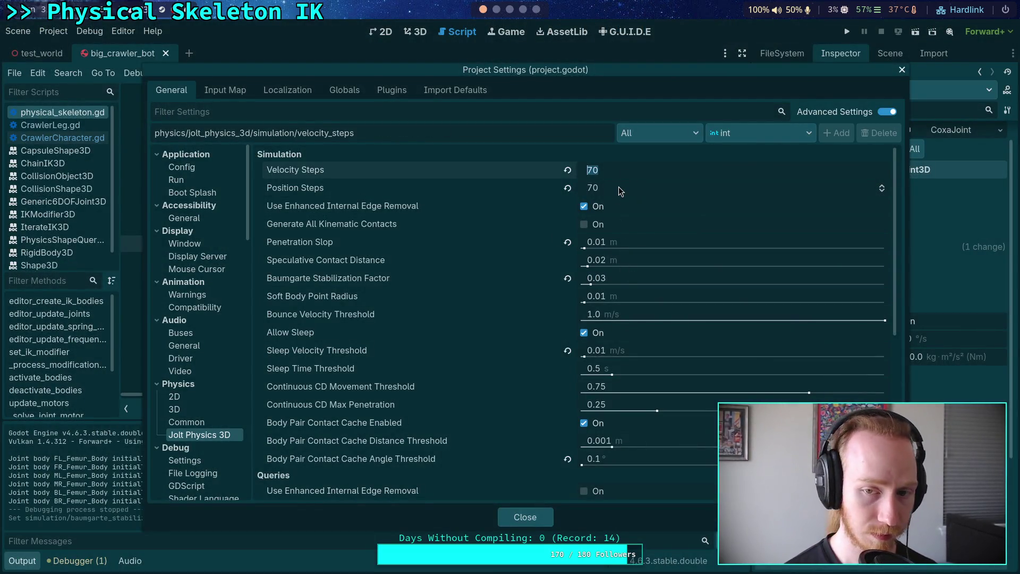
pyautogui.write('80')
pyautogui.click(618, 188)
pyautogui.write('80')
pyautogui.click(425, 327)
pyautogui.click(526, 519)
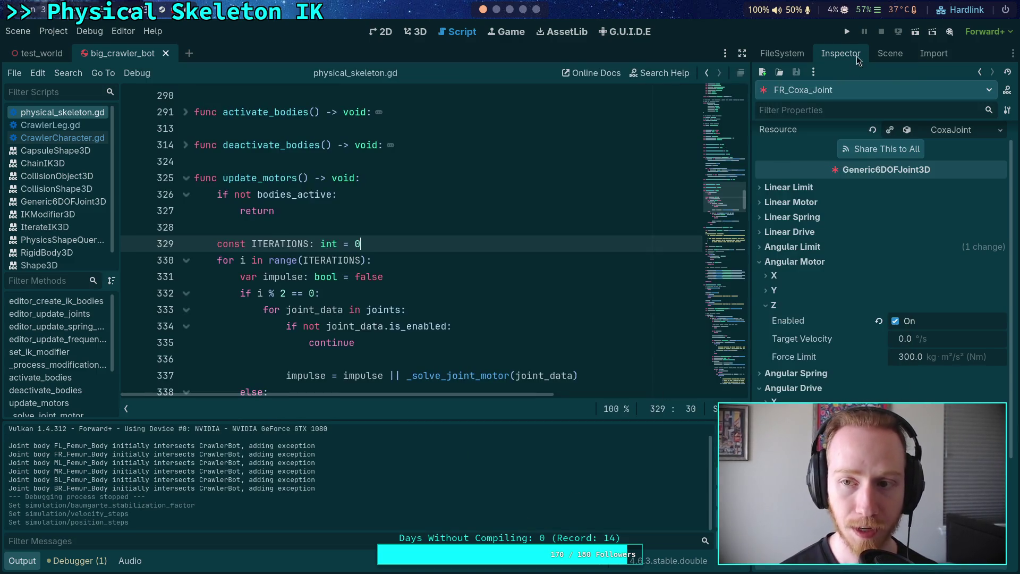
pyautogui.click(847, 32)
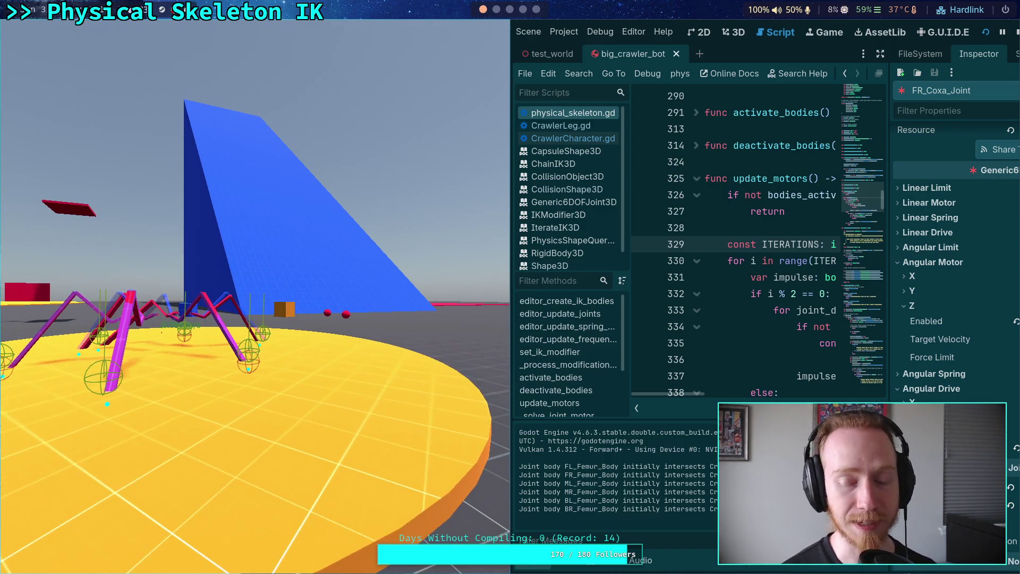
# End the 80-solver-step crawler game run and open the Scene menu.
pyautogui.click(1016, 33)
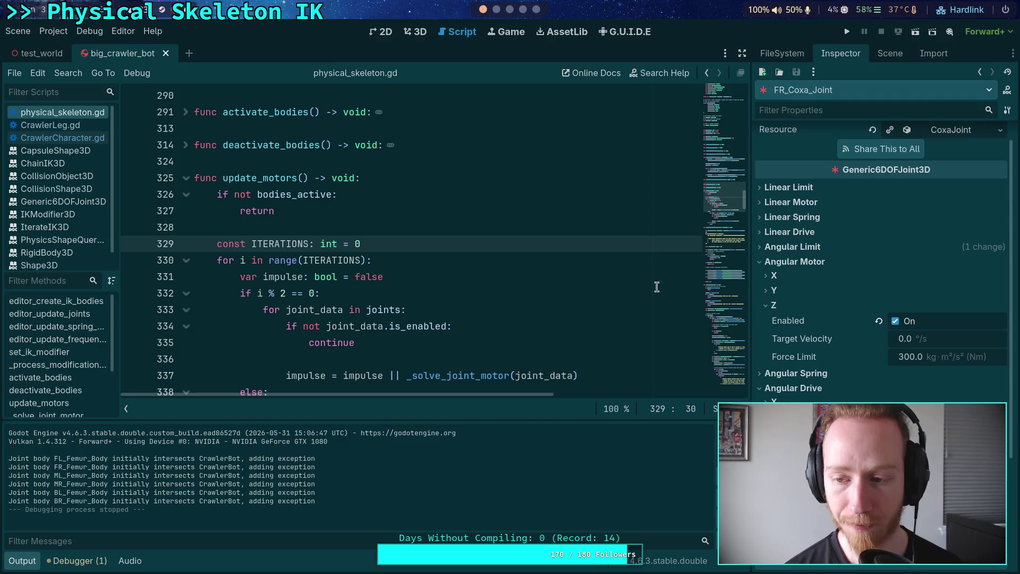
pyautogui.click(18, 31)
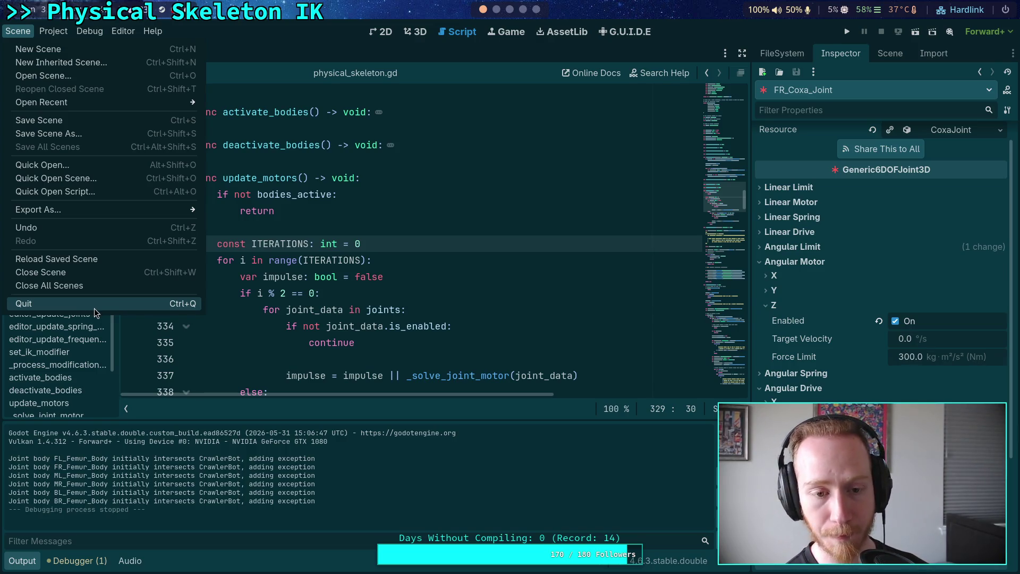
# Quit the Godot editor through the Scene menu's Quit command.
pyautogui.click(462, 263)
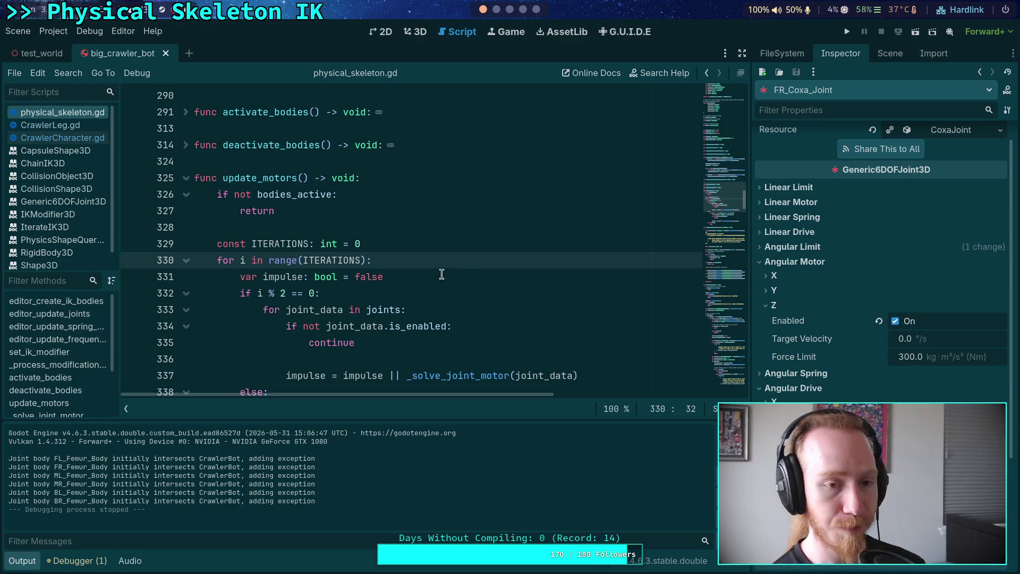
pyautogui.click(18, 31)
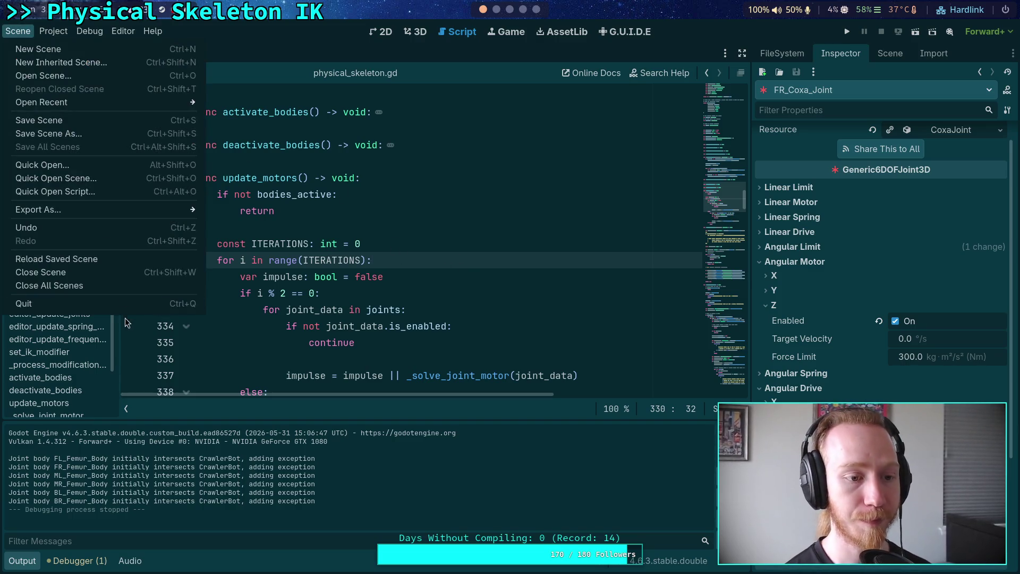
pyautogui.click(137, 308)
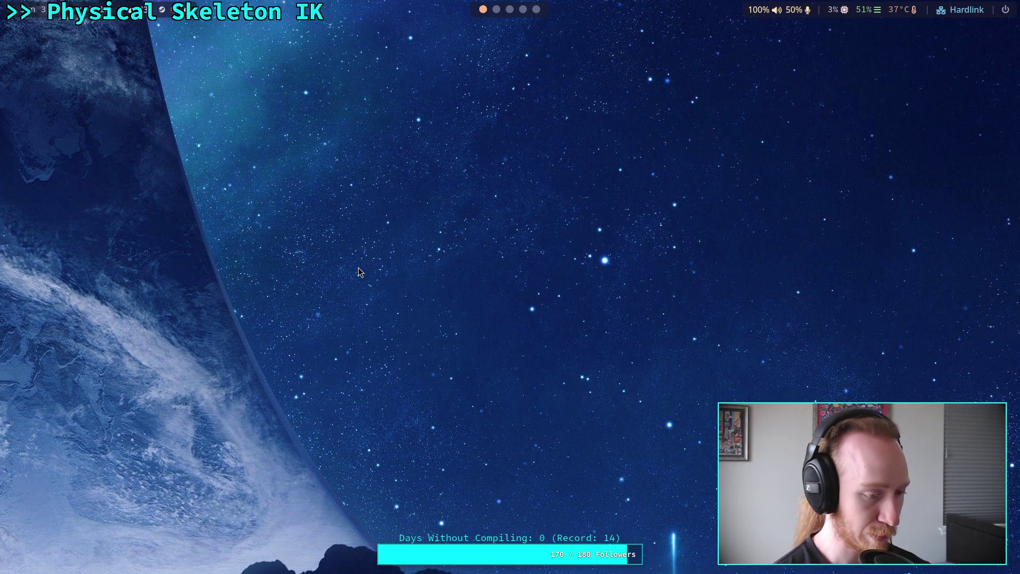
# Switch to the terminal workspace and bring up the '3: build' tab showing rendering_device_driver_d3d12.cpp.
pyautogui.press('super+2')
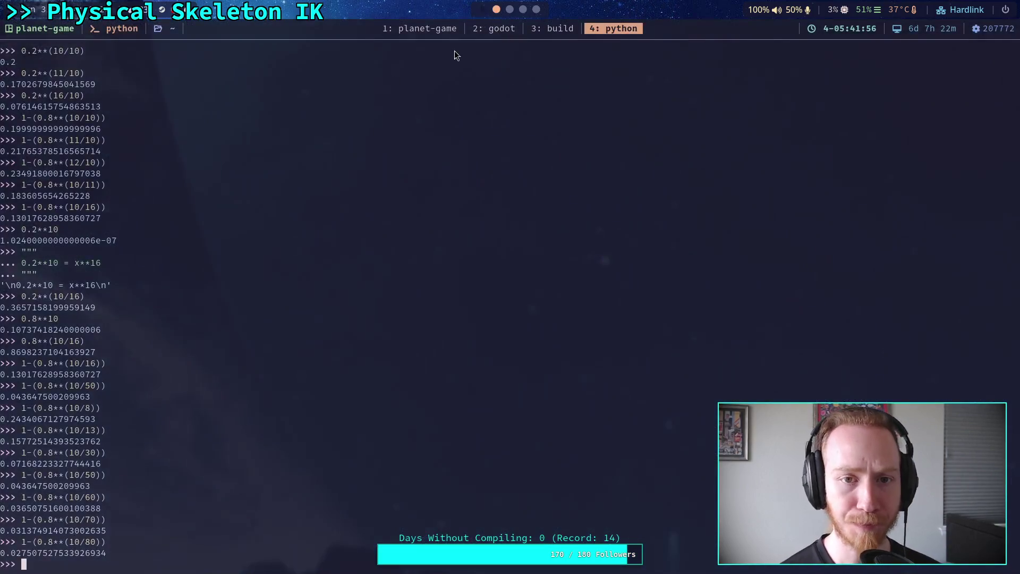
pyautogui.click(494, 31)
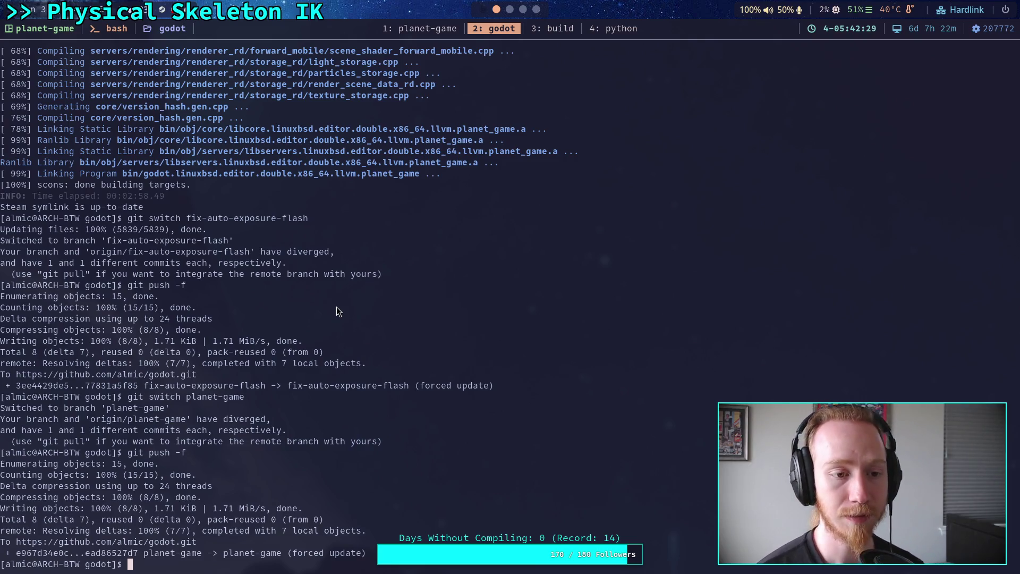
pyautogui.click(551, 28)
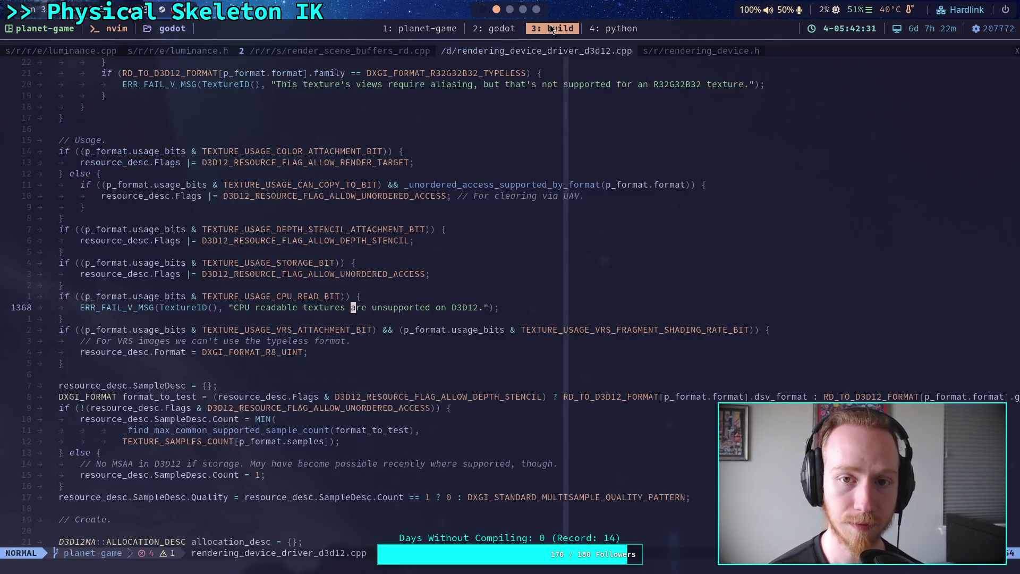
# Run git status in the godot terminal tab.
pyautogui.click(499, 29)
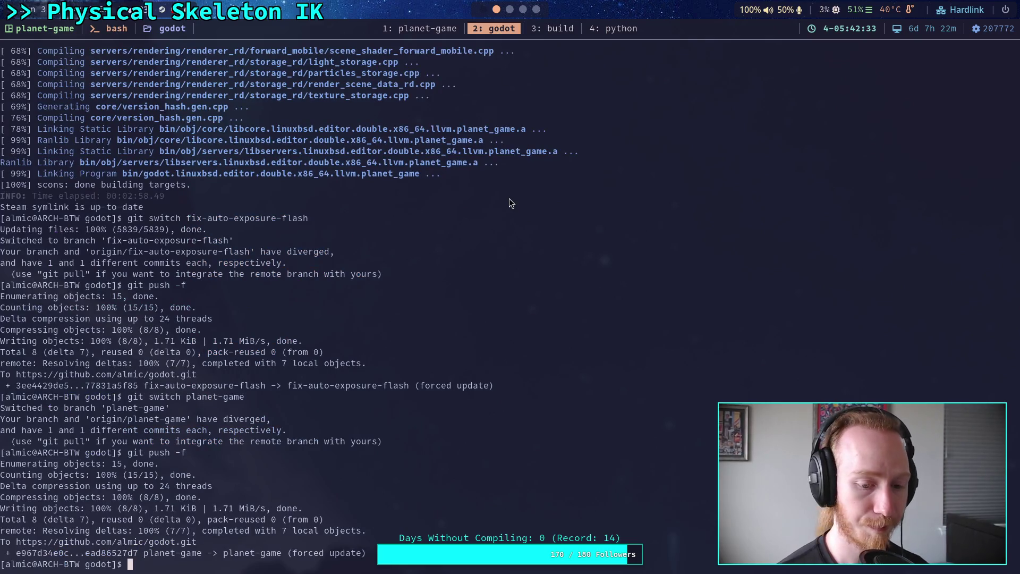
pyautogui.write('git status')
pyautogui.press('Return')
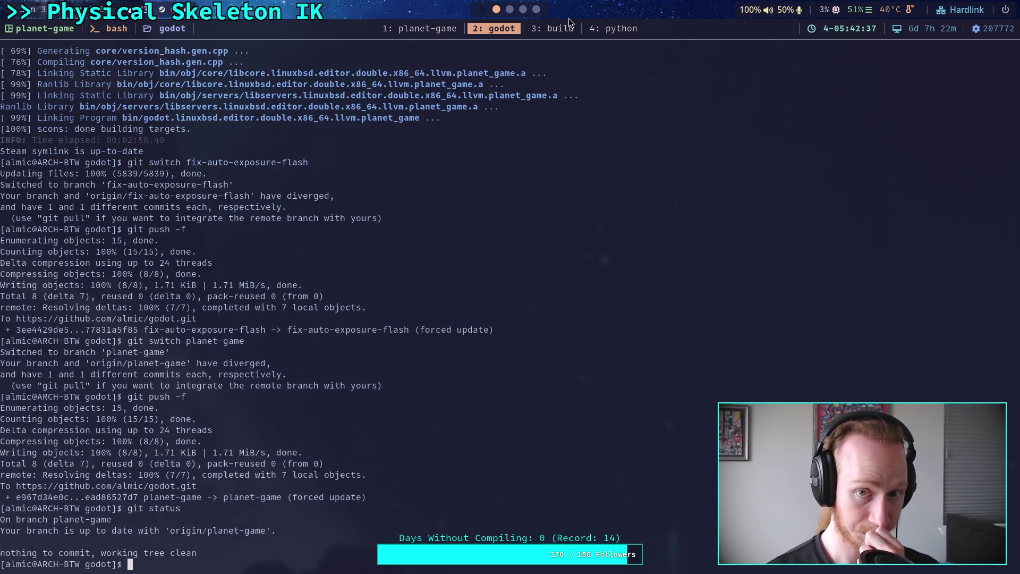
# Quit the build Neovim with :q! and :qa, discarding ref_counted.h changes, then confirm a clean git status.
pyautogui.click(557, 31)
pyautogui.write(':qa')
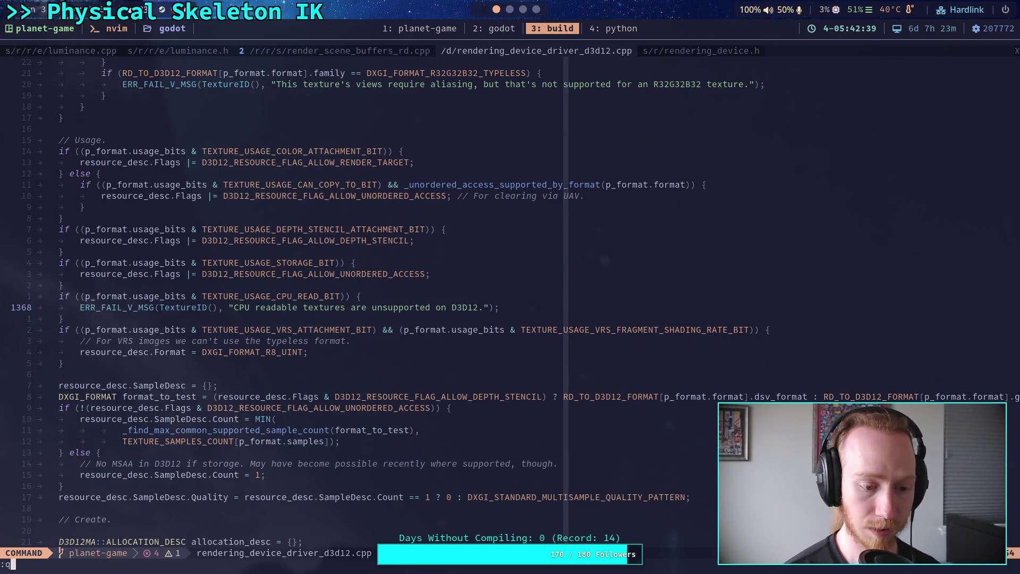
pyautogui.press('Return')
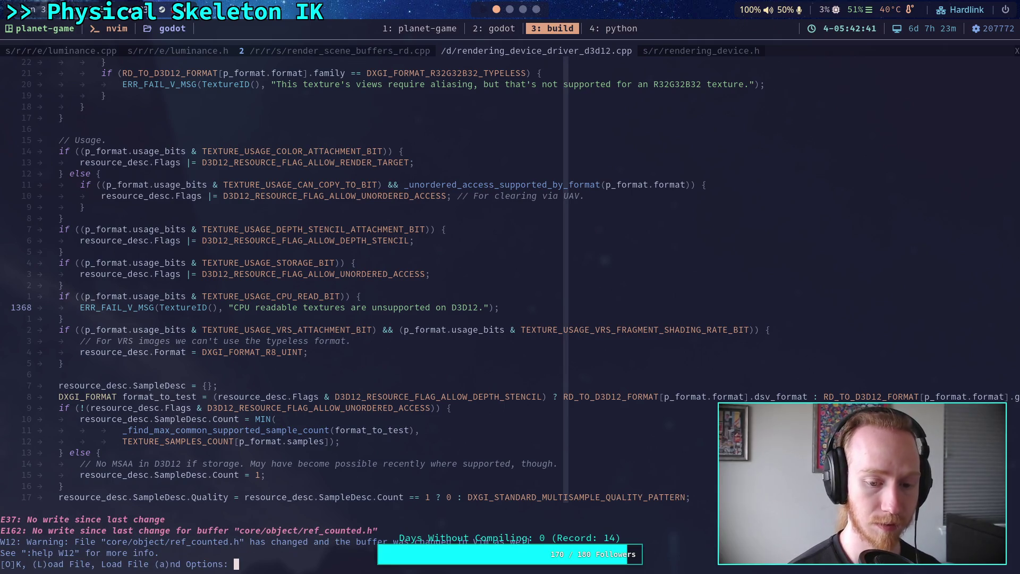
pyautogui.press('Return')
pyautogui.write(':qa')
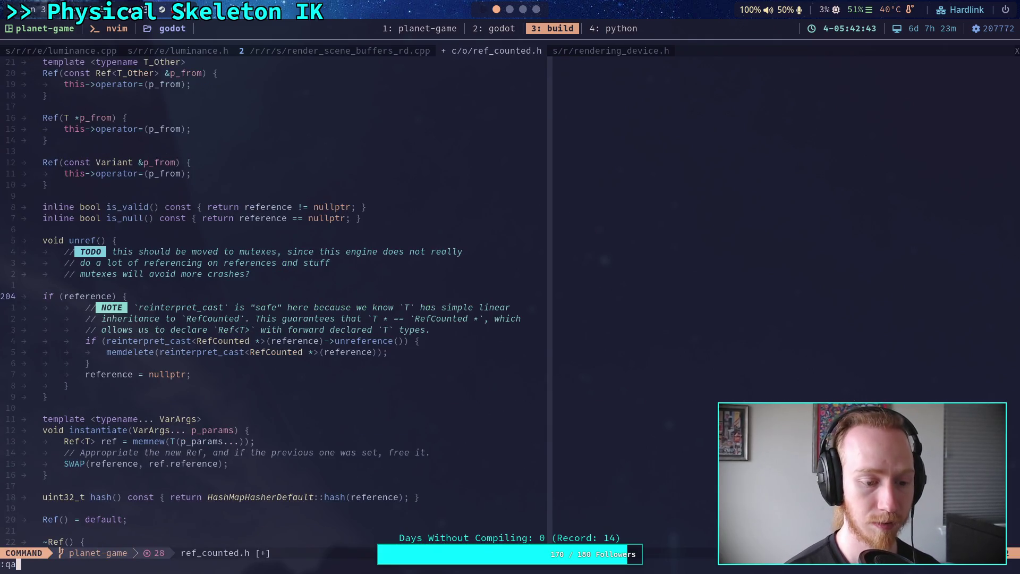
pyautogui.press('BackSpace')
pyautogui.write('!')
pyautogui.press('Return')
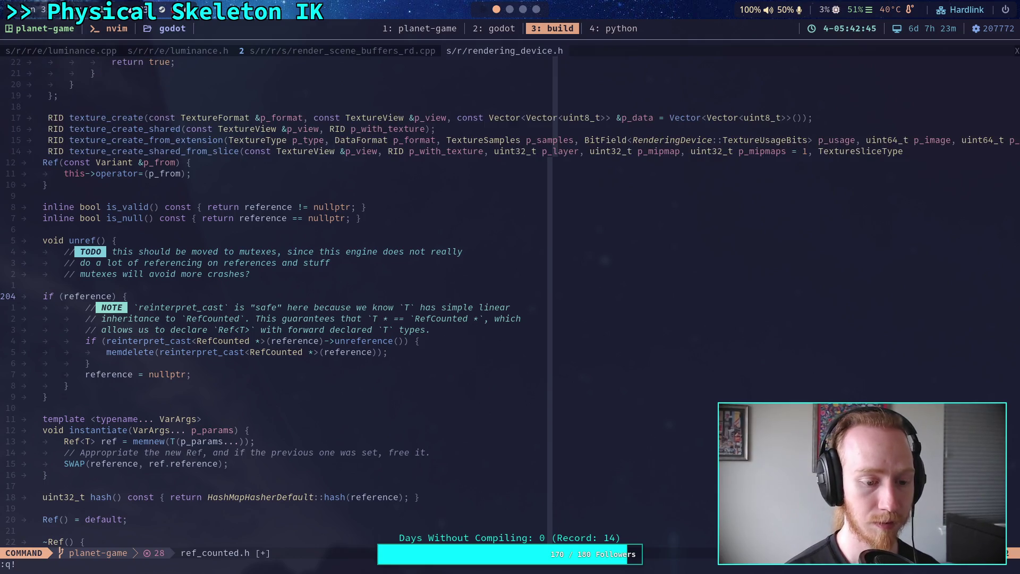
pyautogui.write(':qa')
pyautogui.press('Return')
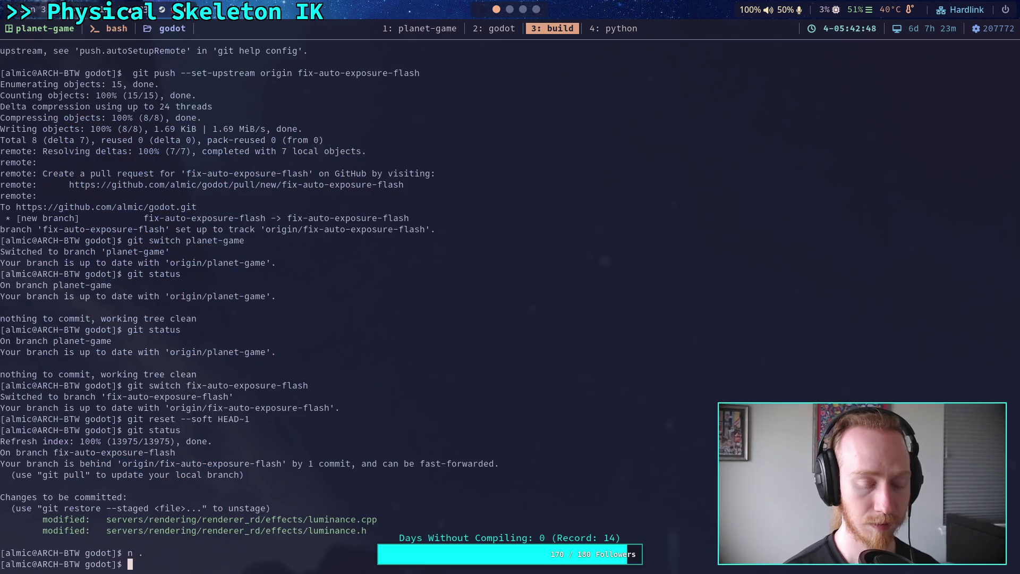
pyautogui.write('git status')
pyautogui.press('Return')
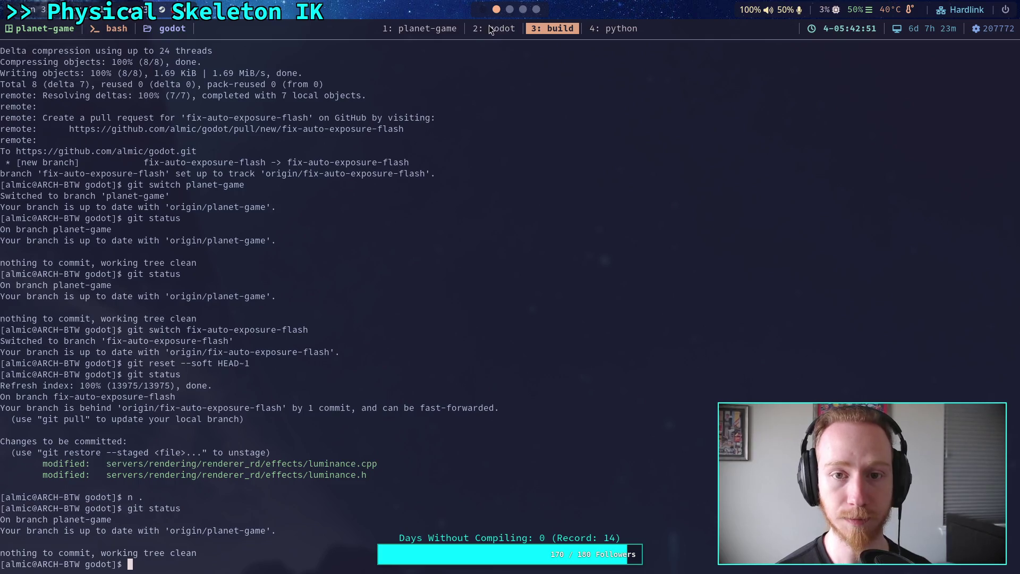
# Clear the output in both the godot and build terminals.
pyautogui.press('super+2')
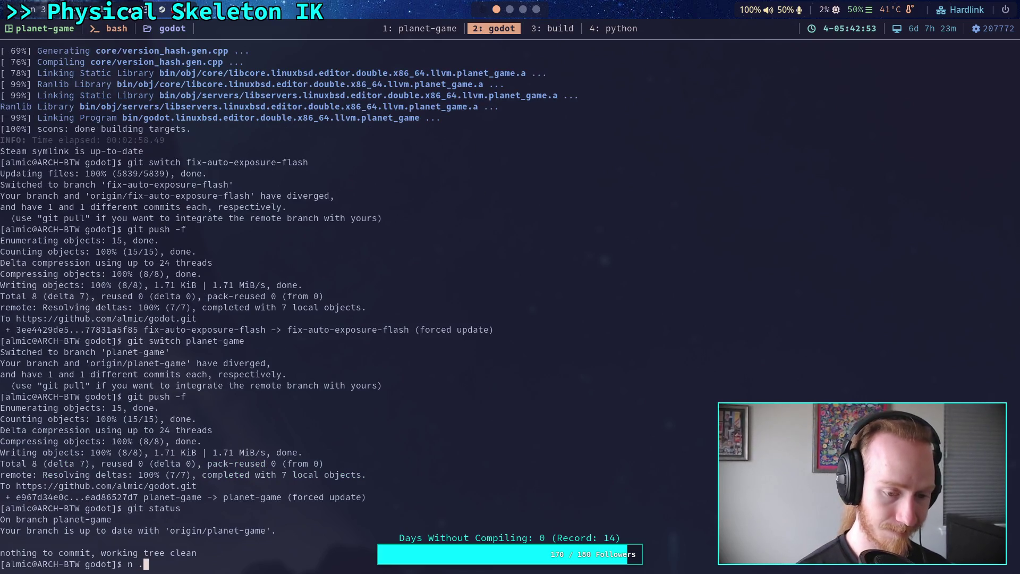
pyautogui.write('clear')
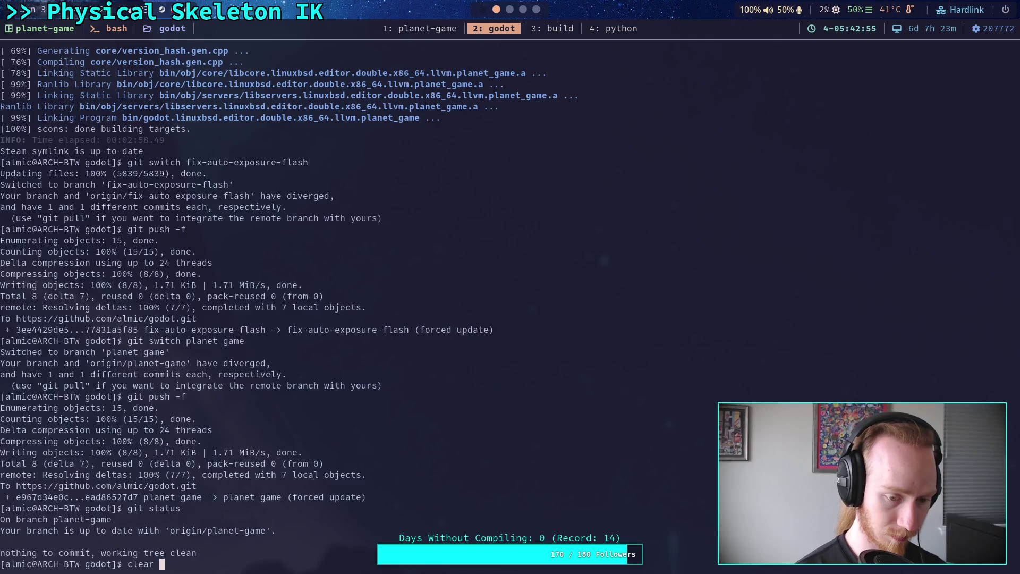
pyautogui.press('Return')
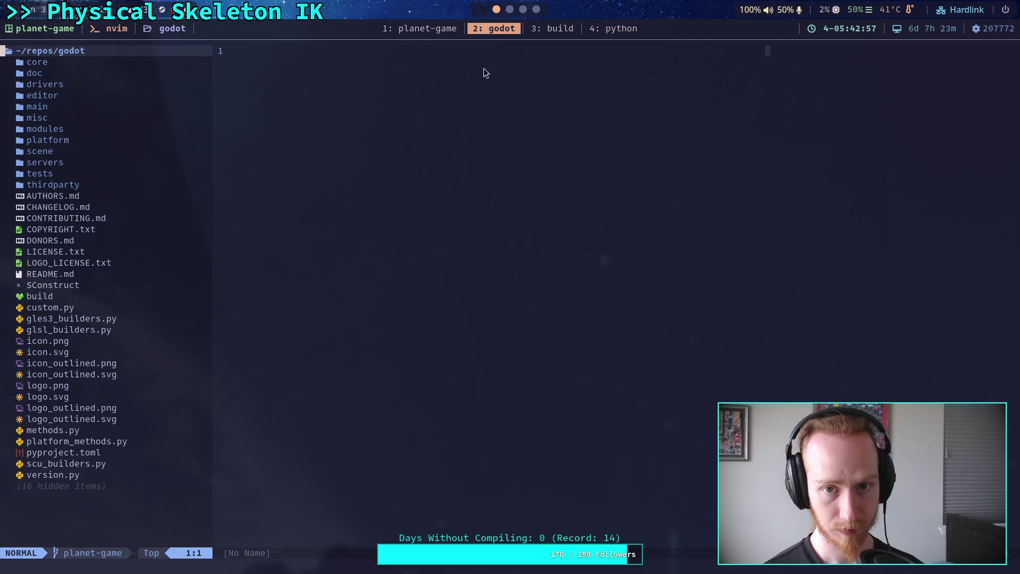
pyautogui.click(558, 30)
pyautogui.write('clear')
pyautogui.press('Return')
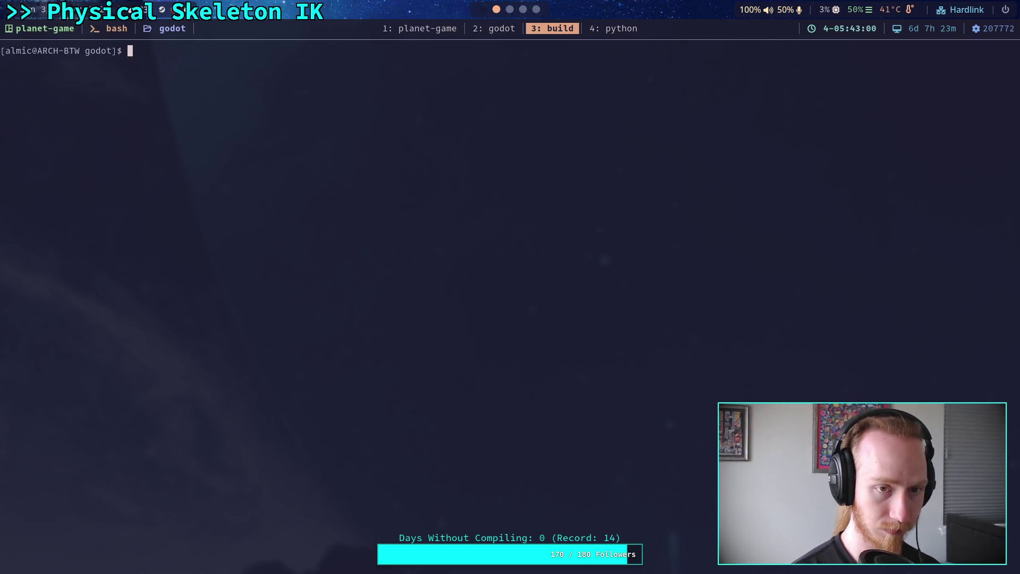
# In the nvim-tree file tree, expand thirdparty/jolt_physics/Jolt.
pyautogui.click(504, 33)
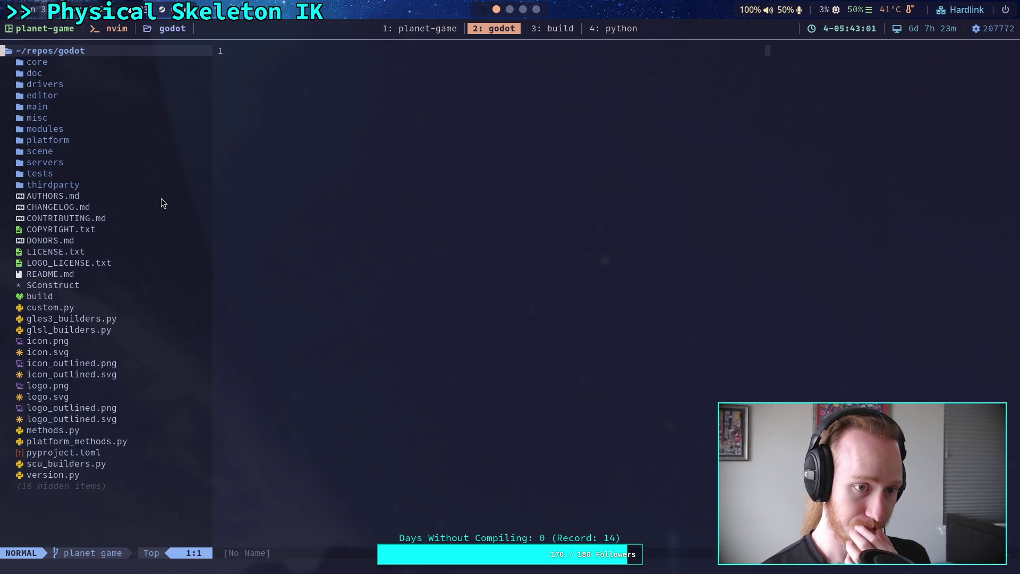
pyautogui.click(97, 184)
pyautogui.press('Return')
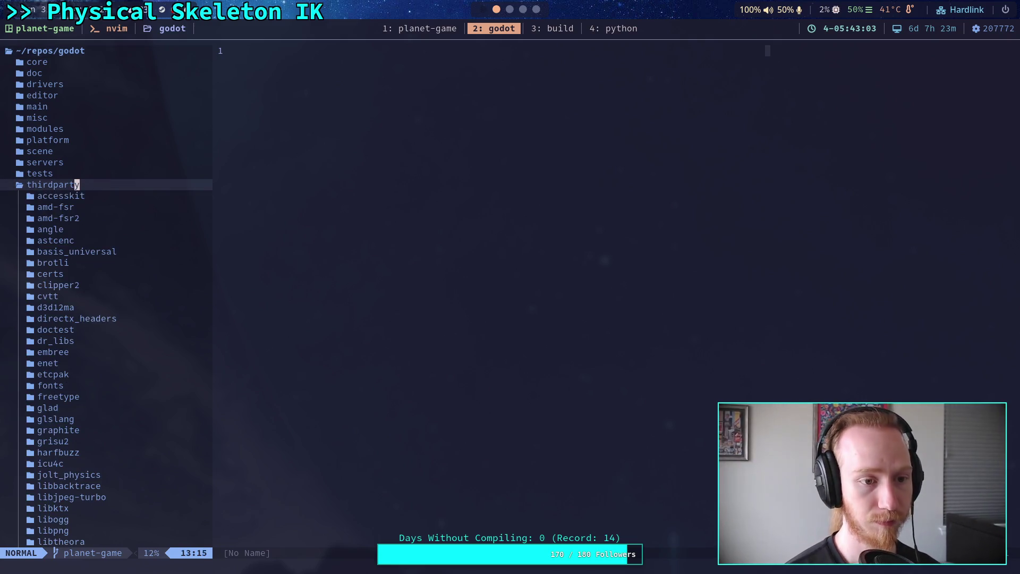
pyautogui.press('j')
pyautogui.press('j')
pyautogui.press('j')
pyautogui.press('j')
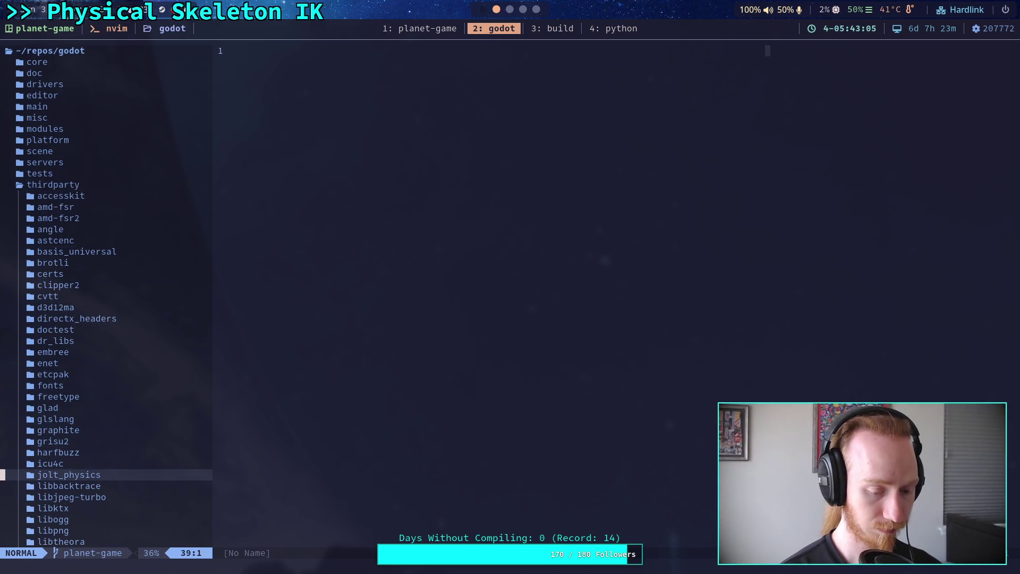
pyautogui.press('Return')
pyautogui.press('j')
pyautogui.press('Return')
pyautogui.press('j')
pyautogui.press('j')
pyautogui.press('j')
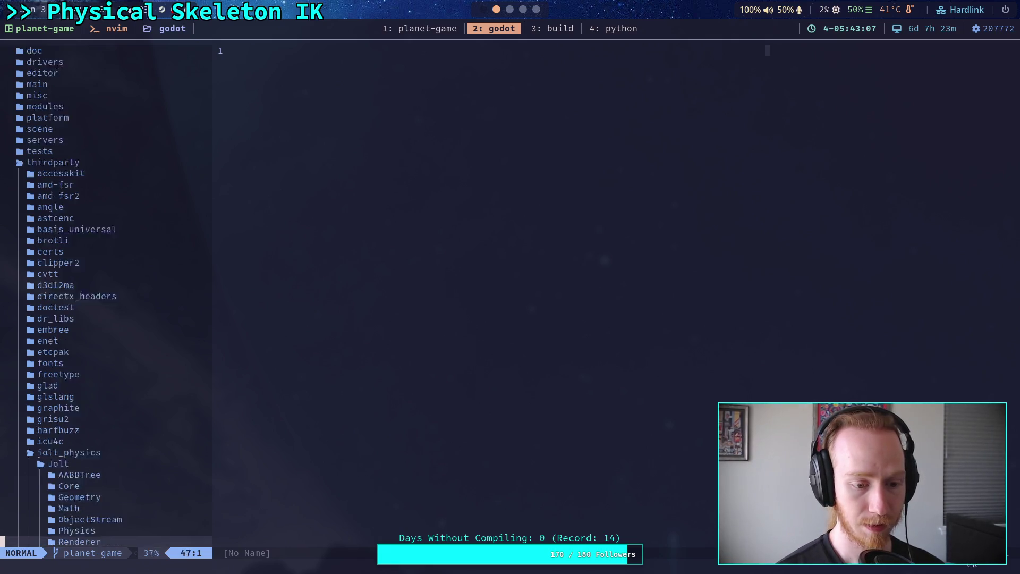
# Expand Physics/Constraints and open SixDOFConstraint.cpp, scrolling to SaveBinaryState.
pyautogui.press('k')
pyautogui.press('k')
pyautogui.press('k')
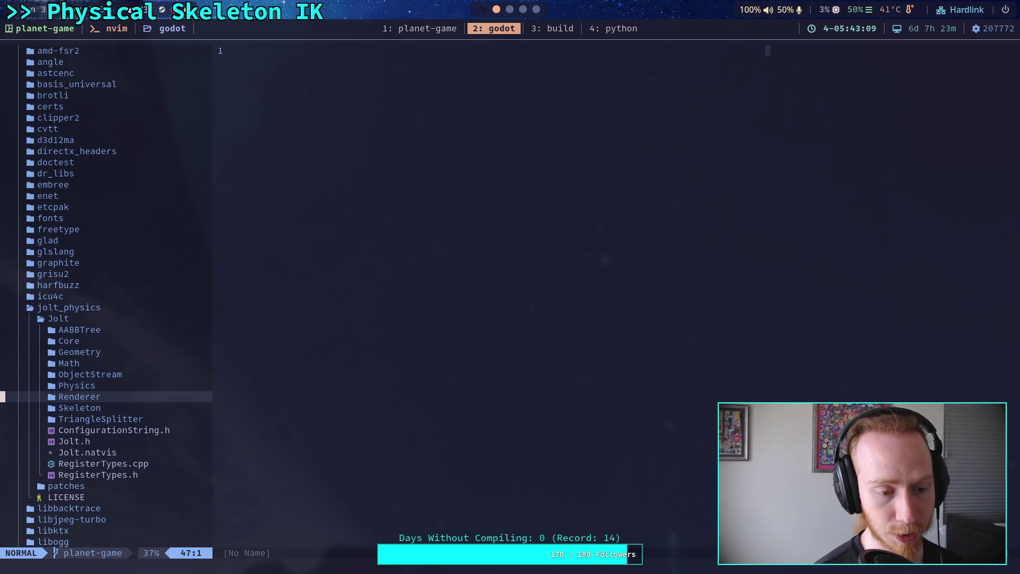
pyautogui.press('Return')
pyautogui.press('j')
pyautogui.press('j')
pyautogui.press('j')
pyautogui.press('Return')
pyautogui.press('j')
pyautogui.press('j')
pyautogui.press('j')
pyautogui.press('j')
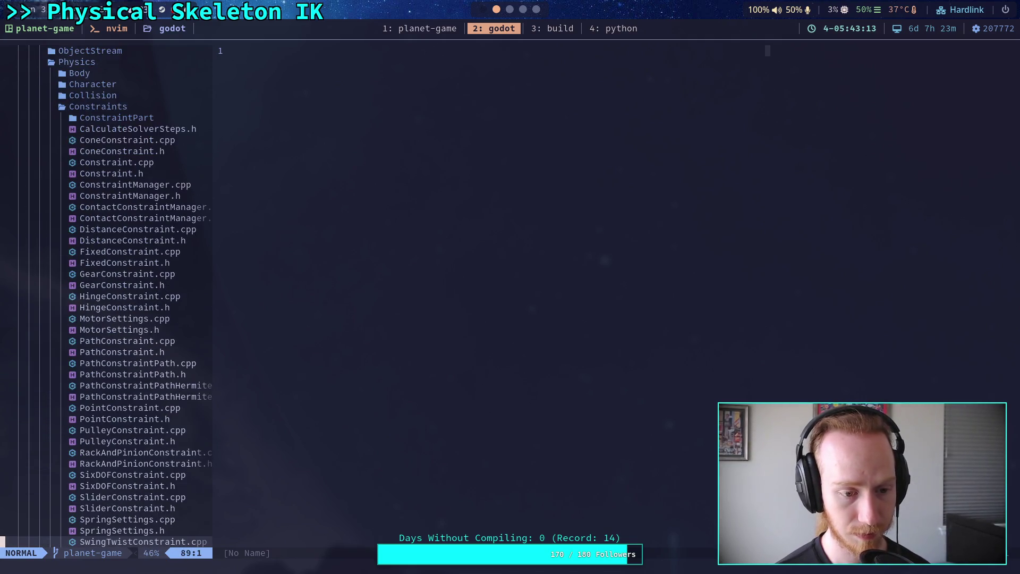
pyautogui.press('j')
pyautogui.press('j')
pyautogui.press('j')
pyautogui.press('k')
pyautogui.press('k')
pyautogui.press('k')
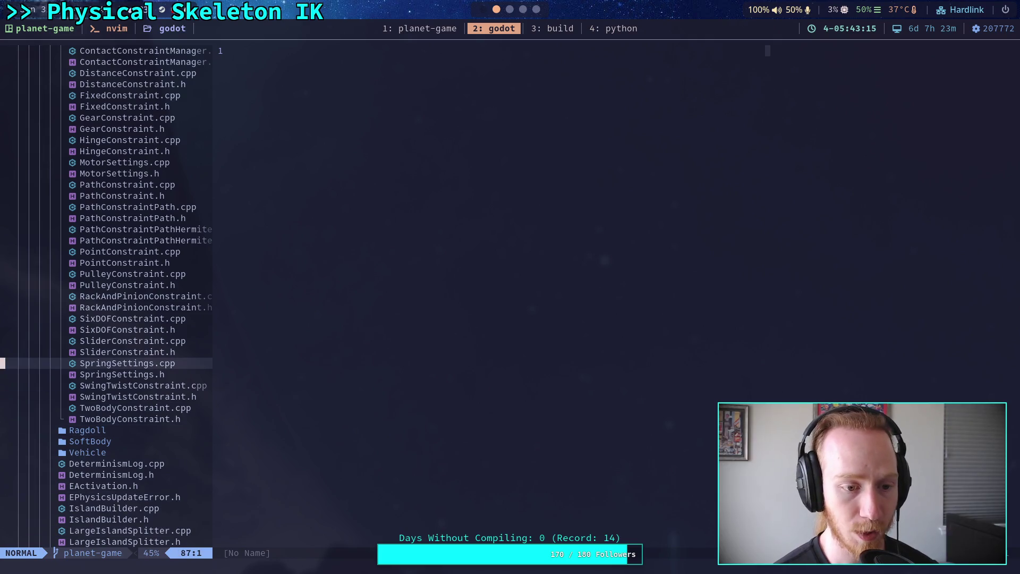
pyautogui.press('k')
pyautogui.press('k')
pyautogui.press('k')
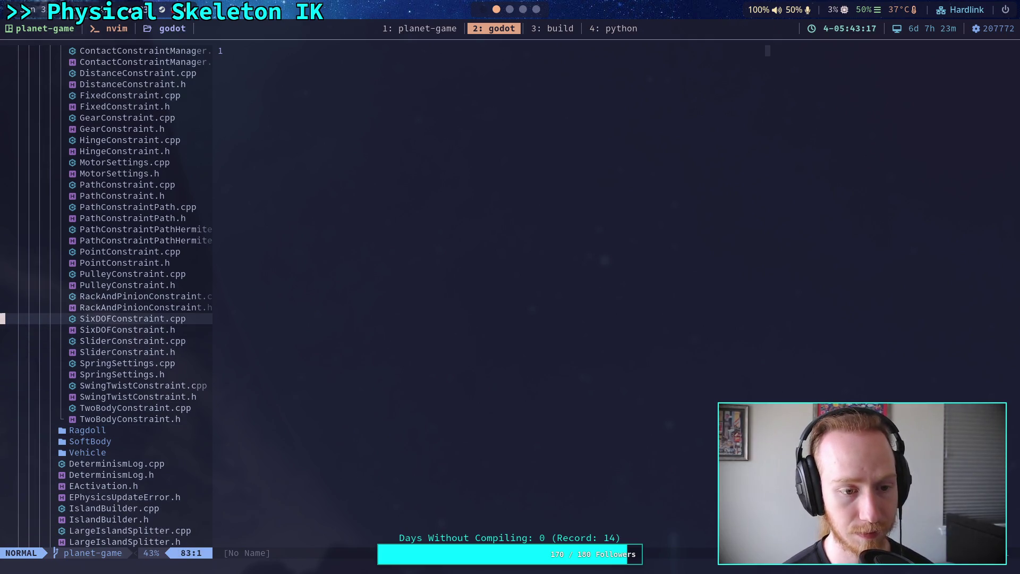
pyautogui.press('Return')
pyautogui.scroll(-15, 414, 408)
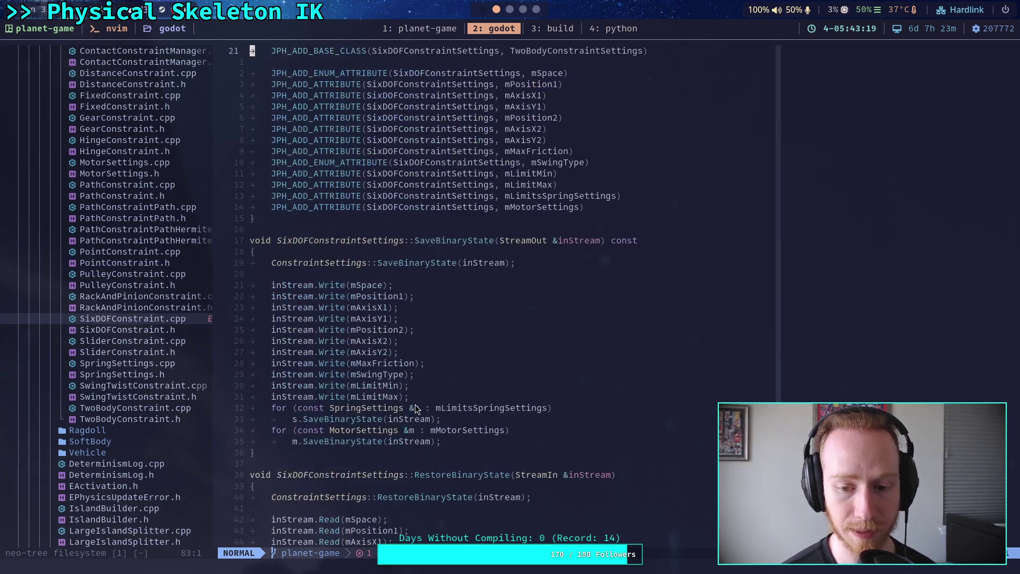
pyautogui.scroll(-7, 417, 408)
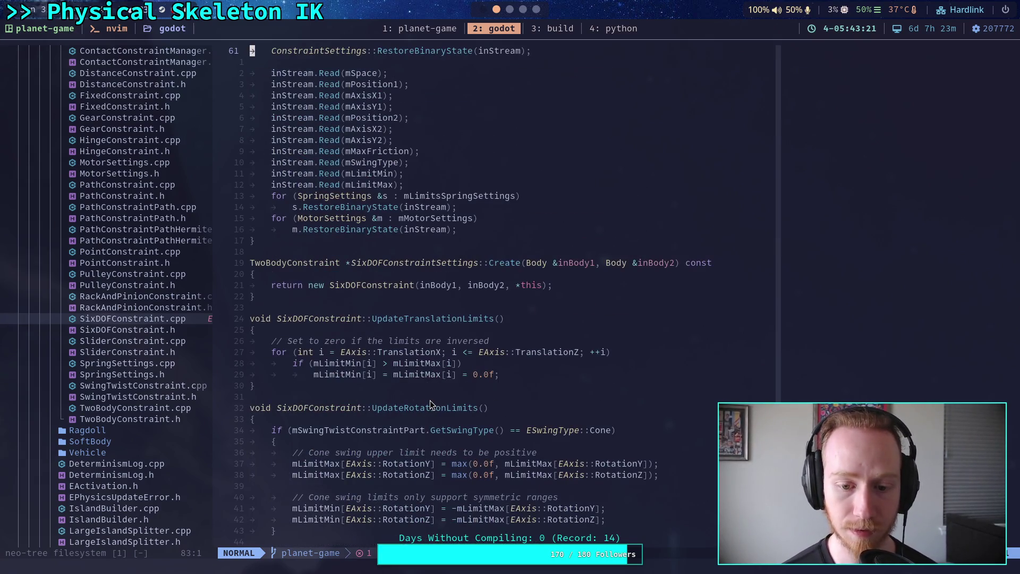
pyautogui.scroll(-13, 430, 402)
pyautogui.scroll(-12, 430, 404)
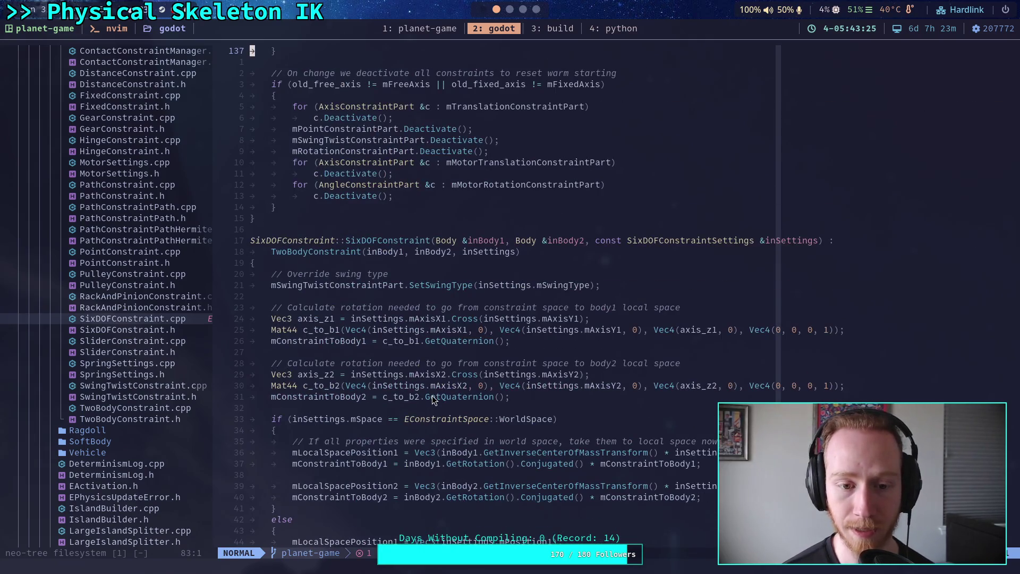
pyautogui.scroll(-5, 433, 399)
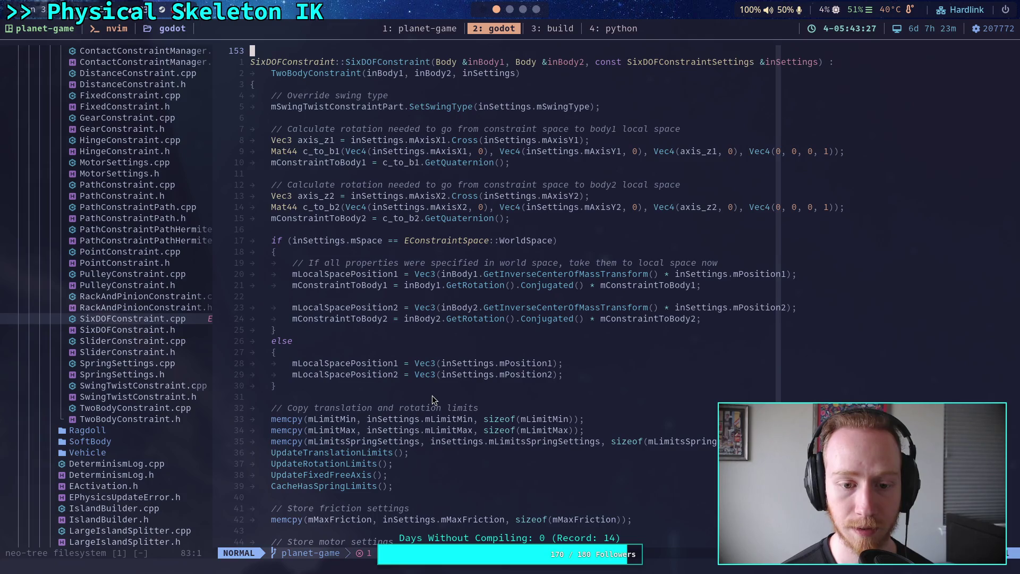
pyautogui.scroll(-9, 432, 396)
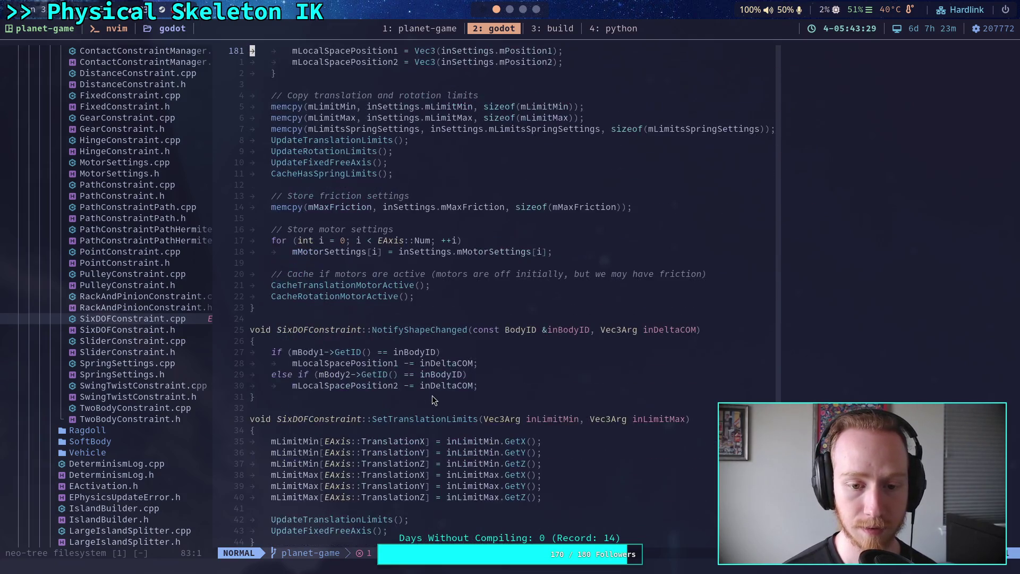
pyautogui.scroll(-20, 432, 395)
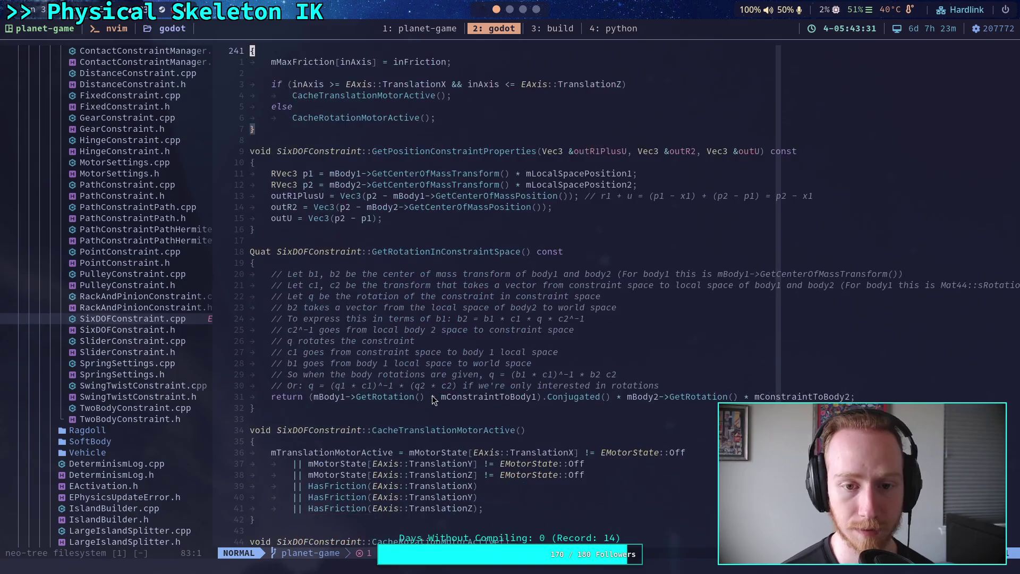
pyautogui.scroll(-16, 433, 400)
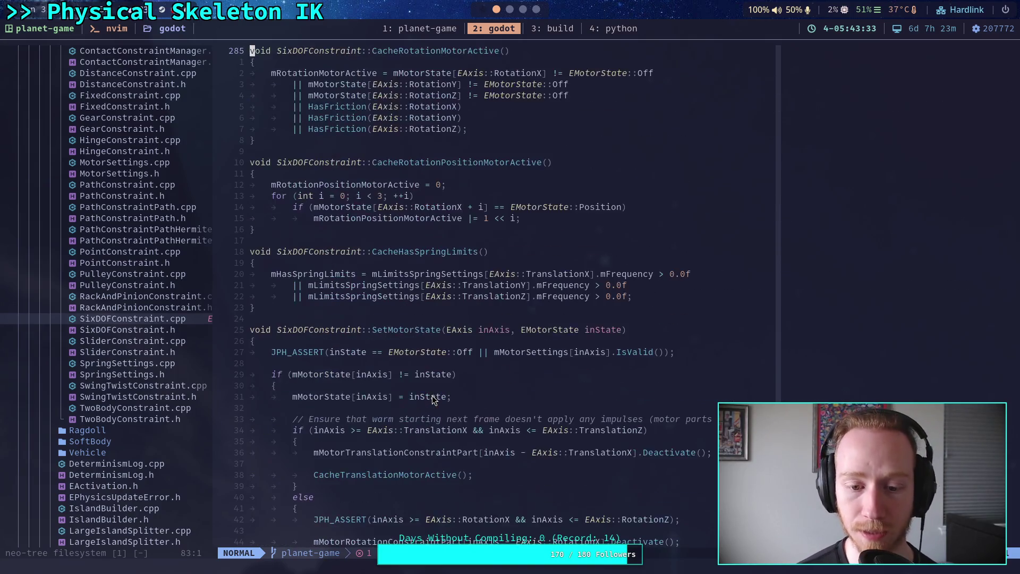
pyautogui.scroll(-7, 433, 400)
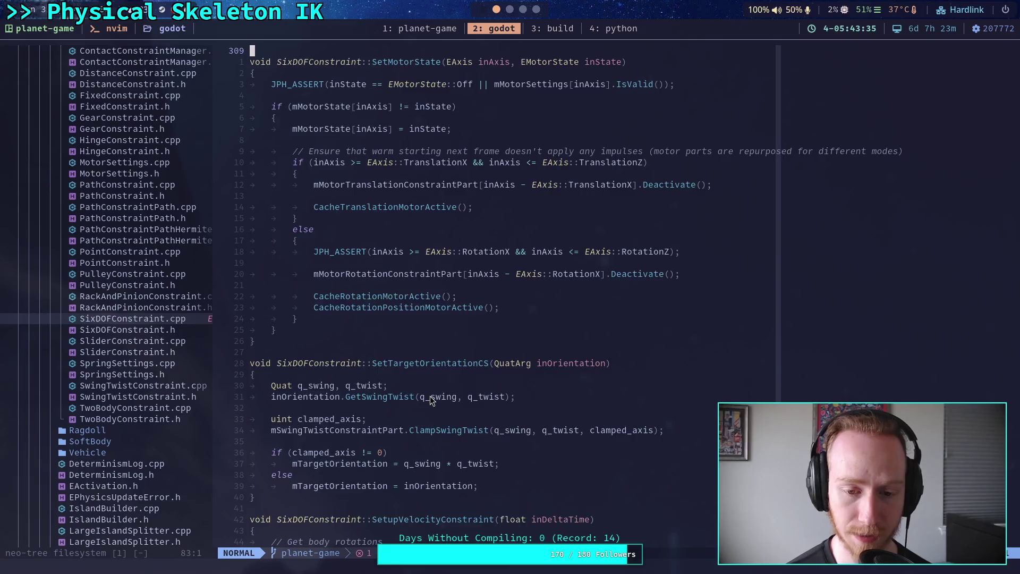
pyautogui.scroll(-9, 432, 399)
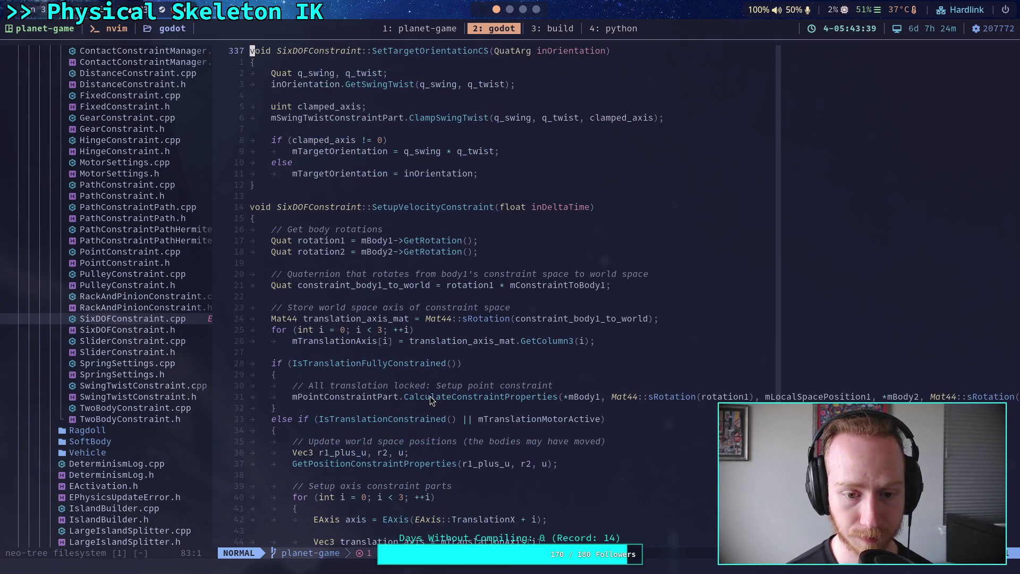
pyautogui.scroll(11, 431, 400)
pyautogui.scroll(17, 431, 399)
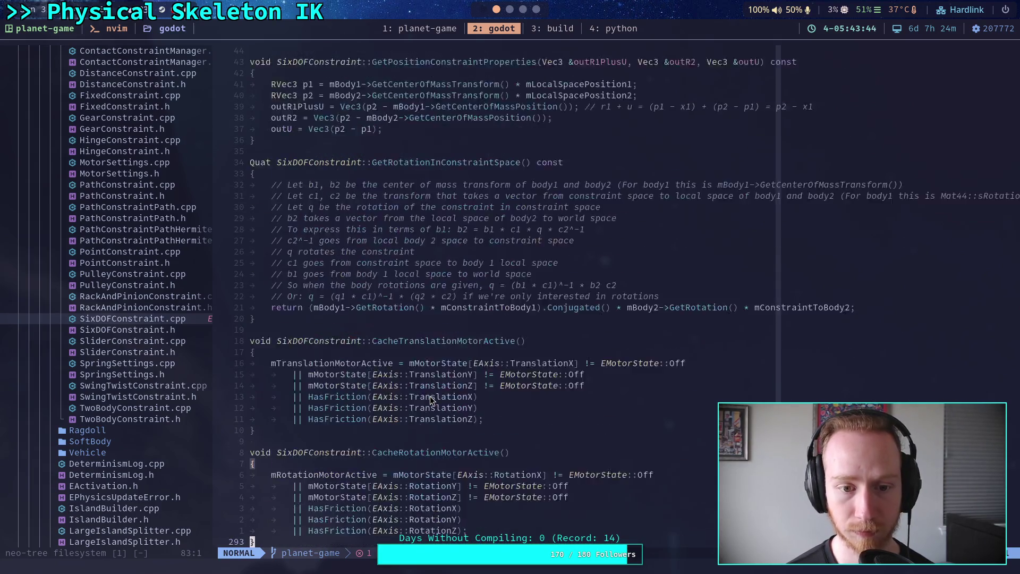
pyautogui.scroll(1, 431, 399)
pyautogui.scroll(20, 431, 400)
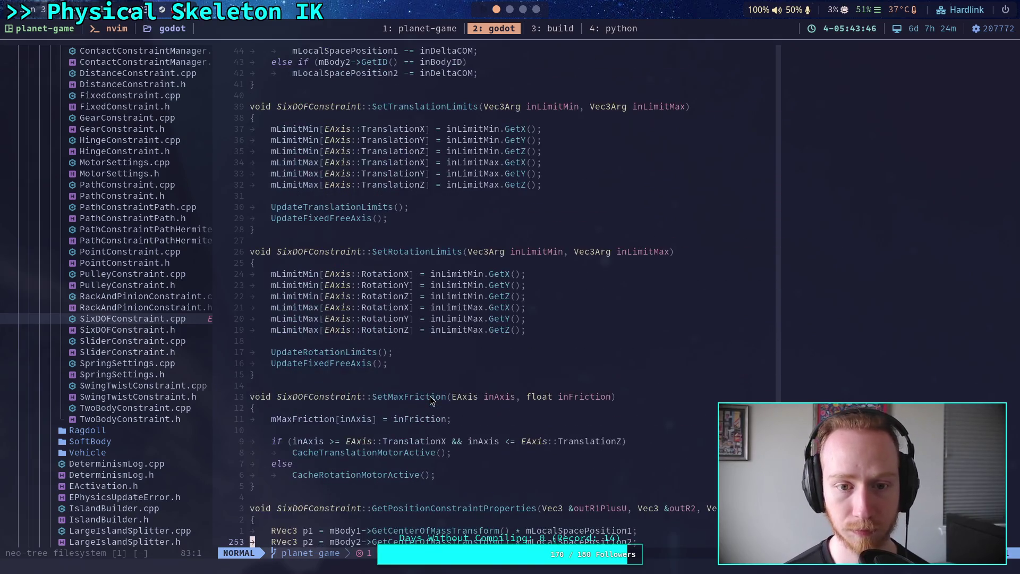
pyautogui.scroll(17, 431, 400)
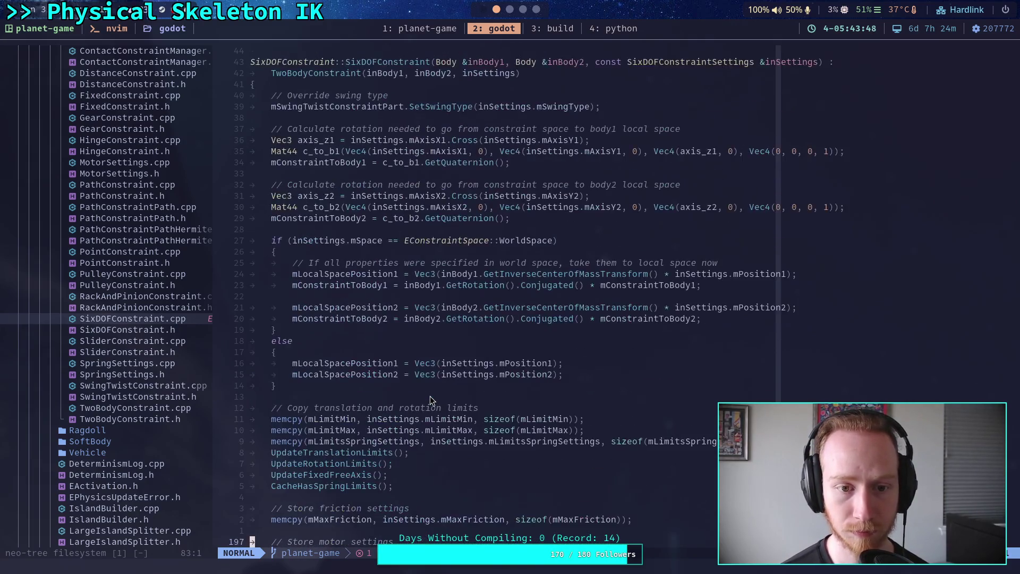
pyautogui.scroll(-20, 431, 400)
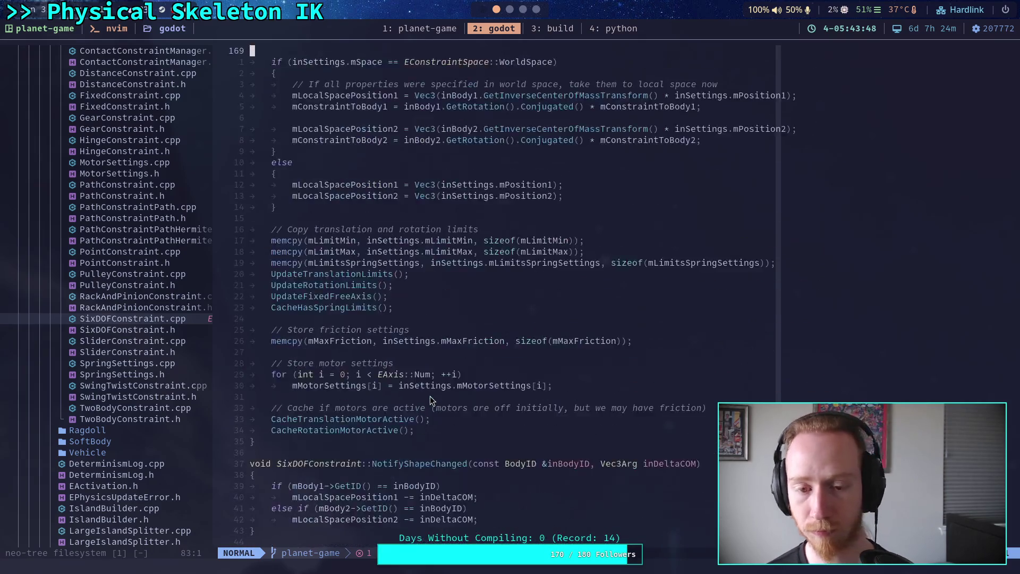
pyautogui.scroll(-4, 431, 399)
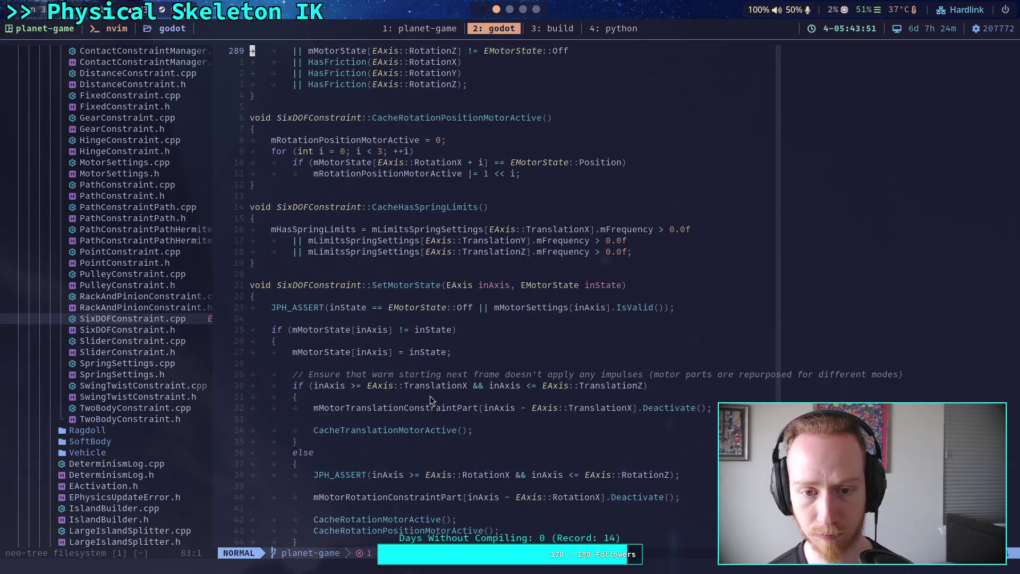
pyautogui.scroll(-12, 431, 400)
pyautogui.scroll(-4, 431, 400)
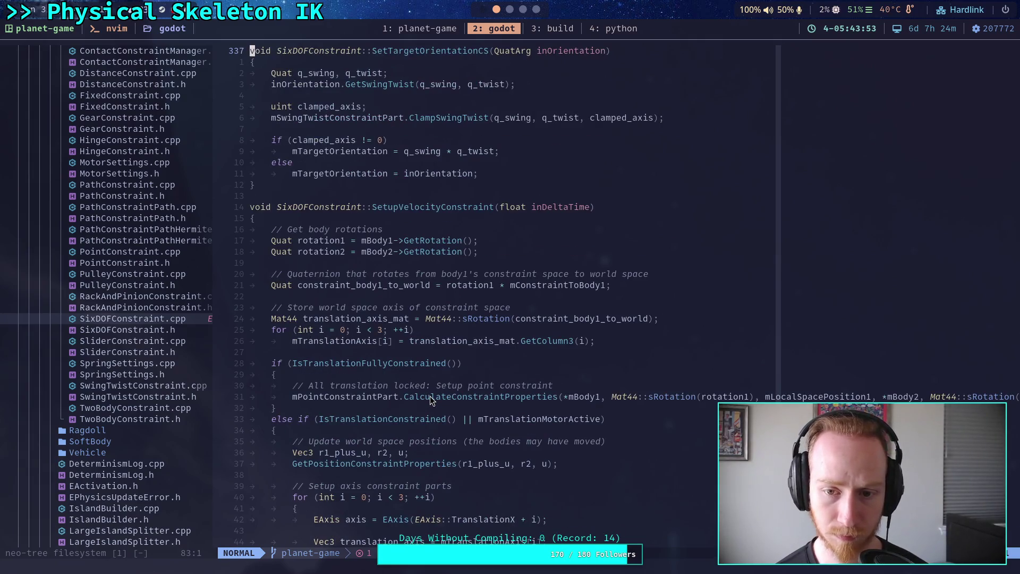
pyautogui.scroll(-4, 431, 400)
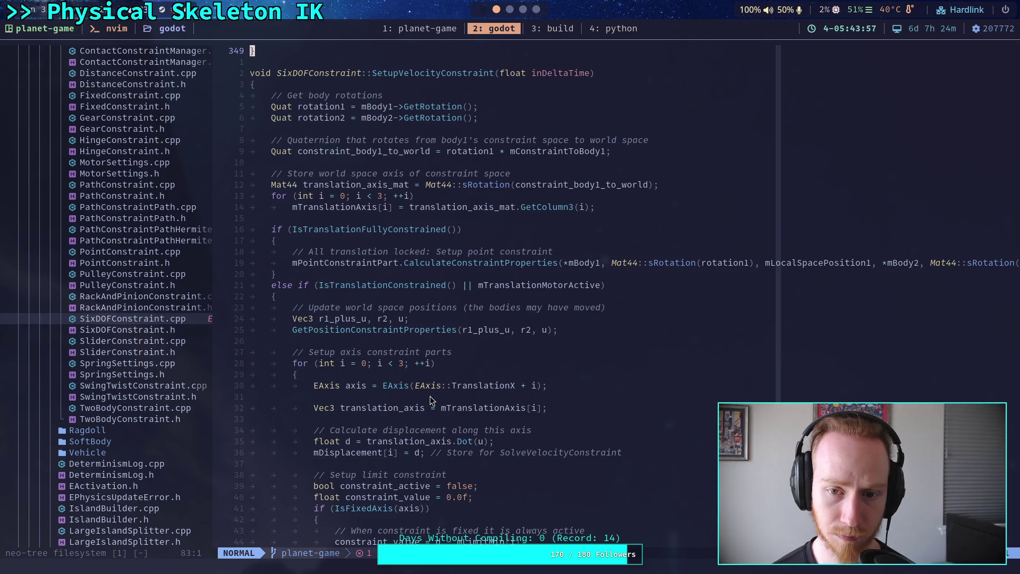
pyautogui.scroll(-12, 431, 400)
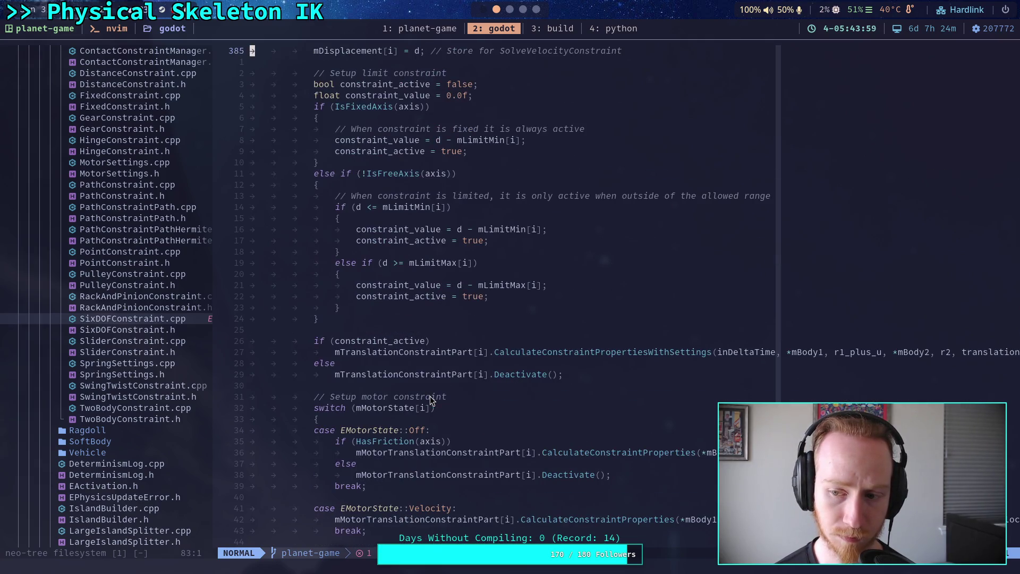
pyautogui.scroll(-7, 431, 399)
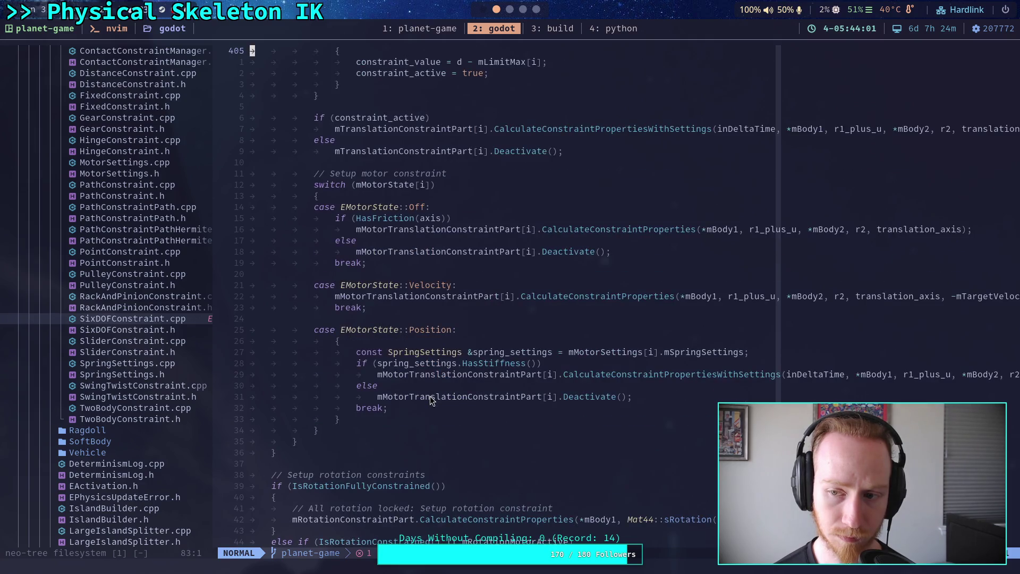
pyautogui.scroll(-20, 431, 400)
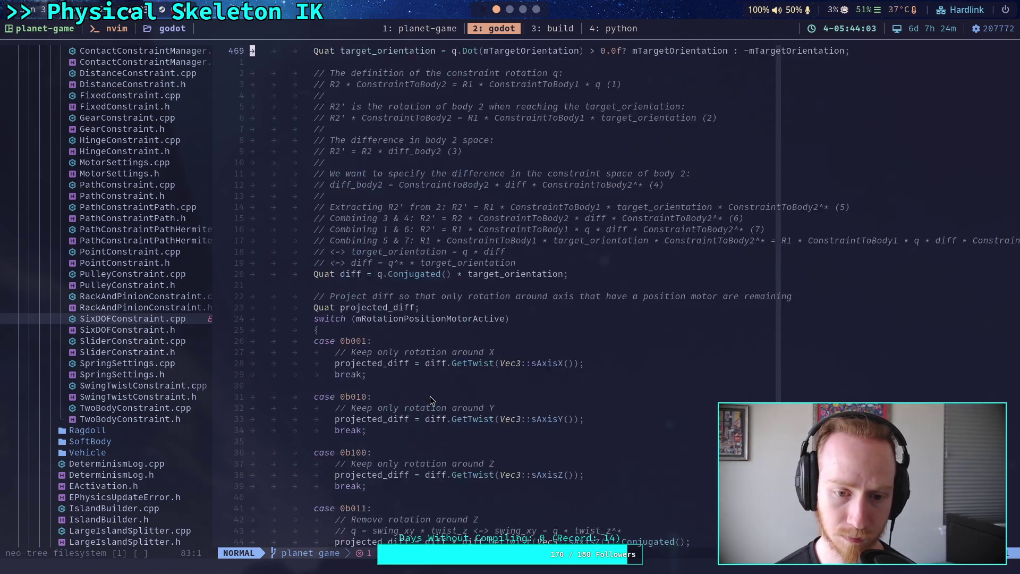
pyautogui.scroll(-20, 431, 399)
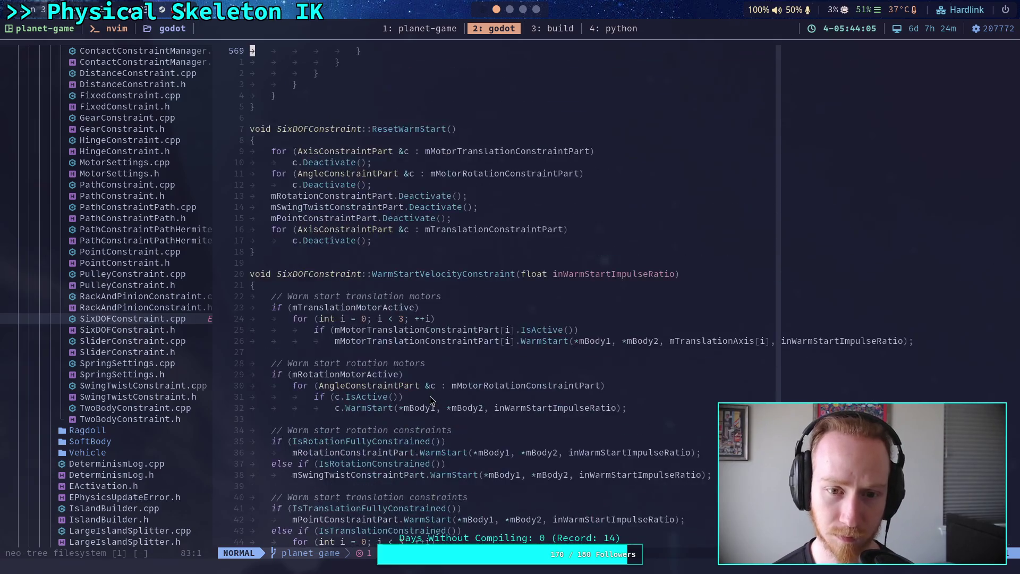
pyautogui.scroll(-7, 431, 400)
pyautogui.scroll(2, 430, 400)
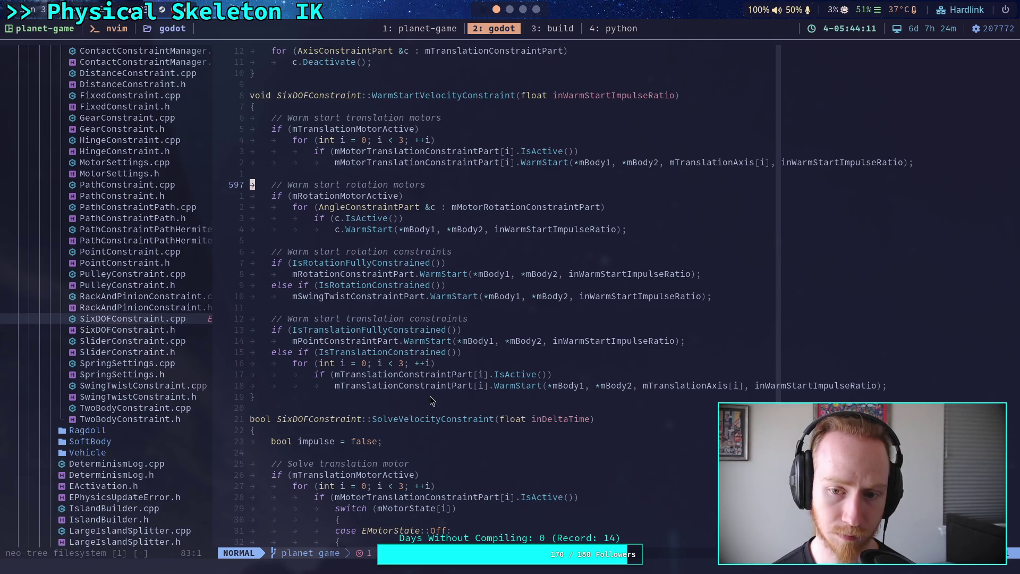
pyautogui.scroll(-4, 430, 400)
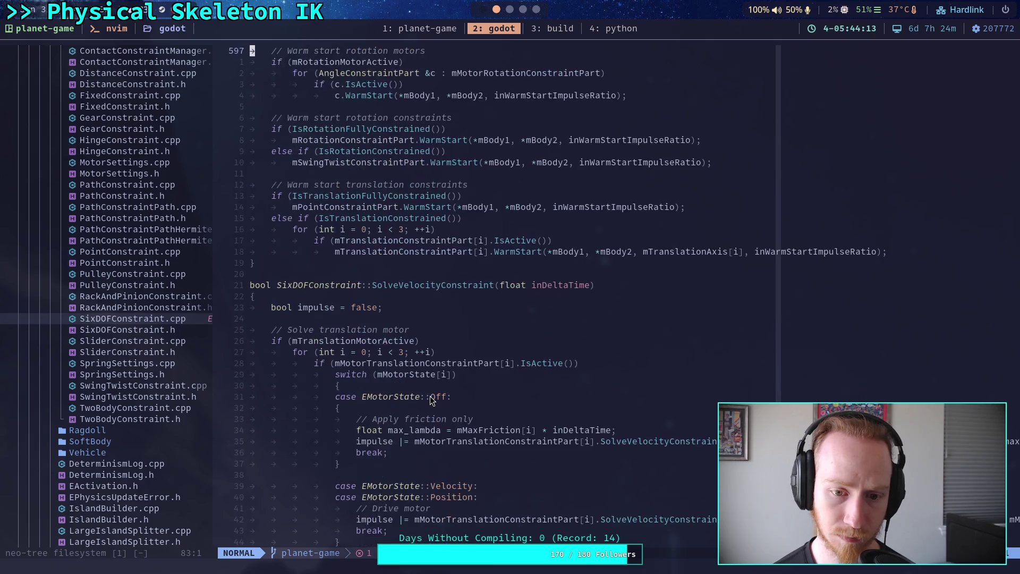
pyautogui.scroll(-4, 430, 399)
# Inspect the translation friction solve on line 632, then scroll further down the file.
pyautogui.click(562, 309)
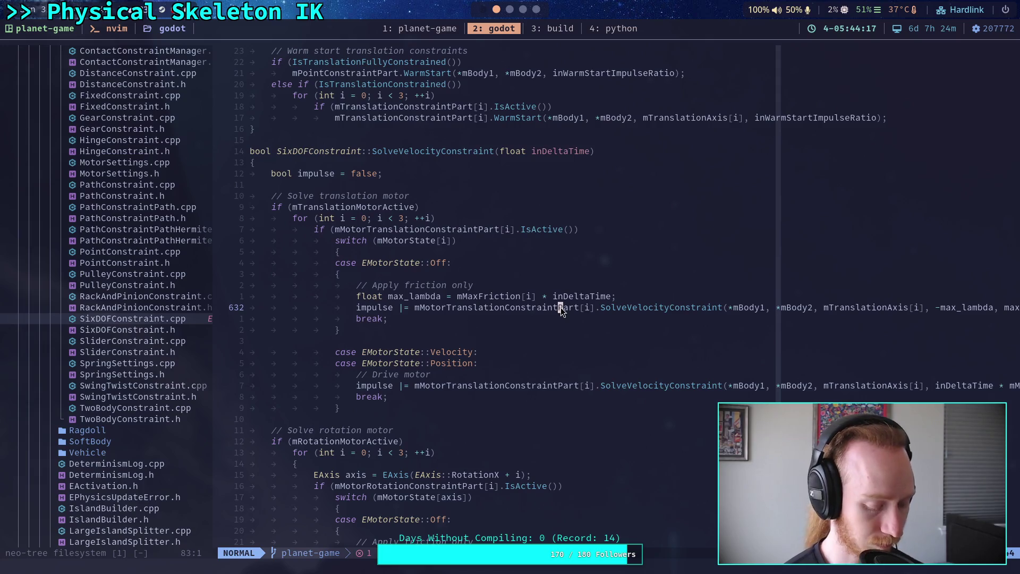
pyautogui.press('$')
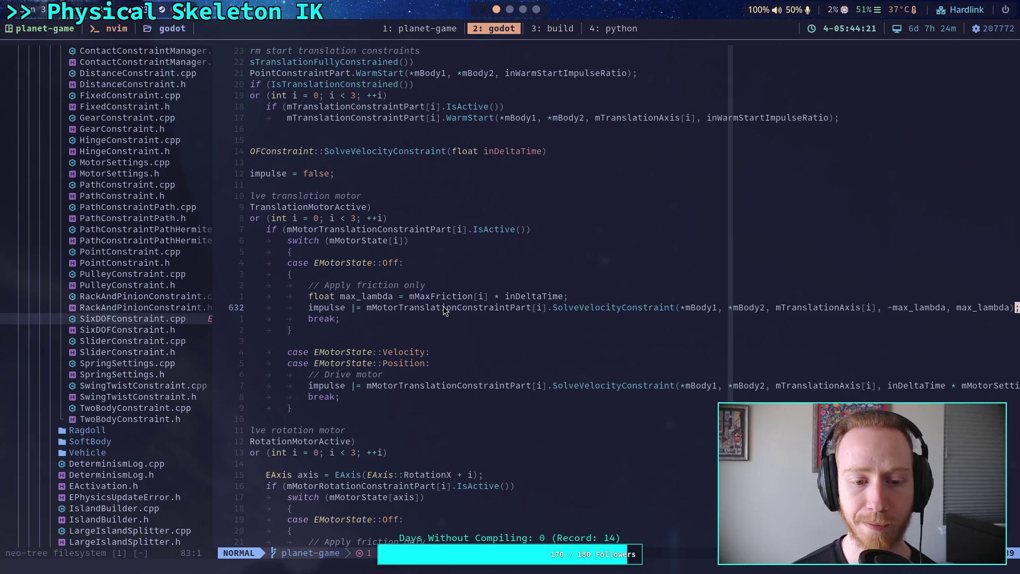
pyautogui.press('0')
pyautogui.scroll(-8, 456, 316)
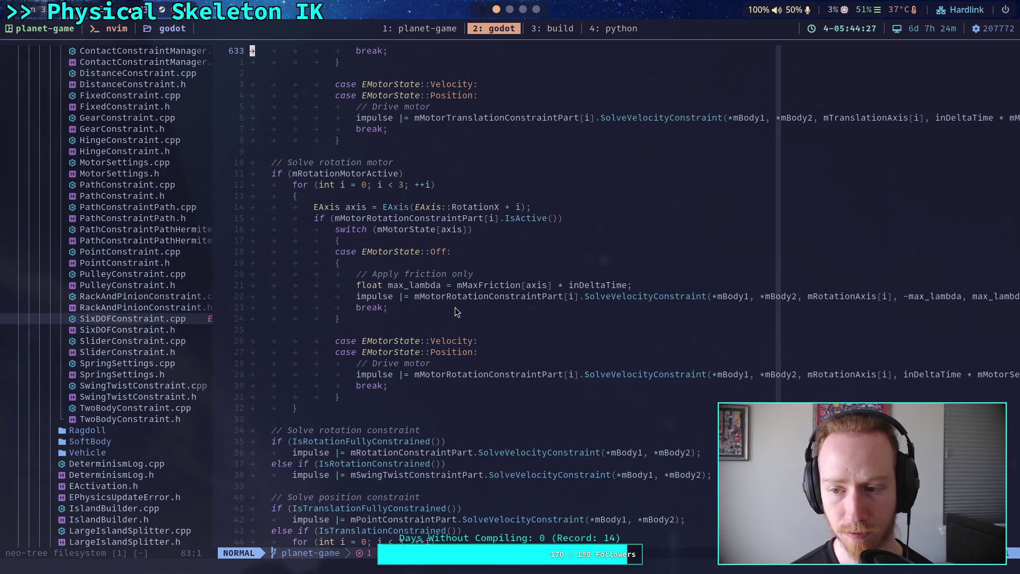
pyautogui.scroll(-7, 456, 312)
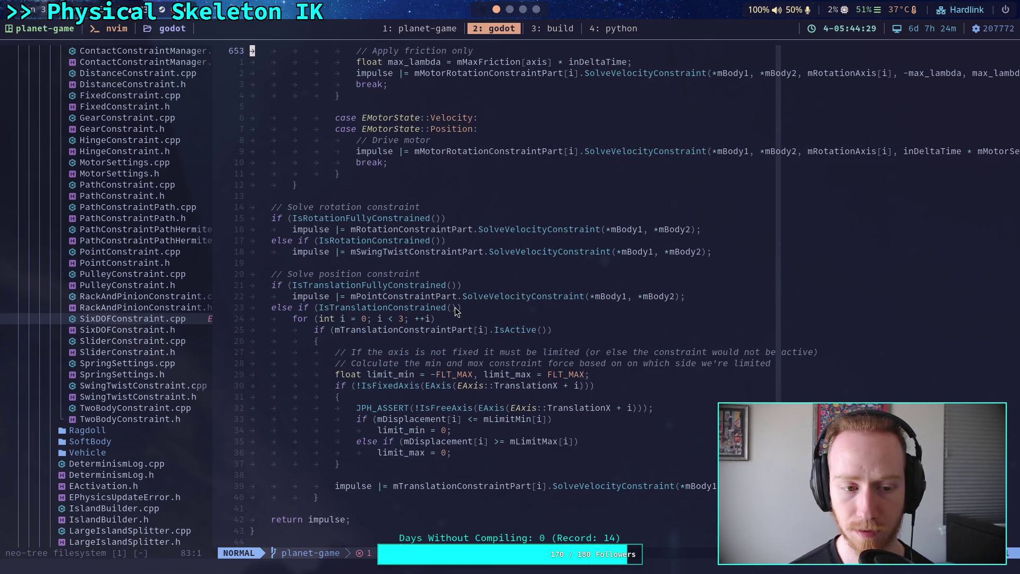
pyautogui.scroll(-2, 456, 312)
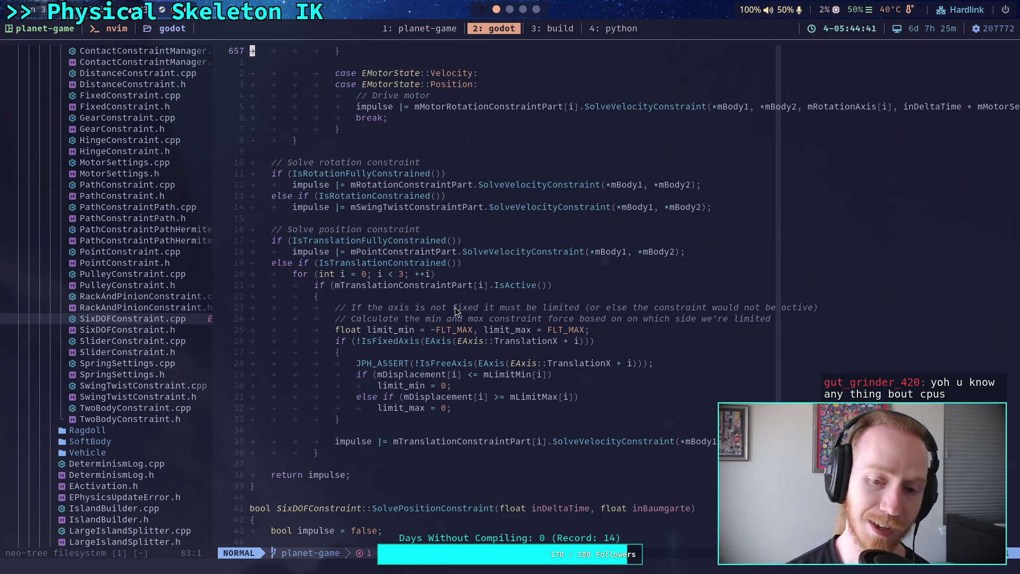
# Visually select the SolvePositionConstraint(float inDeltaTime, float inBaumgarte) signature.
pyautogui.click(494, 300)
pyautogui.click(426, 430)
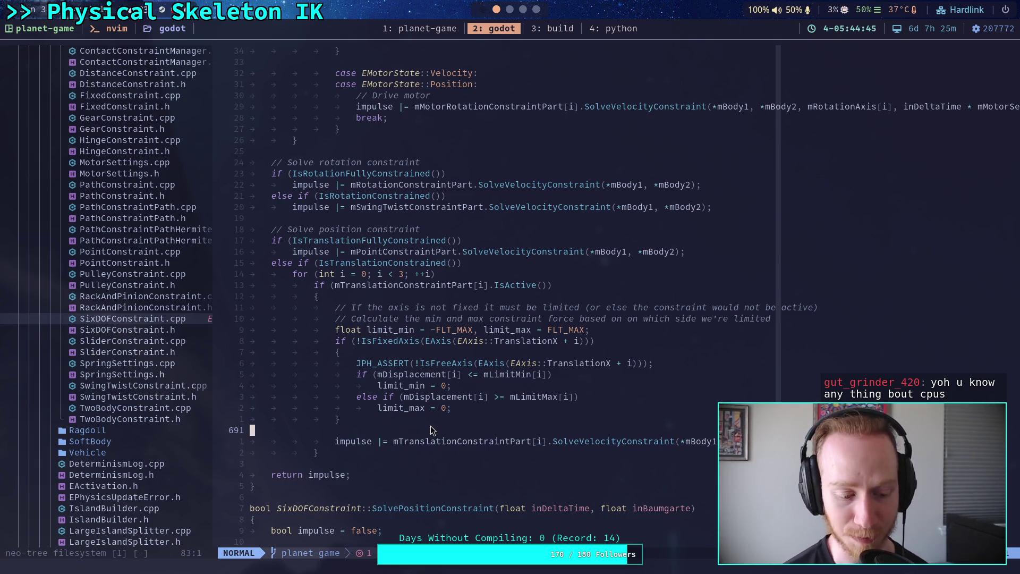
pyautogui.click(601, 441)
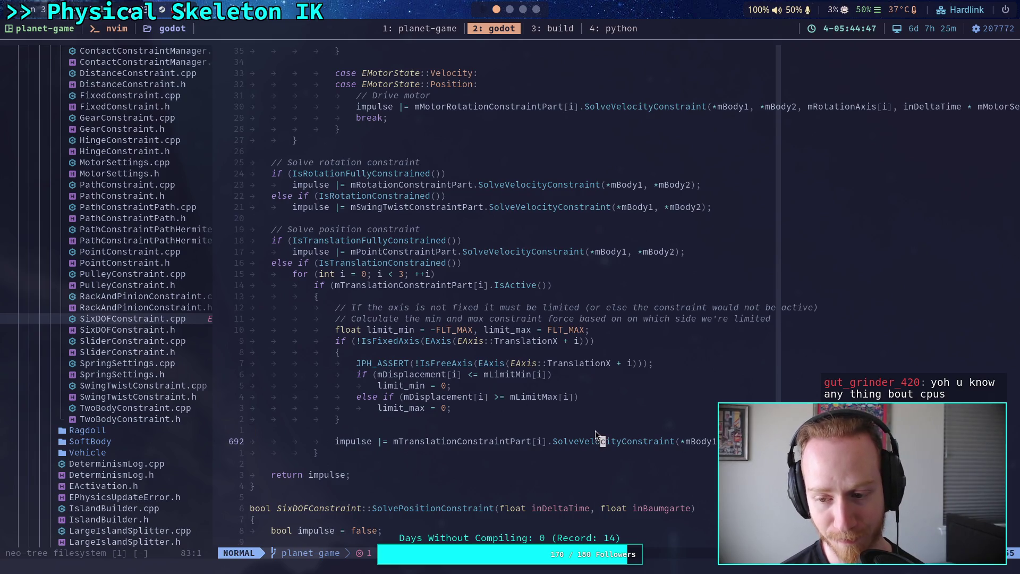
pyautogui.scroll(-8, 594, 428)
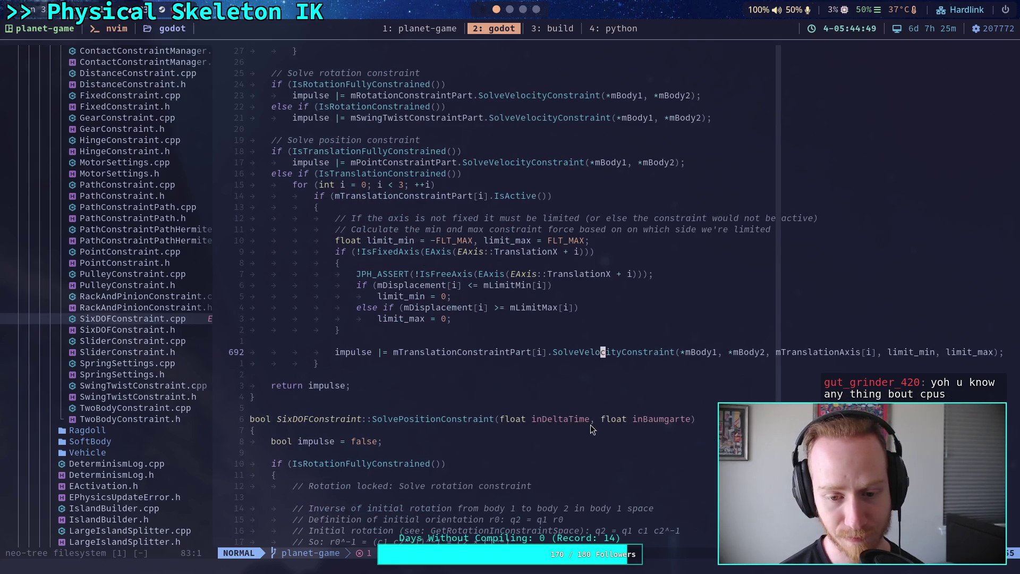
pyautogui.moveTo(373, 241); pyautogui.dragTo(709, 247)
pyautogui.scroll(-4, 640, 388)
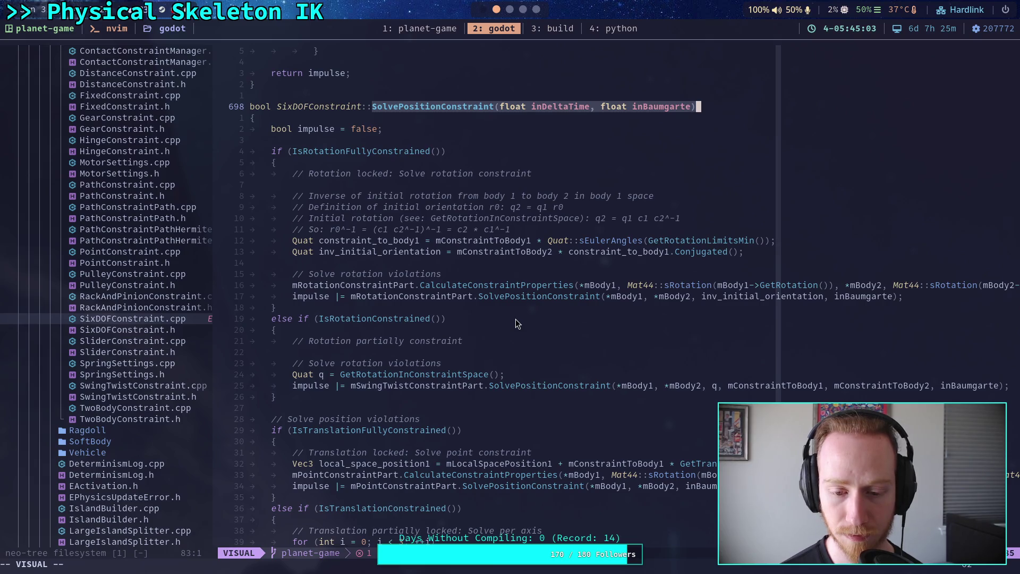
# Exit visual mode in SixDOFConstraint.cpp and switch to the first, empty workspace.
pyautogui.scroll(-2, 516, 319)
pyautogui.click(515, 319)
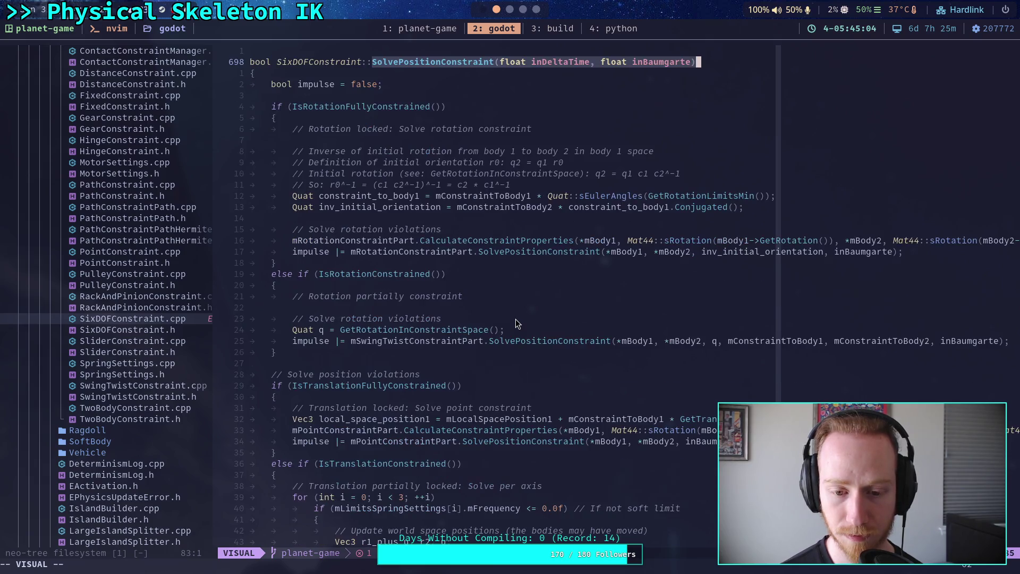
pyautogui.click(483, 9)
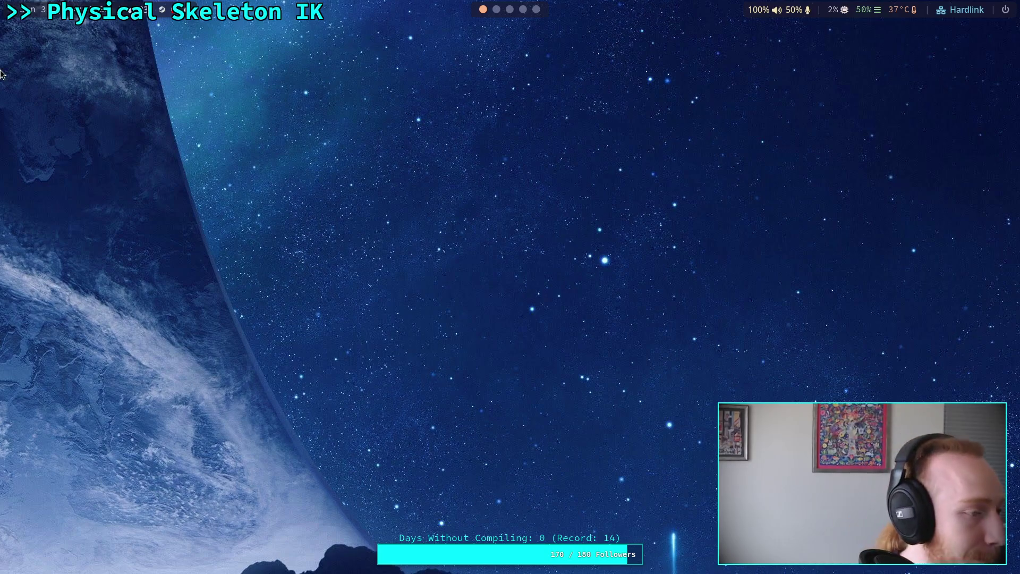
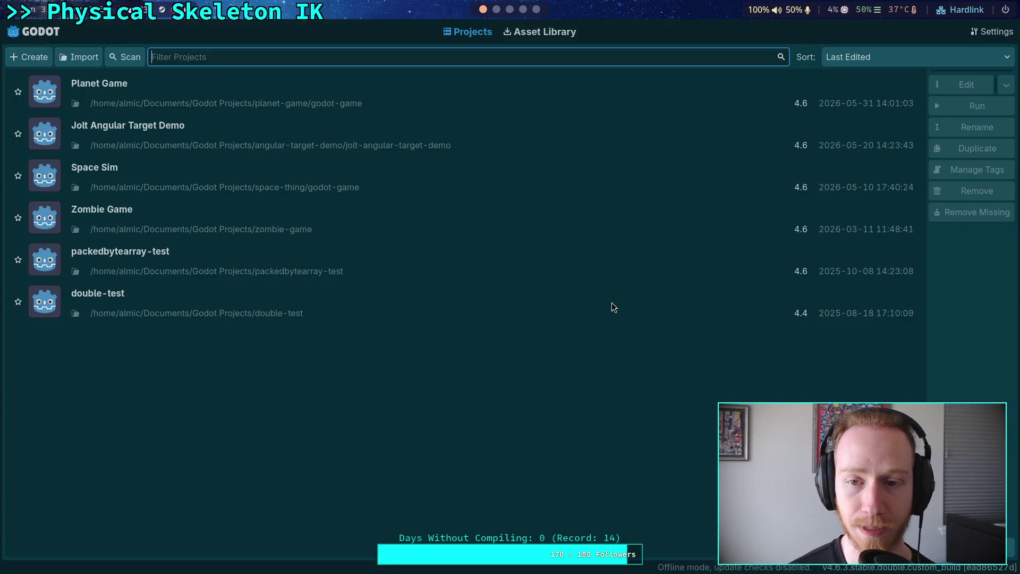
# Open the Planet Game project and show the Jolt Physics 3D page of Project Settings.
pyautogui.click(922, 90)
pyautogui.click(967, 85)
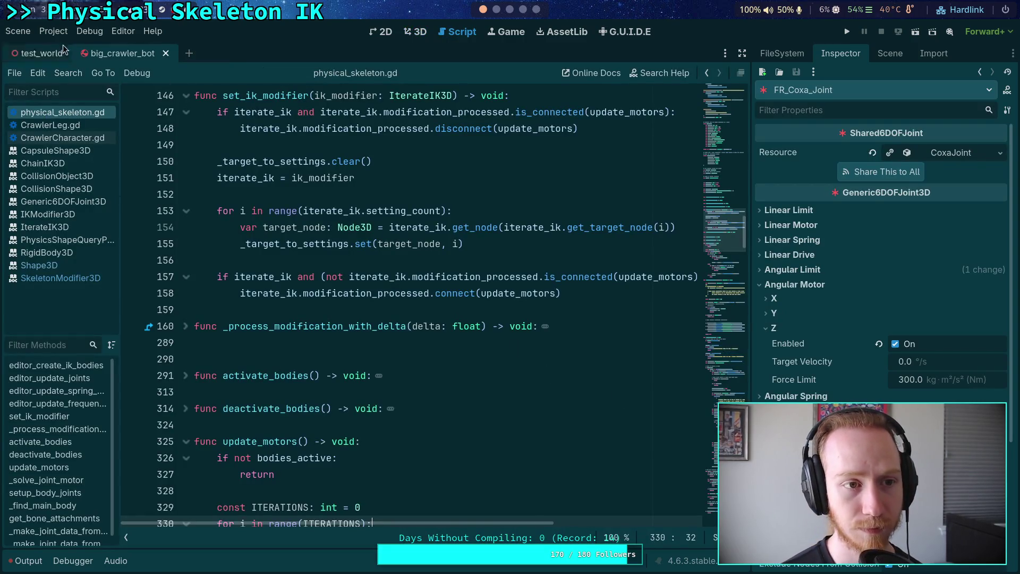
pyautogui.click(54, 32)
pyautogui.click(69, 48)
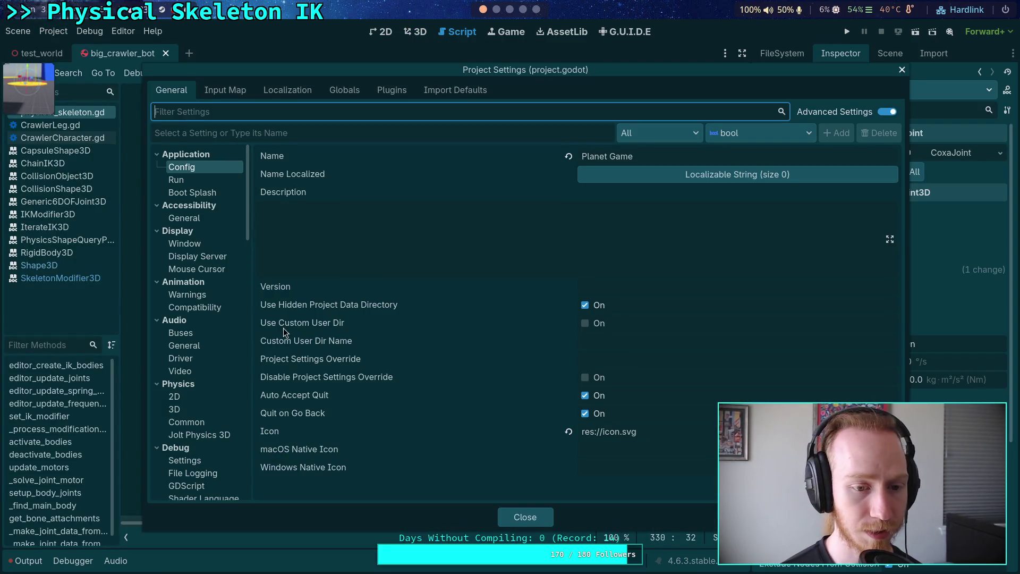
pyautogui.click(218, 435)
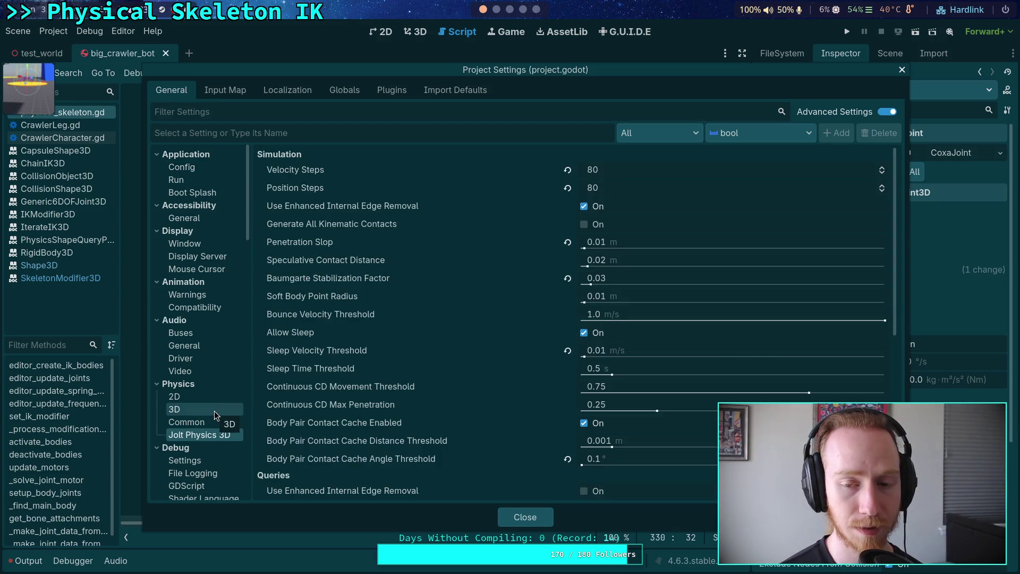
# Set the Jolt Physics 3D Velocity Steps to 16.
pyautogui.click(223, 413)
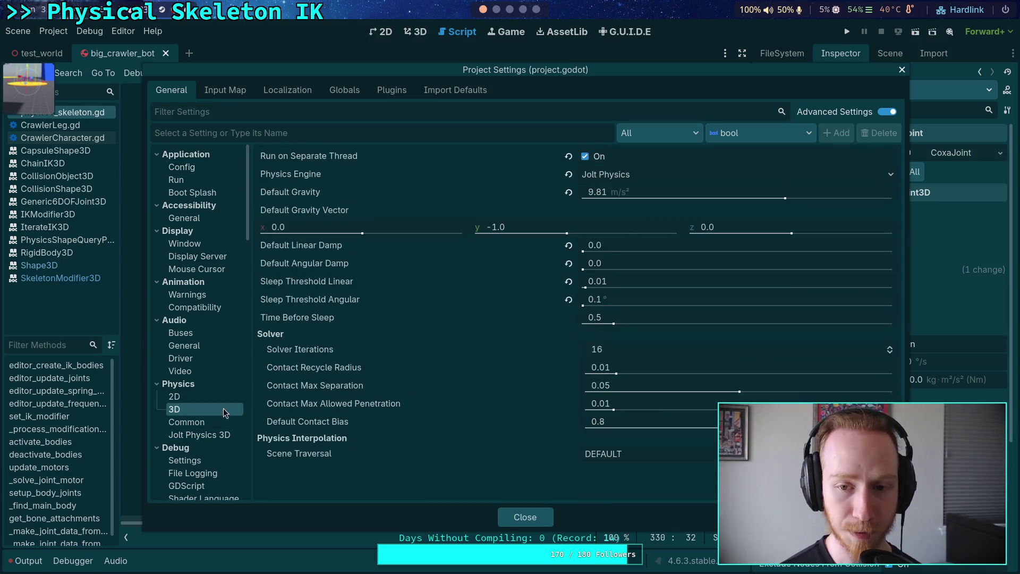
pyautogui.click(205, 435)
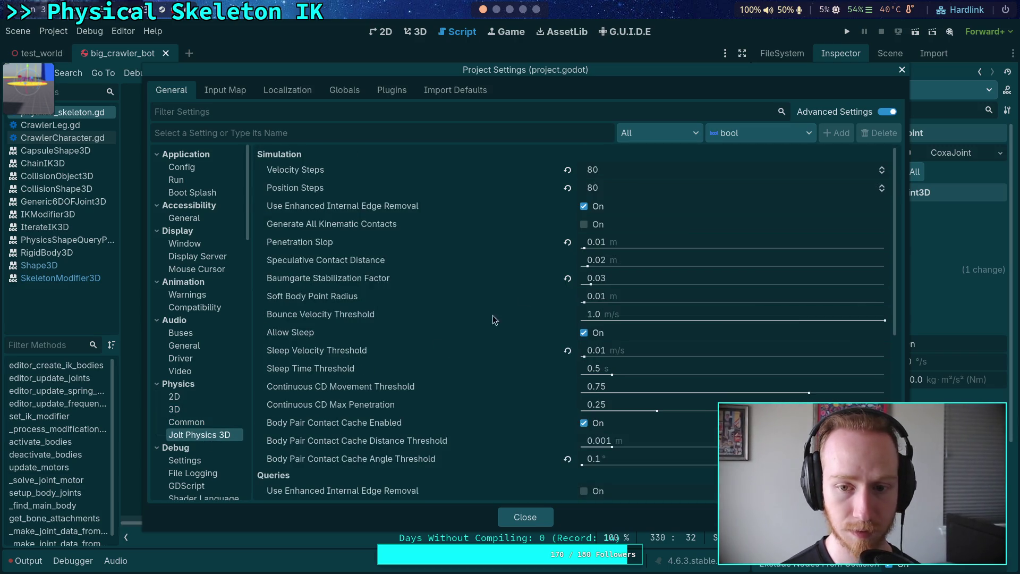
pyautogui.moveTo(313, 278)
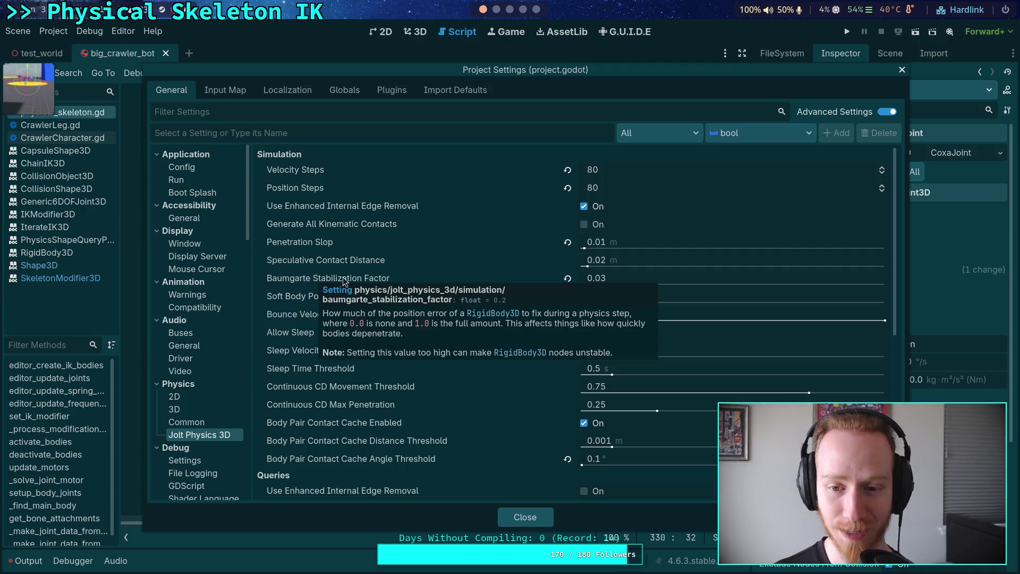
pyautogui.click(624, 188)
pyautogui.click(635, 169)
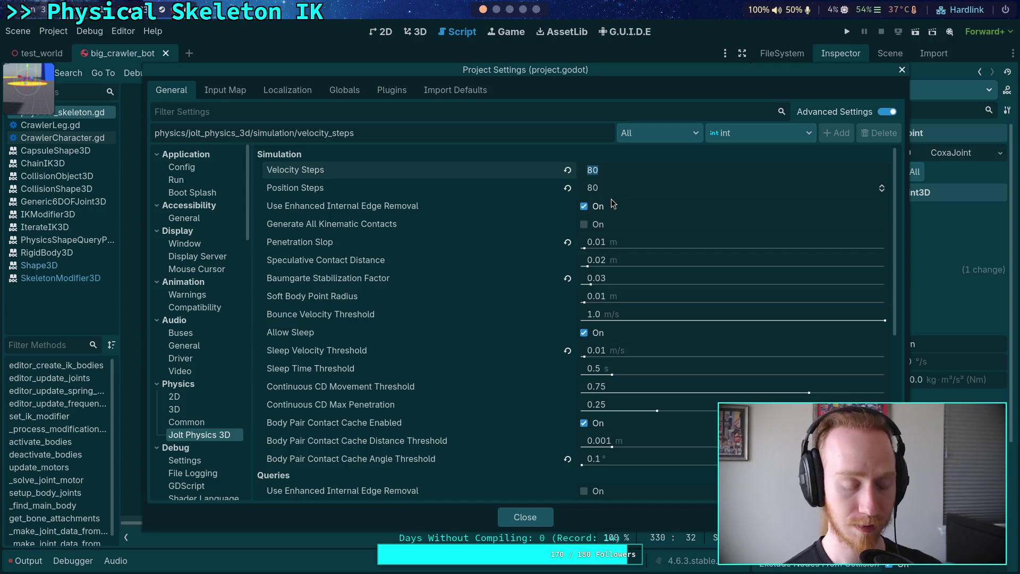
pyautogui.write('15')
pyautogui.press('BackSpace')
pyautogui.write('6')
# Set Position Steps to 20 and the Baumgarte stabilization factor to 0.7, then run the game.
pyautogui.click(643, 189)
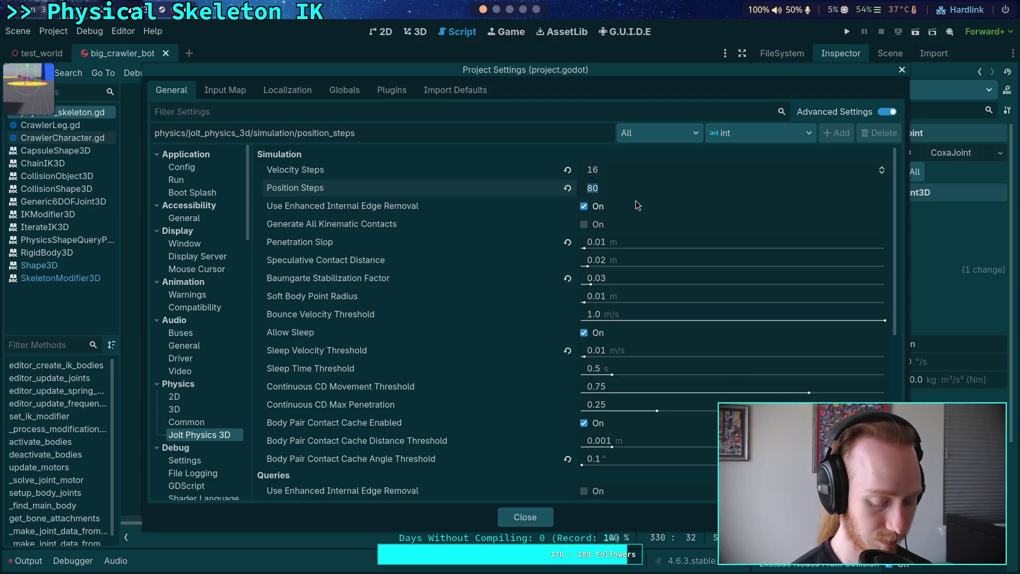
pyautogui.write('20')
pyautogui.press('Return')
pyautogui.click(623, 278)
pyautogui.click(625, 281)
pyautogui.write('0.7')
pyautogui.press('Return')
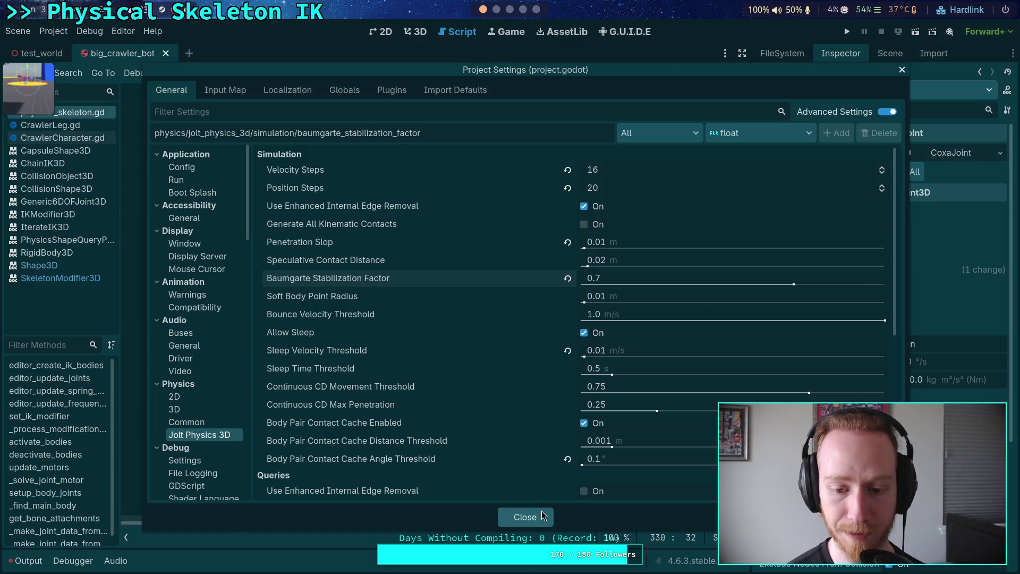
pyautogui.click(525, 517)
pyautogui.click(846, 30)
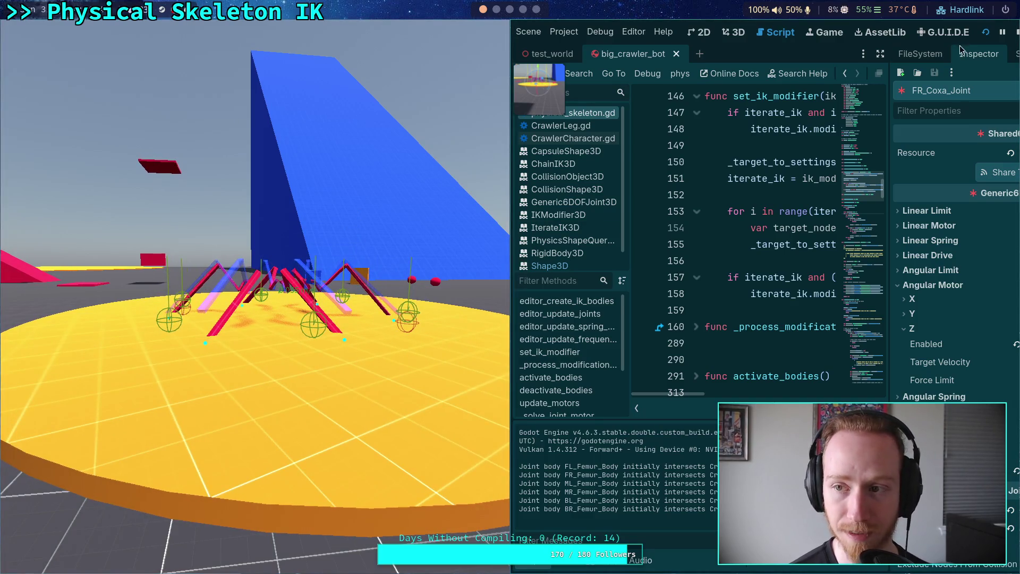
# Stop the running crawler test and open the Project menu.
pyautogui.press('F8')
pyautogui.click(53, 31)
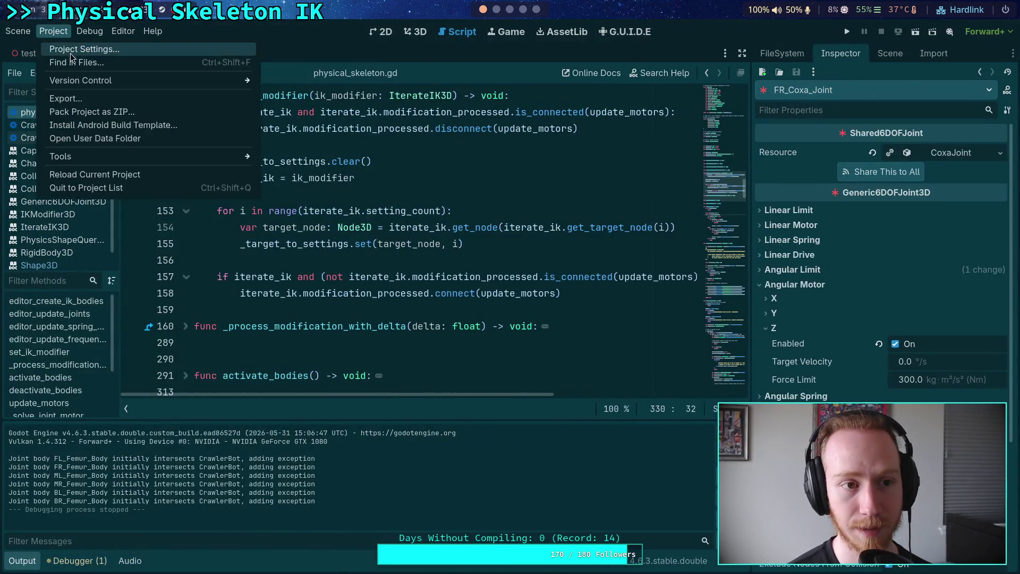
# Try a Baumgarte stabilization factor of 0.8 and test-run the crawler.
pyautogui.click(64, 45)
pyautogui.click(636, 279)
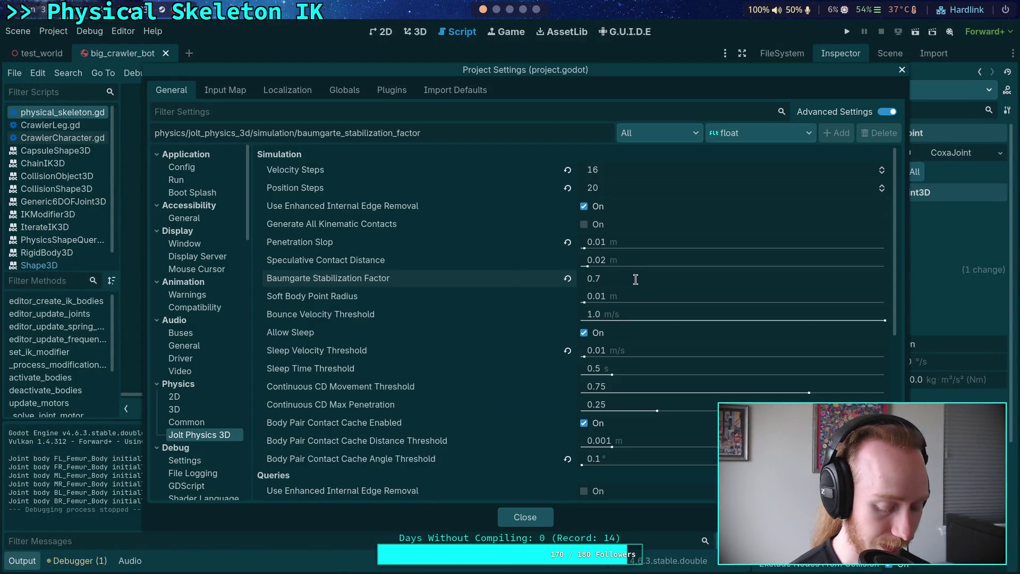
pyautogui.write('0.8')
pyautogui.press('Return')
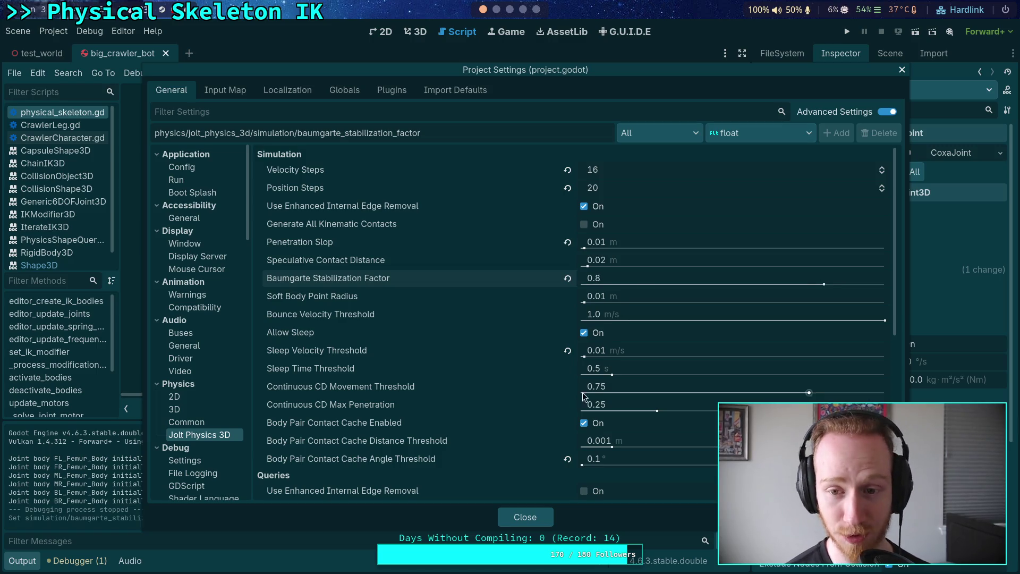
pyautogui.click(538, 518)
pyautogui.click(847, 31)
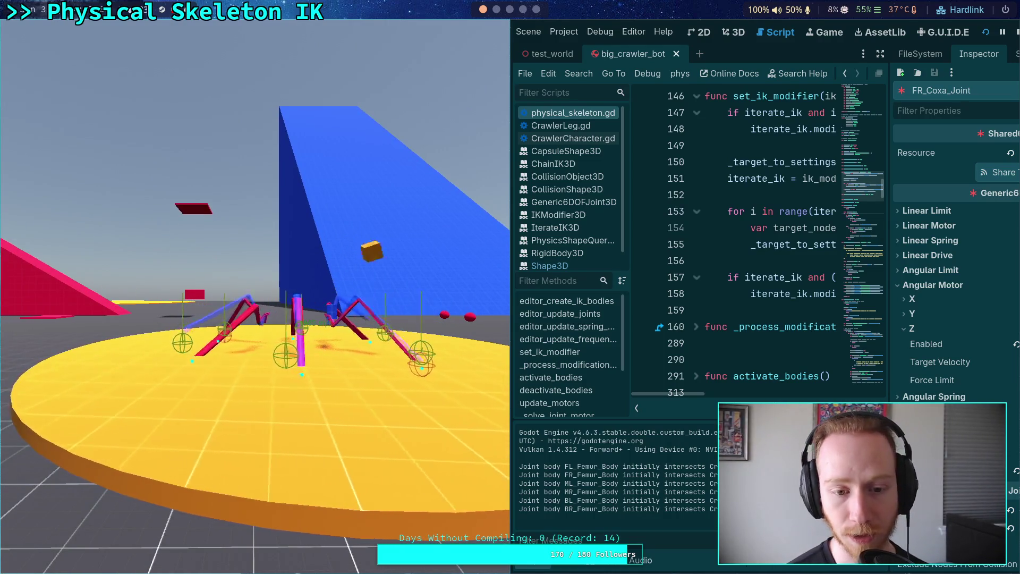
pyautogui.click(1016, 32)
# Lower the Baumgarte stabilization factor to 0.5 in Project Settings.
pyautogui.click(53, 31)
pyautogui.click(83, 46)
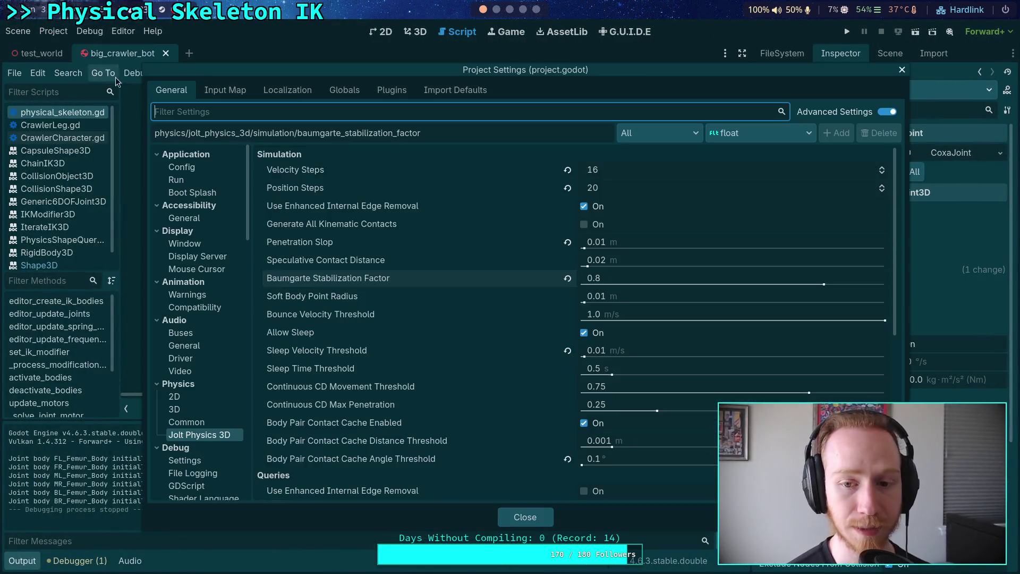
pyautogui.click(650, 279)
pyautogui.click(654, 278)
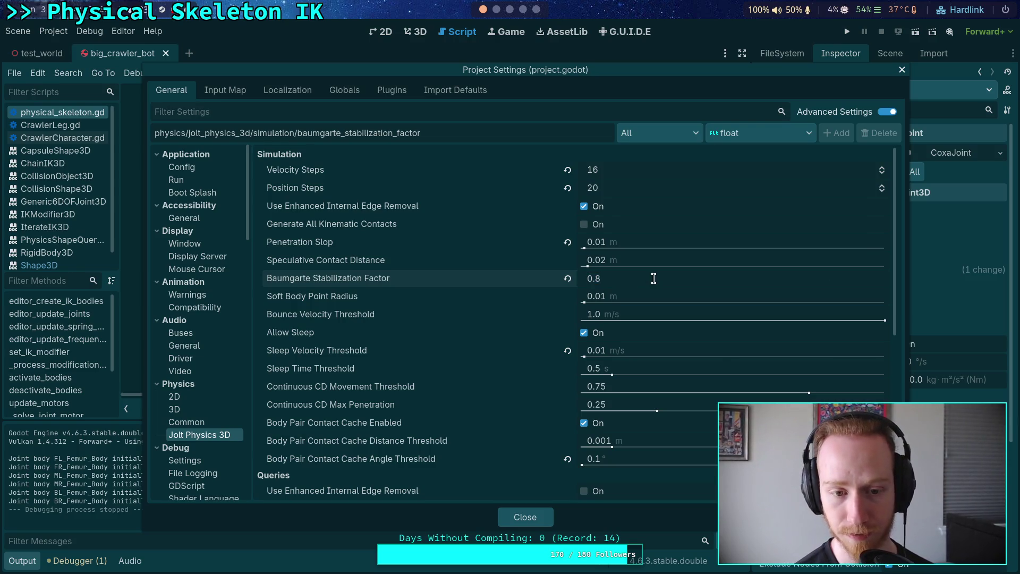
pyautogui.press('BackSpace')
pyautogui.write('5')
pyautogui.press('Return')
# Set Position Steps to 24 and run the game again.
pyautogui.click(639, 189)
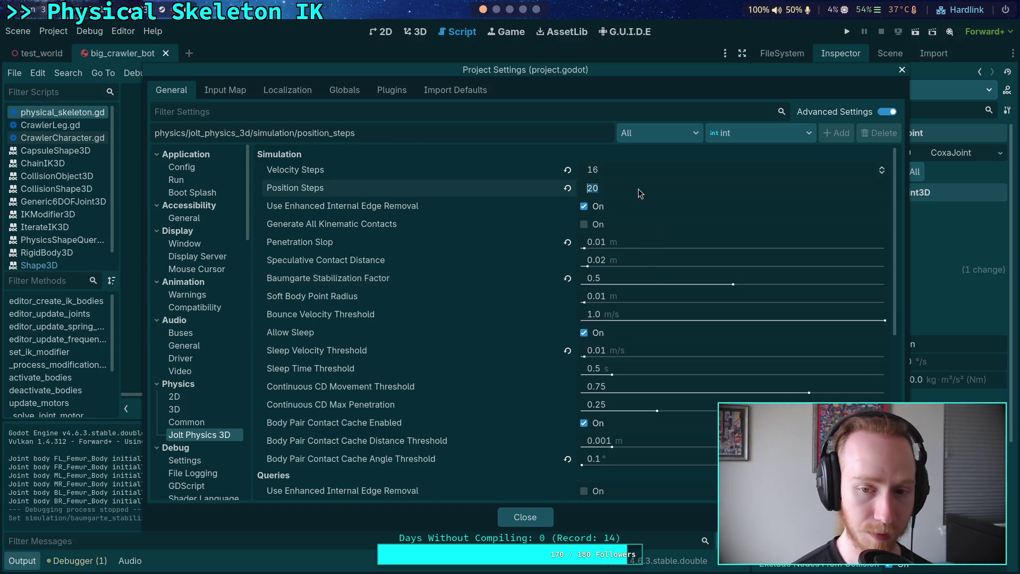
pyautogui.click(639, 189)
pyautogui.press('BackSpace')
pyautogui.write('4')
pyautogui.press('Return')
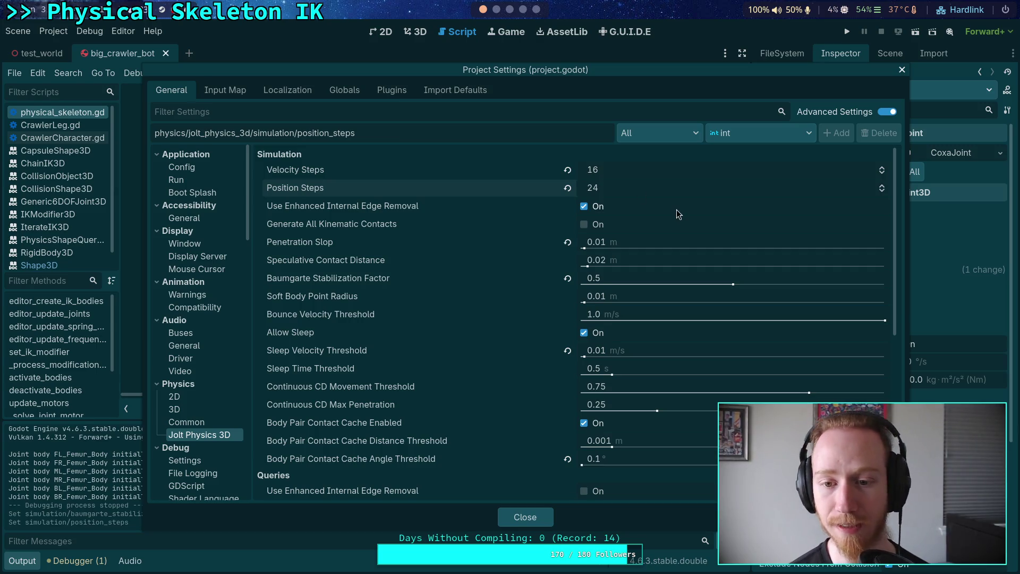
pyautogui.click(525, 517)
pyautogui.click(848, 32)
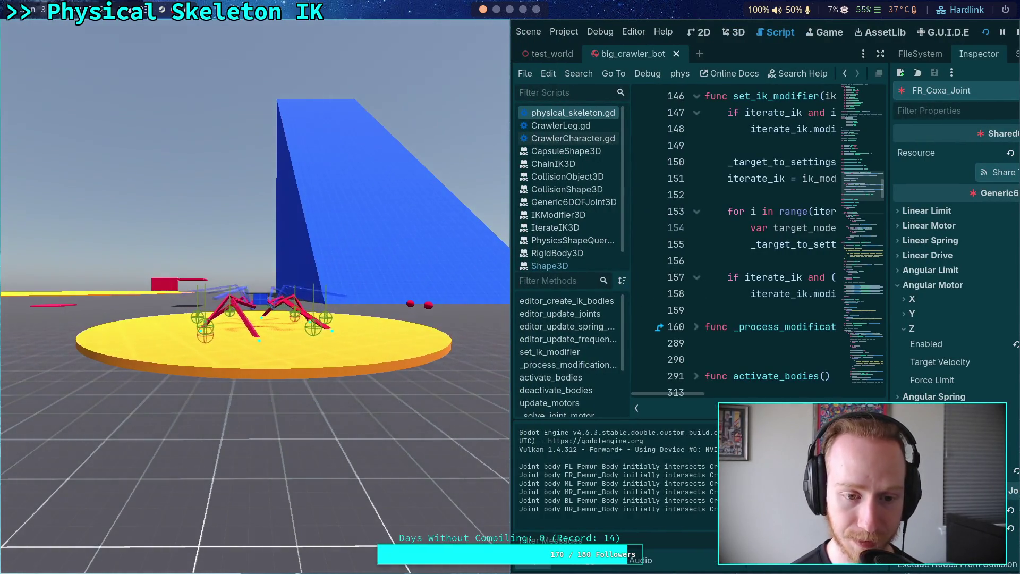
# Set FR_Coxa_Joint's Z angular motor force limit to 300 and share it to all five joints.
pyautogui.click(1014, 35)
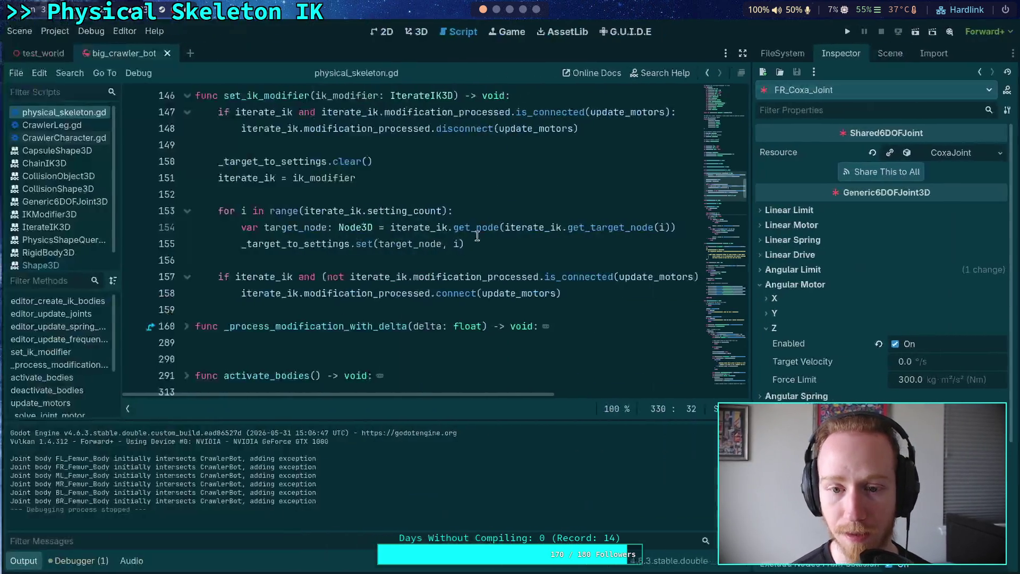
pyautogui.click(463, 260)
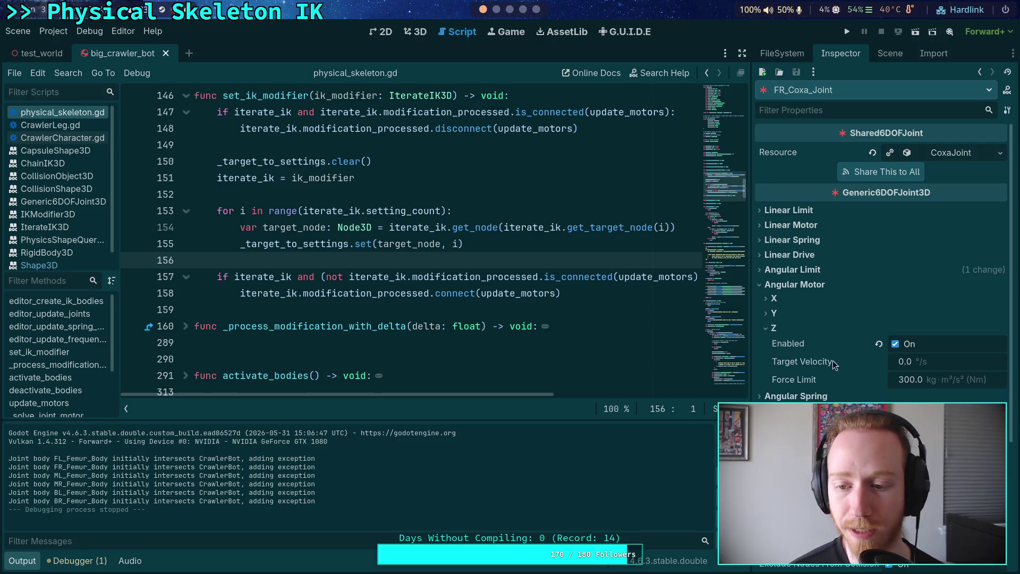
pyautogui.moveTo(838, 361)
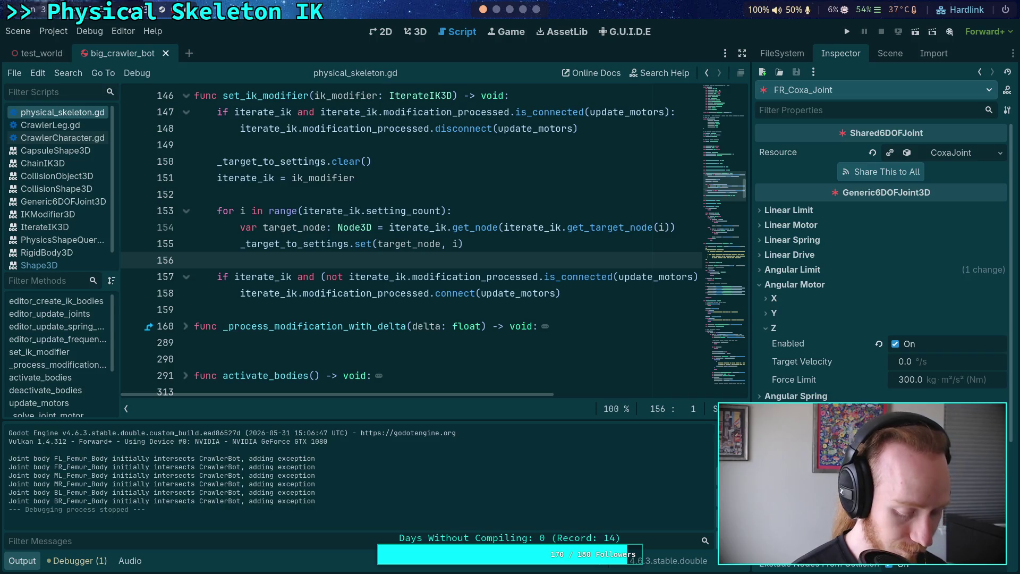
pyautogui.press('Return')
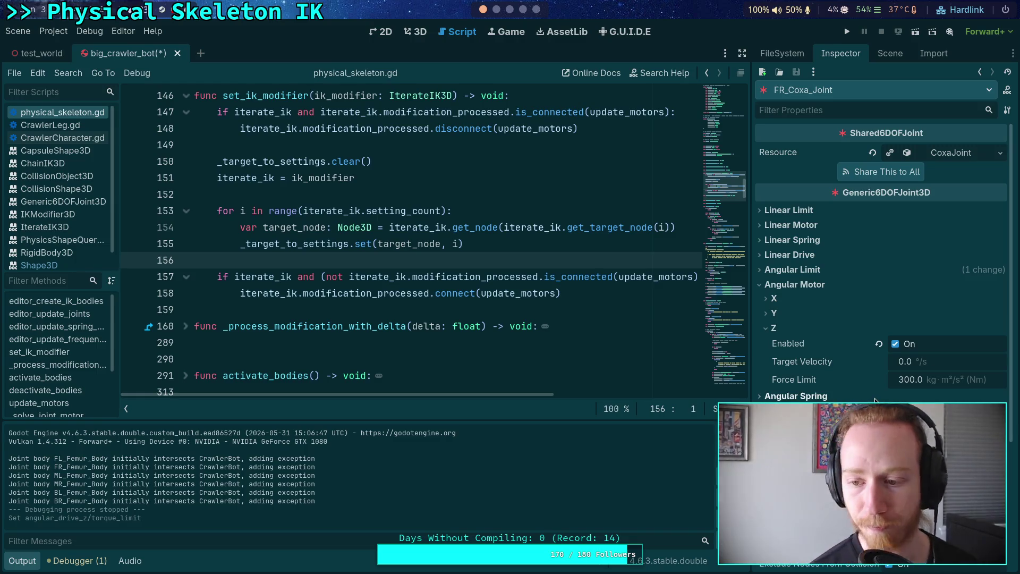
pyautogui.click(884, 171)
pyautogui.click(565, 309)
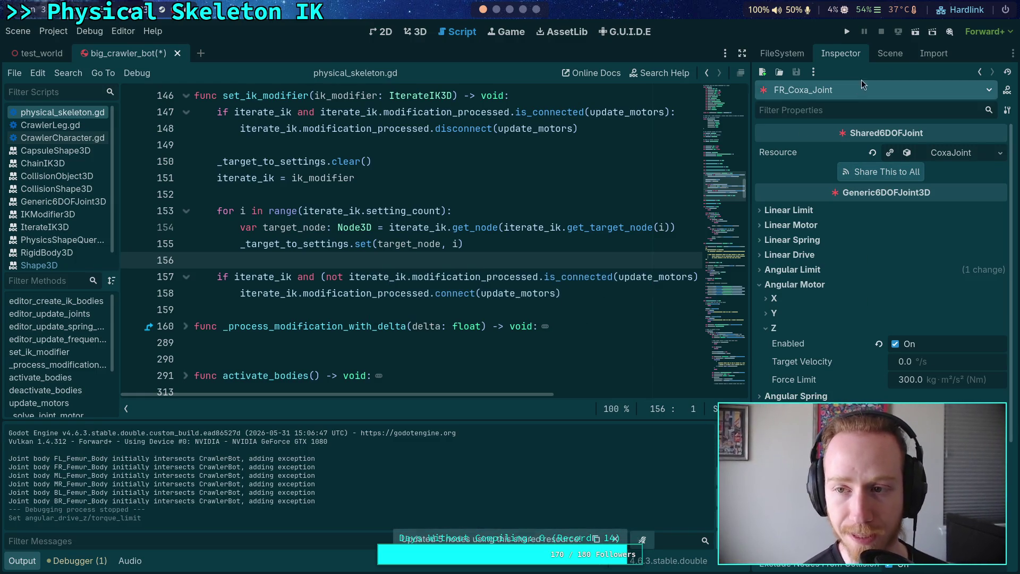
# Select FR_Femur_Joint and apply Share This to All to its connected joints.
pyautogui.click(890, 53)
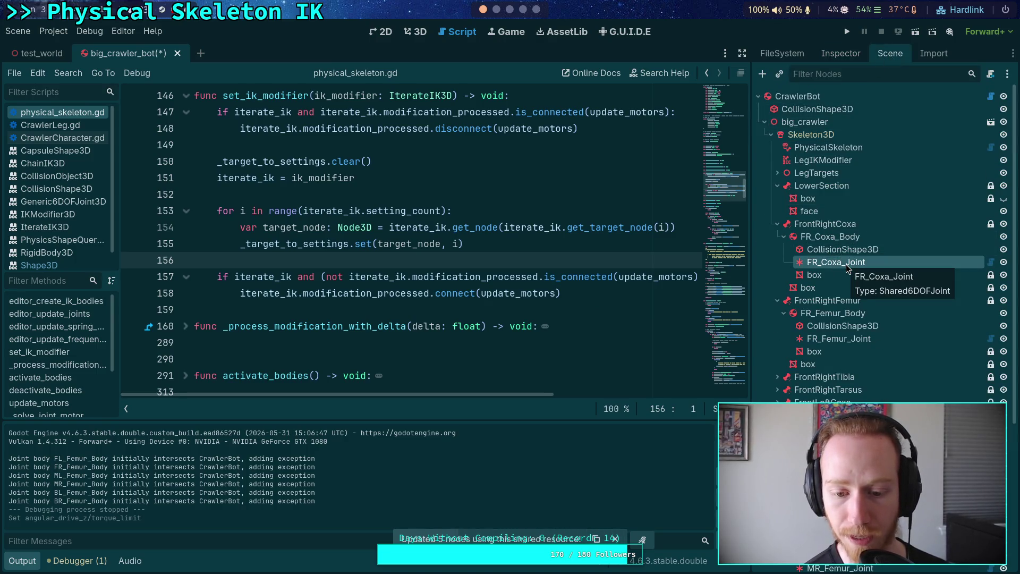
pyautogui.click(839, 338)
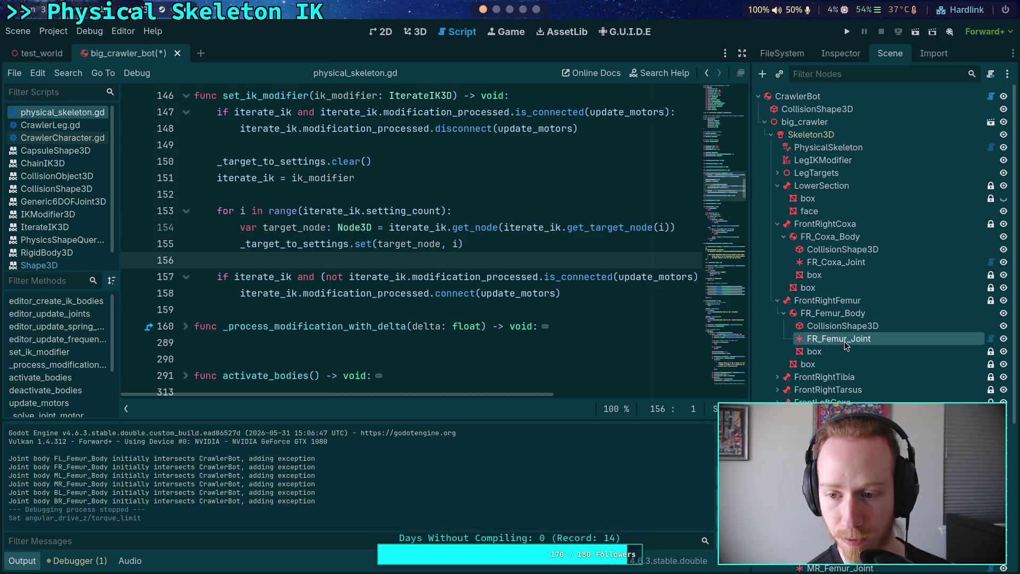
pyautogui.click(833, 56)
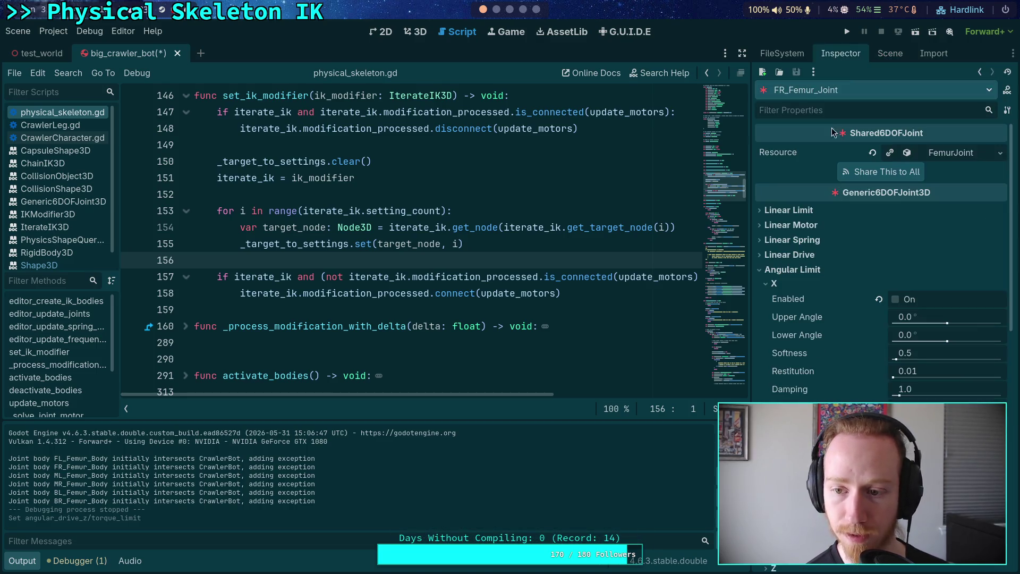
pyautogui.click(786, 270)
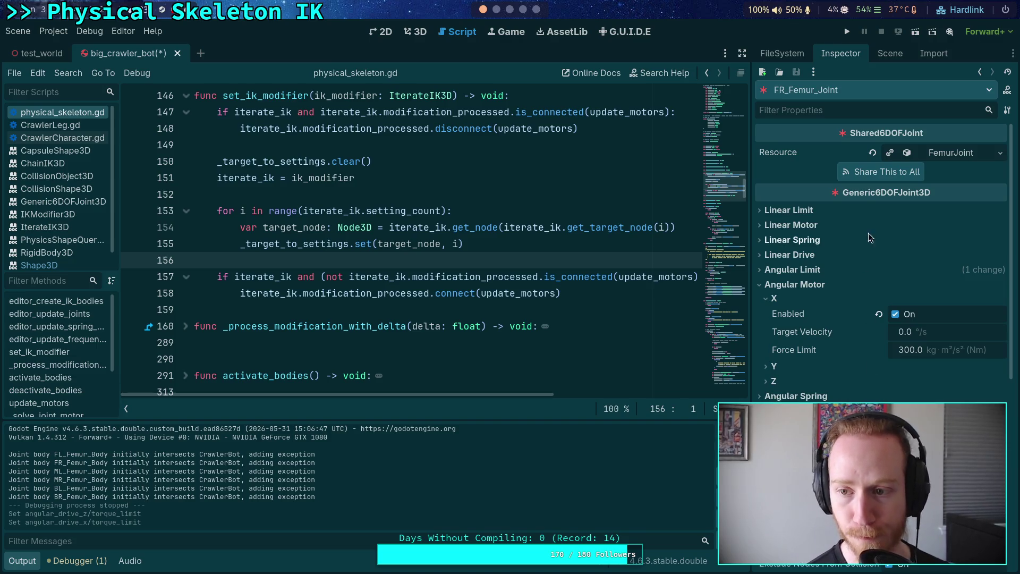
pyautogui.click(859, 176)
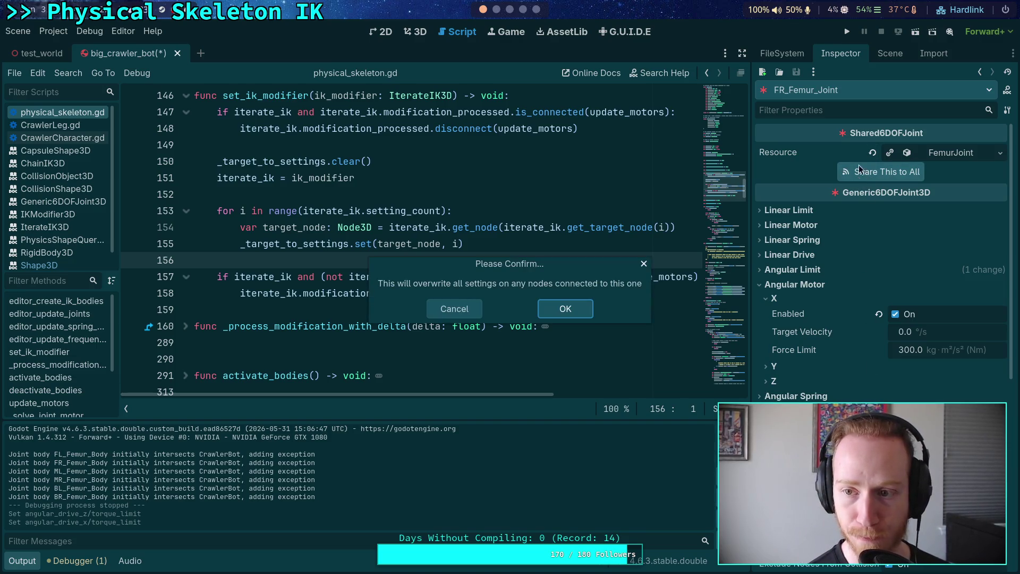
pyautogui.press('Return')
# Reshare FR_Femur_Joint's X motor force limit of 300 to all FemurJoint users, then expand FrontRightTibia.
pyautogui.click(890, 53)
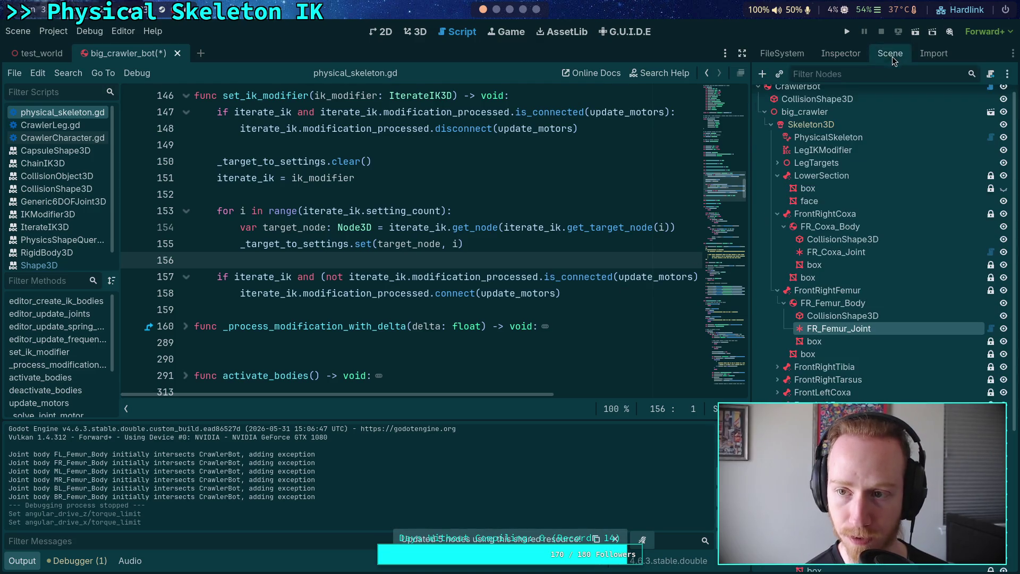
pyautogui.click(836, 252)
pyautogui.click(841, 58)
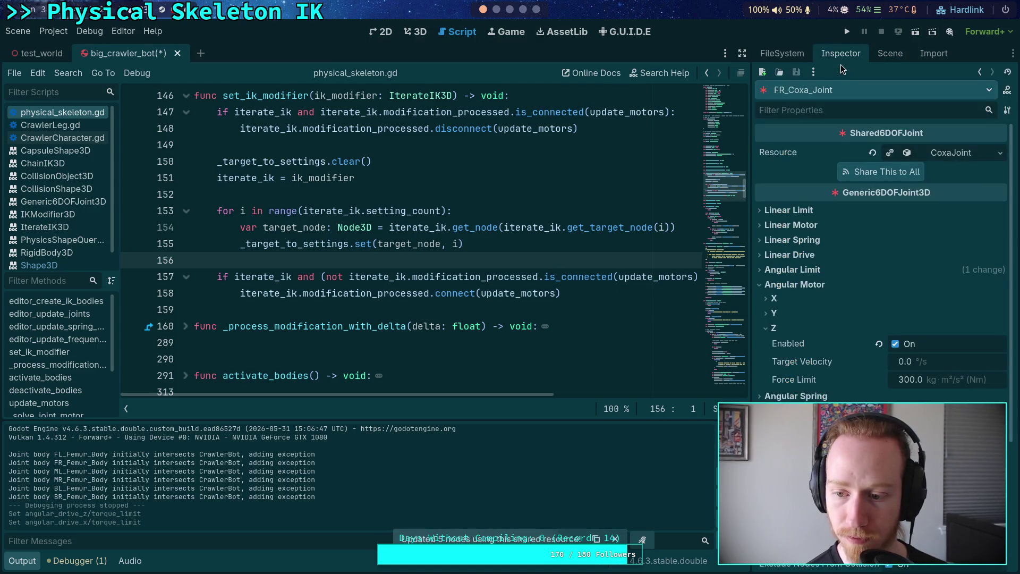
pyautogui.click(884, 57)
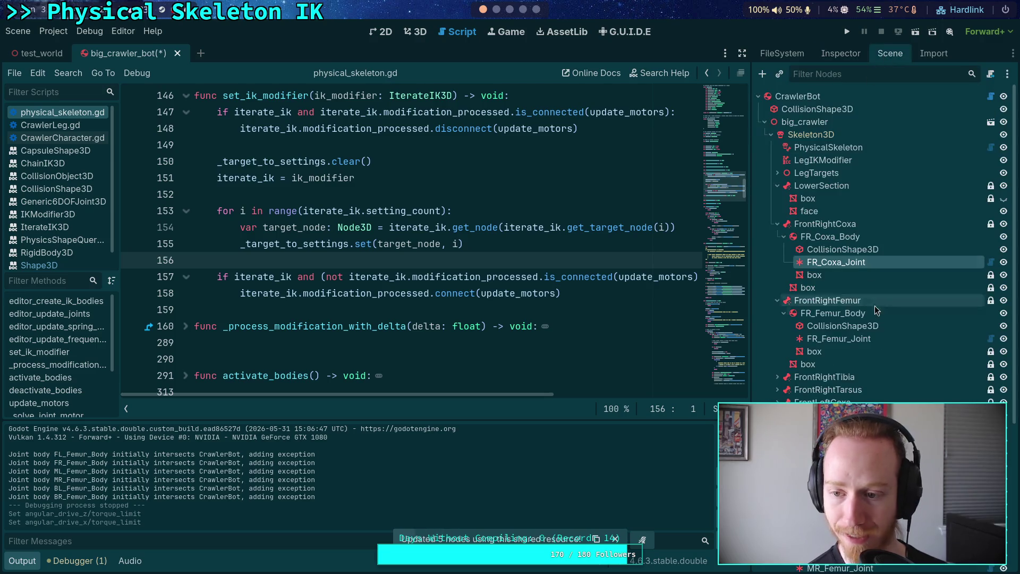
pyautogui.click(841, 339)
pyautogui.click(841, 54)
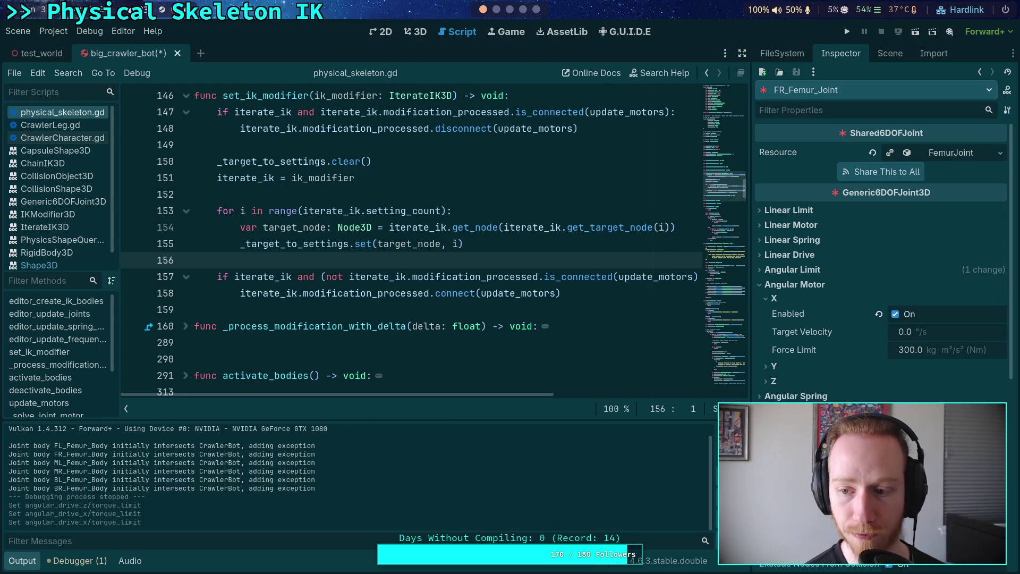
pyautogui.click(882, 173)
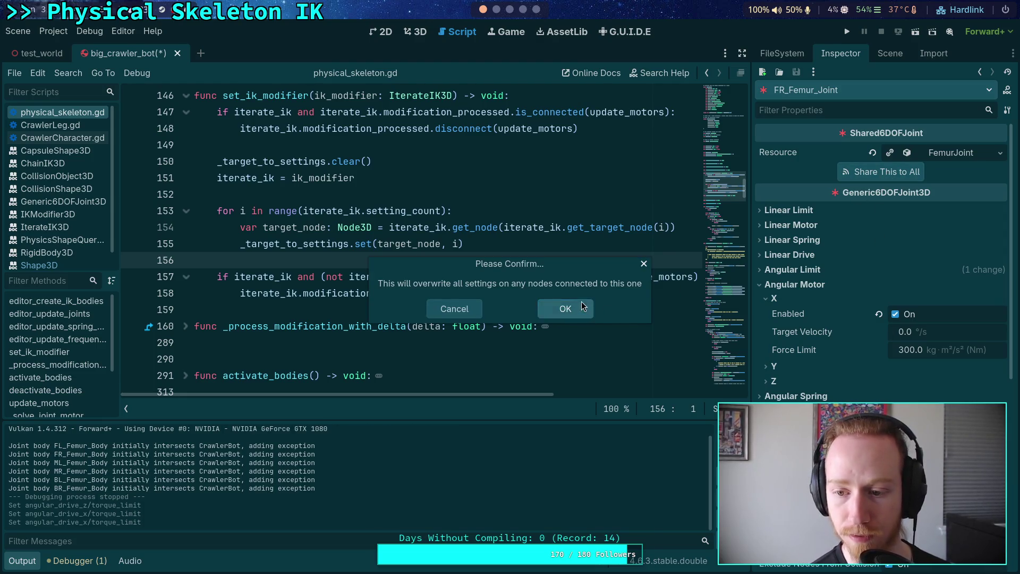
pyautogui.press('Return')
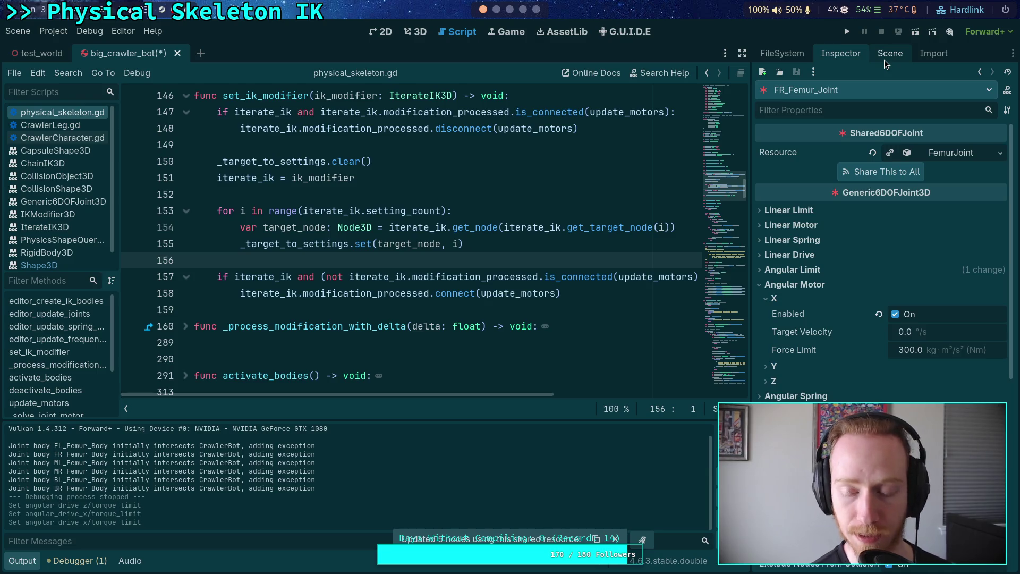
pyautogui.click(884, 60)
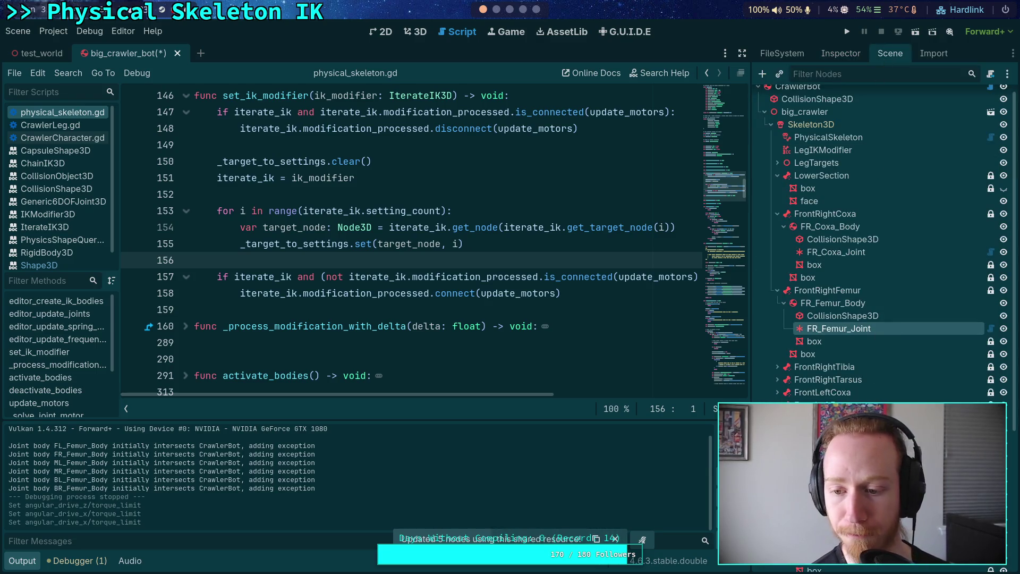
pyautogui.click(777, 367)
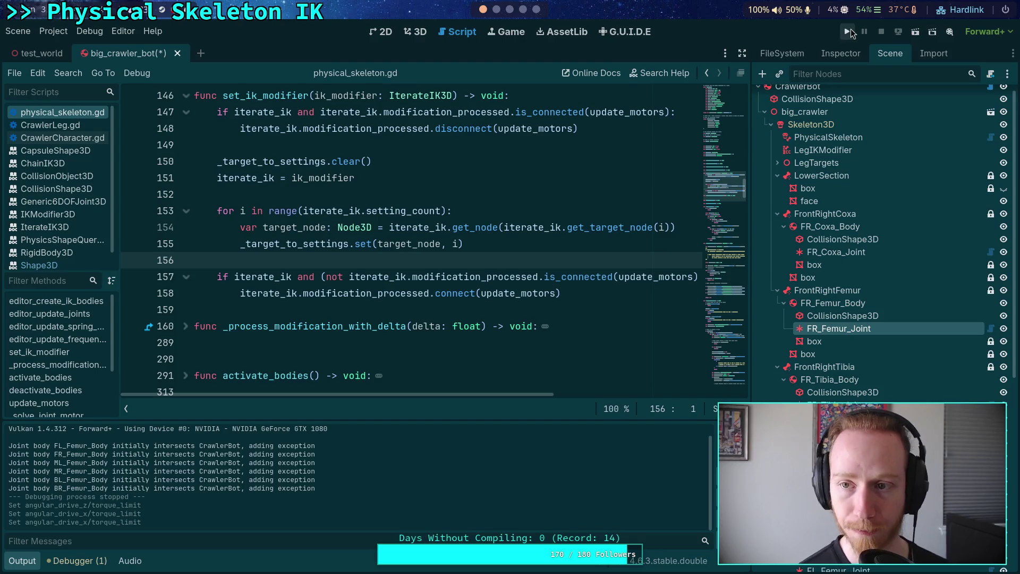
# Test-run the crawler, inspect FR_Coxa_Joint, and save the big_crawler_bot scene.
pyautogui.click(847, 32)
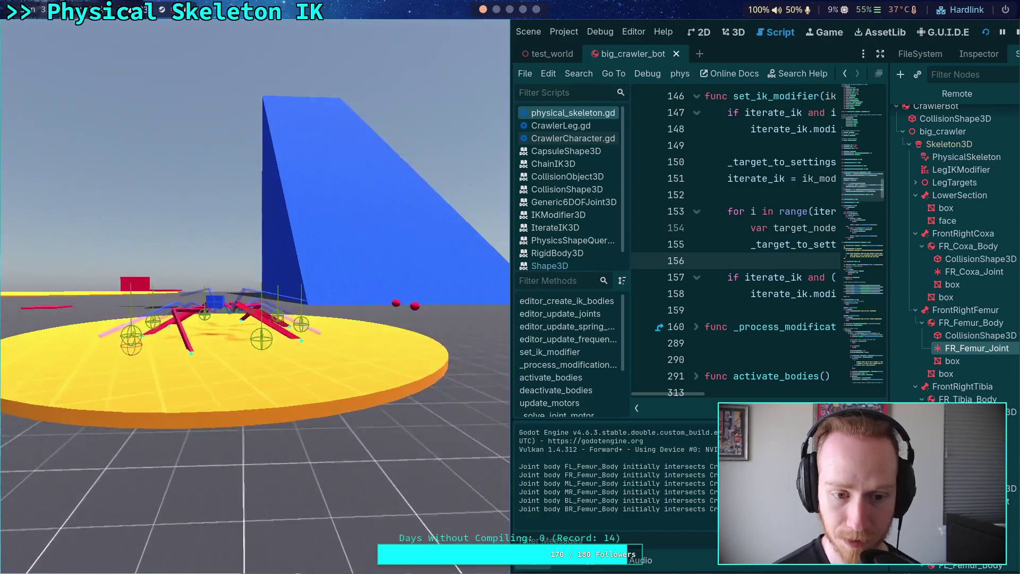
pyautogui.click(1017, 32)
pyautogui.click(841, 53)
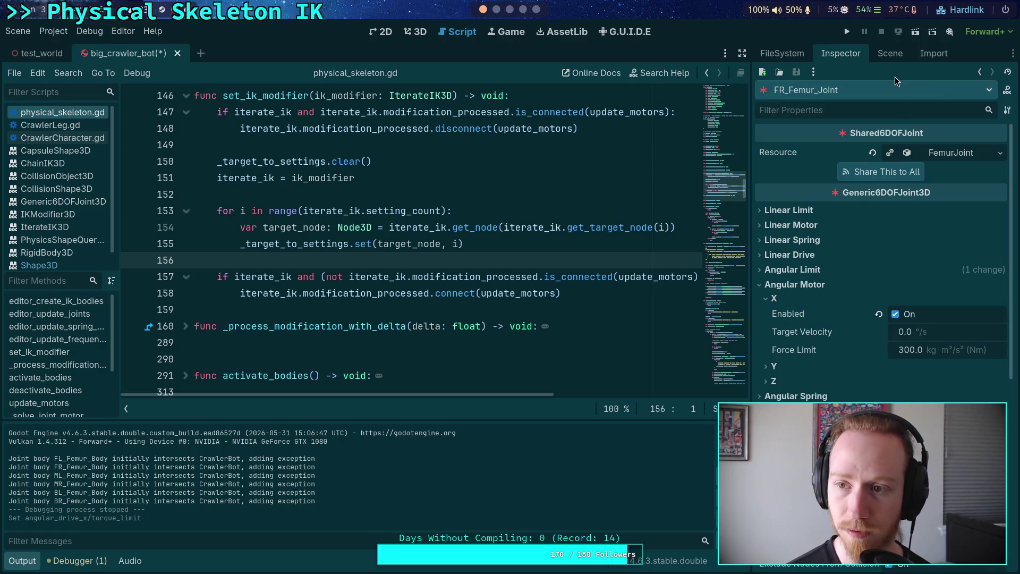
pyautogui.click(890, 53)
pyautogui.click(822, 253)
pyautogui.click(840, 53)
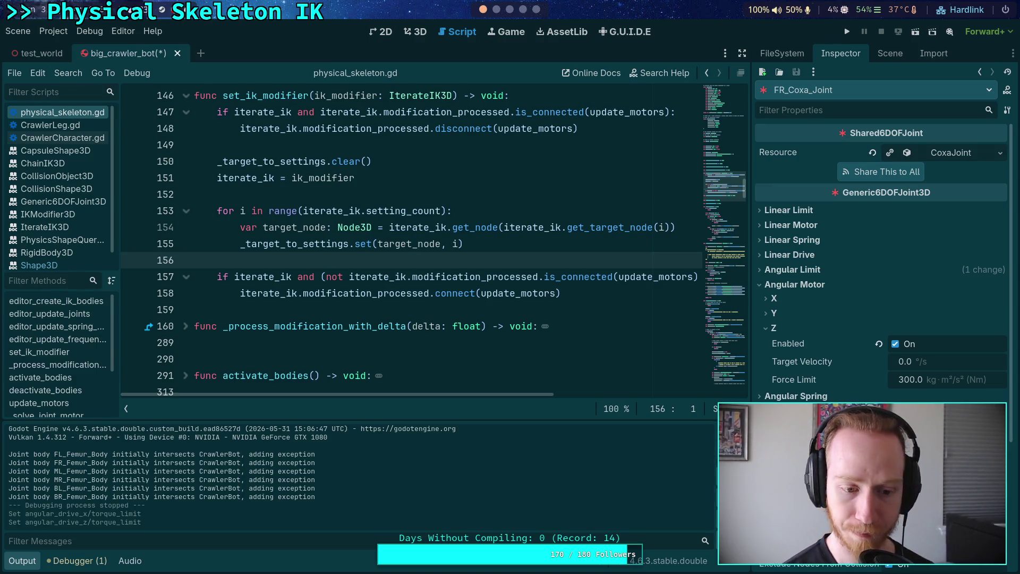
pyautogui.hotkey('ctrl', 's')
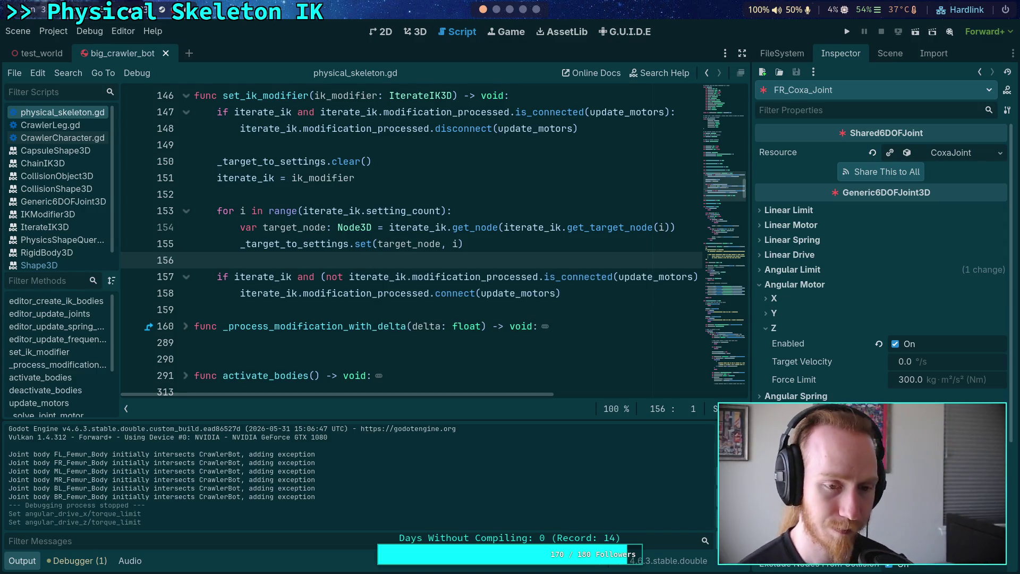
# Try Jolt Position Steps of 5 and test-run the crawler.
pyautogui.click(52, 33)
pyautogui.click(65, 46)
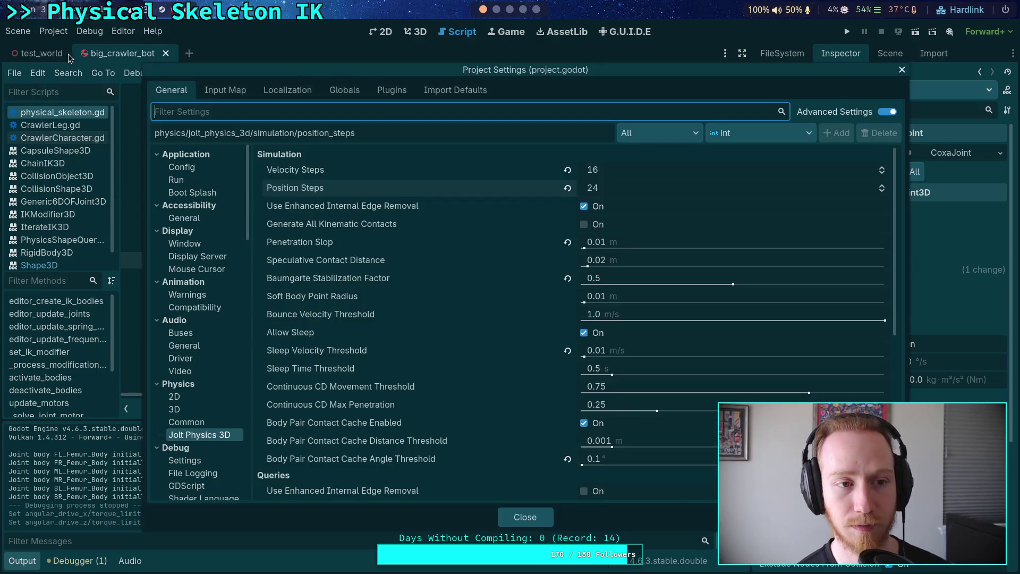
pyautogui.click(642, 192)
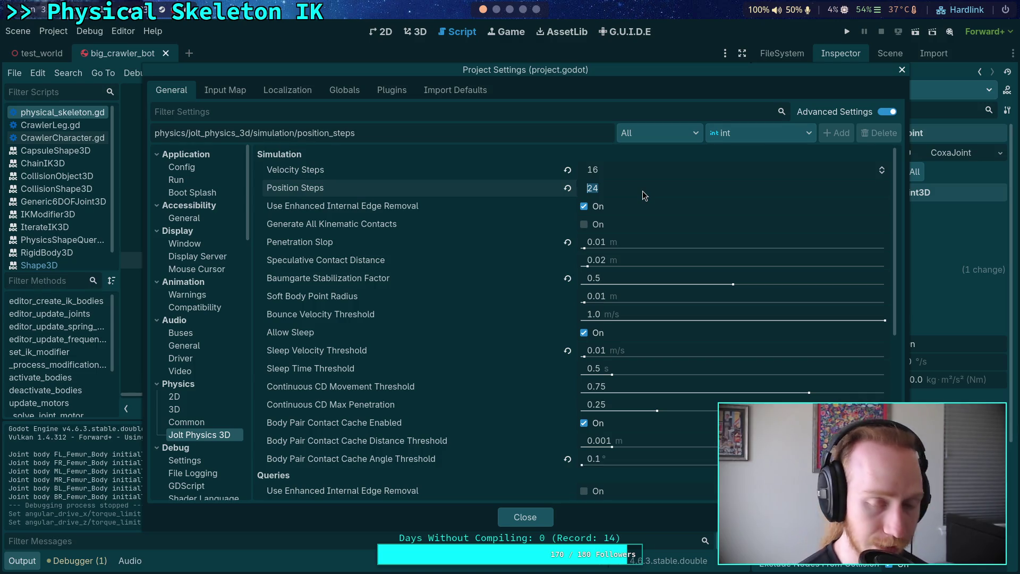
pyautogui.write('5')
pyautogui.click(494, 201)
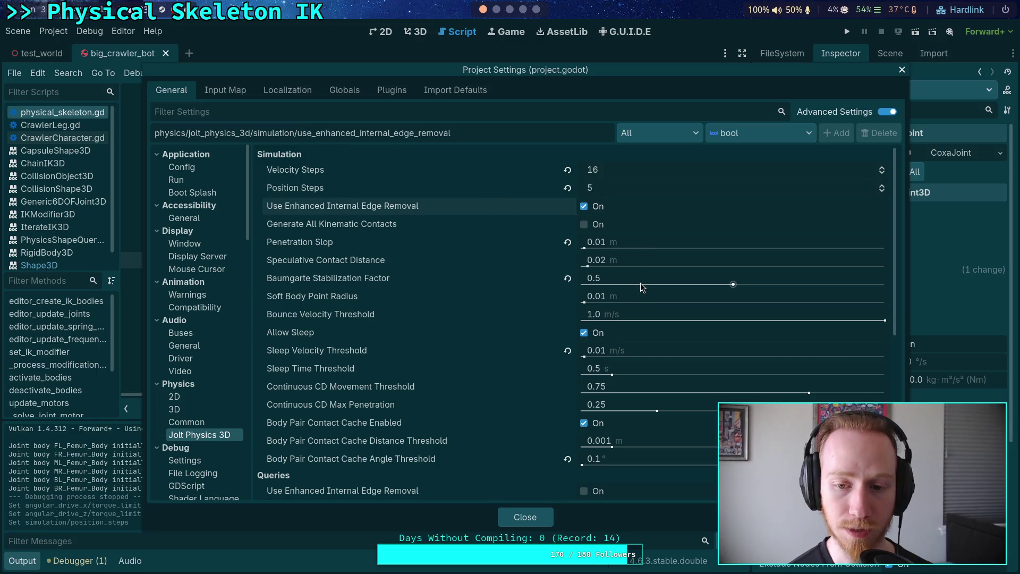
pyautogui.click(548, 513)
pyautogui.click(849, 32)
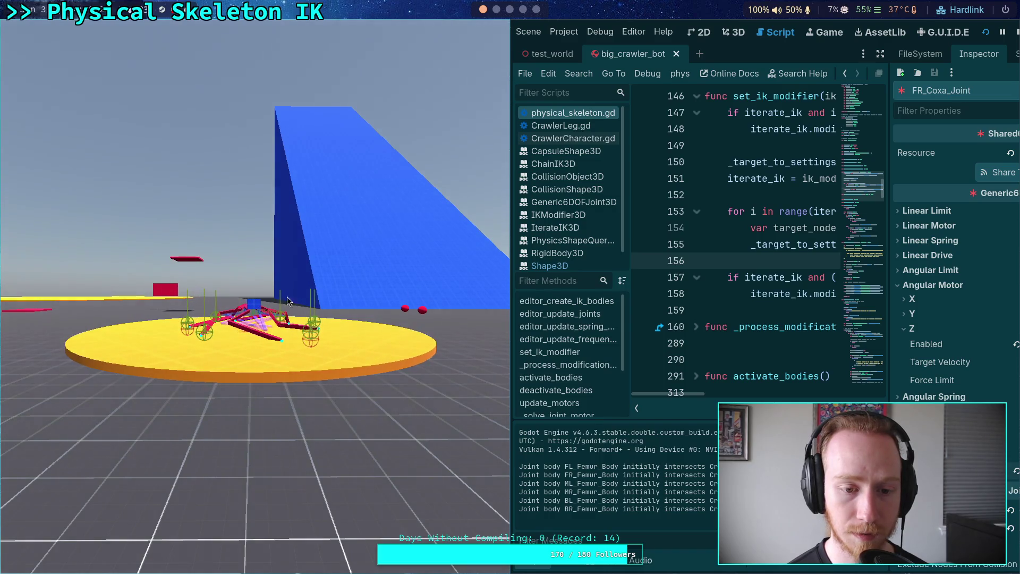
pyautogui.click(1017, 35)
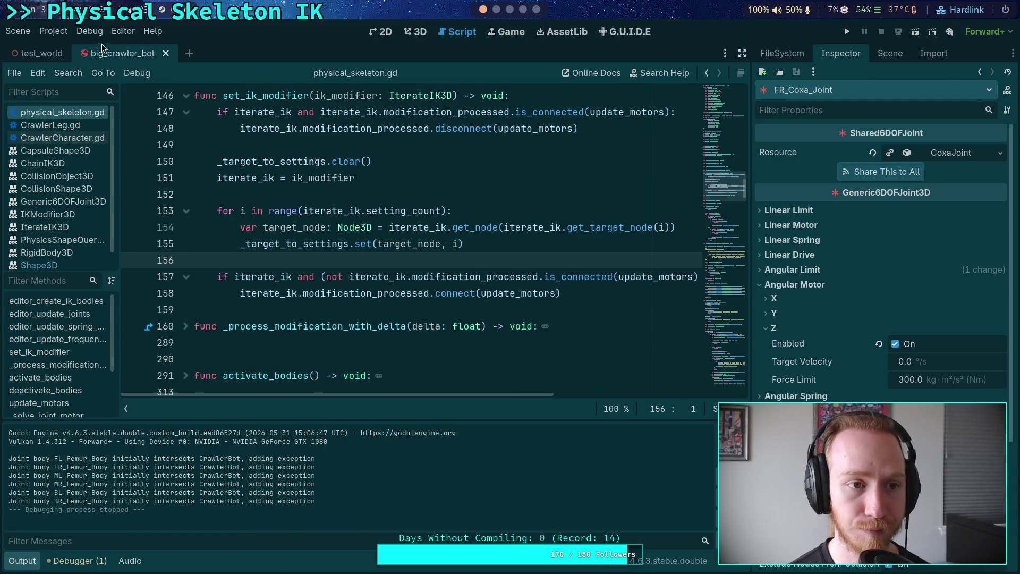
# Try a Baumgarte stabilization factor of 0.2 and test-run again.
pyautogui.click(54, 31)
pyautogui.click(70, 47)
pyautogui.click(643, 283)
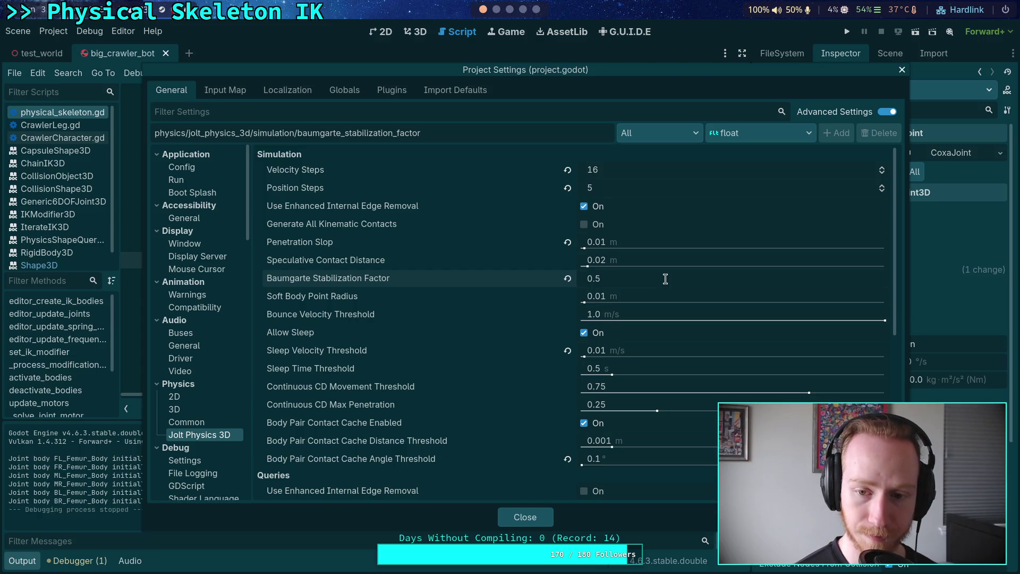
pyautogui.write('2')
pyautogui.press('Return')
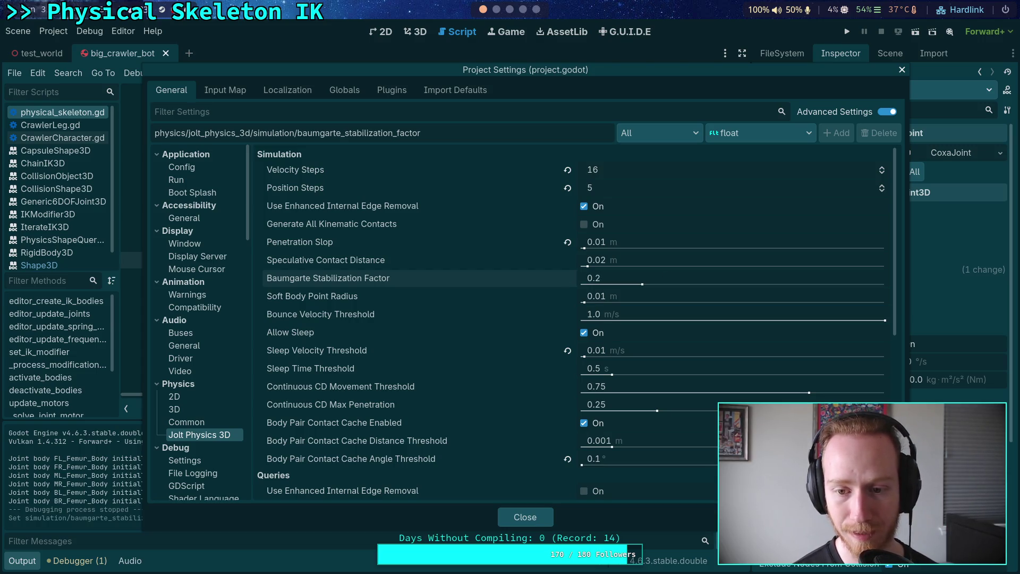
pyautogui.click(524, 517)
pyautogui.press('F5')
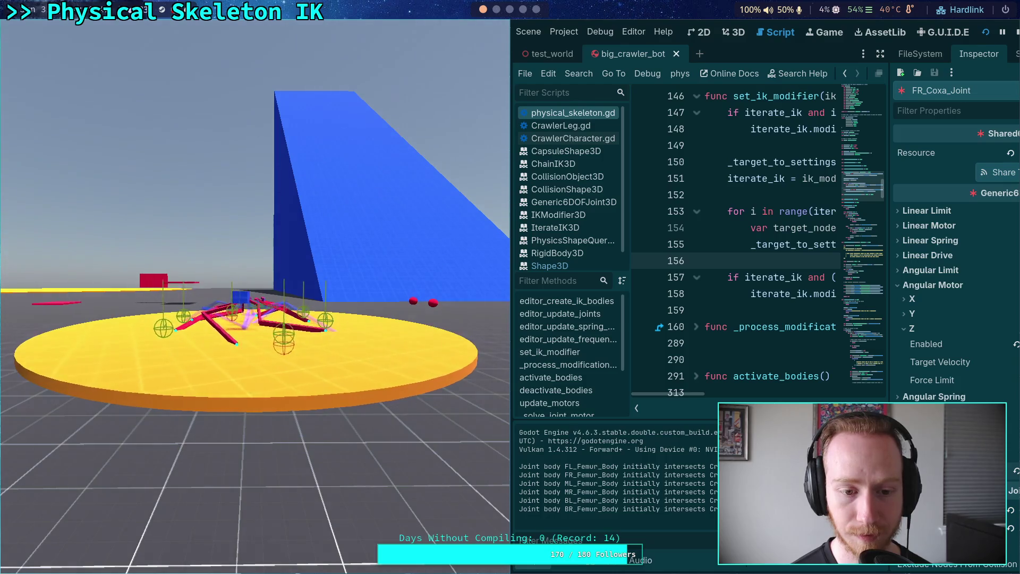
pyautogui.click(1015, 33)
# Test Position Steps 2 with a Baumgarte factor of 0.8.
pyautogui.click(56, 31)
pyautogui.click(63, 47)
pyautogui.click(603, 186)
pyautogui.write('2')
pyautogui.press('Return')
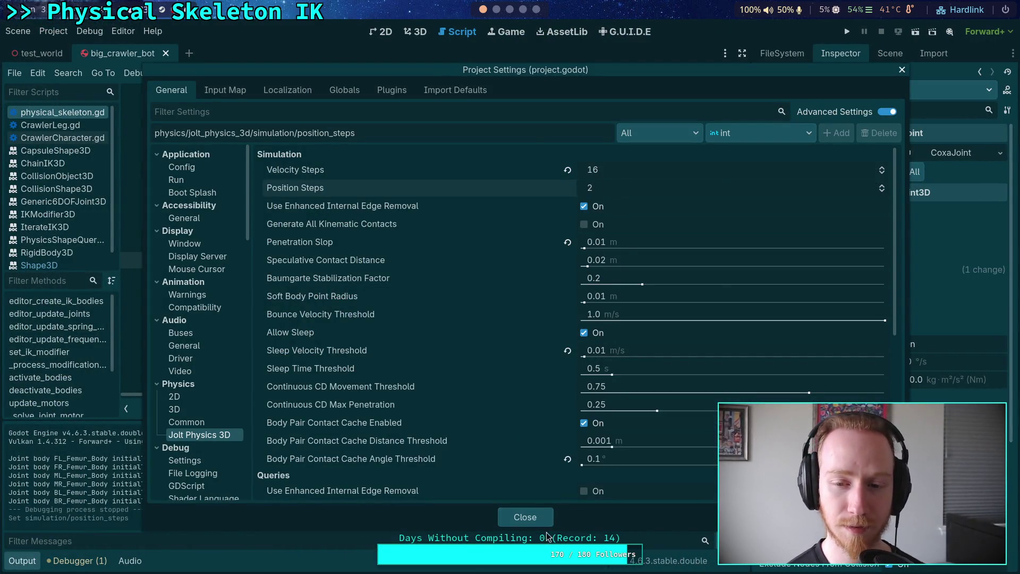
pyautogui.click(625, 279)
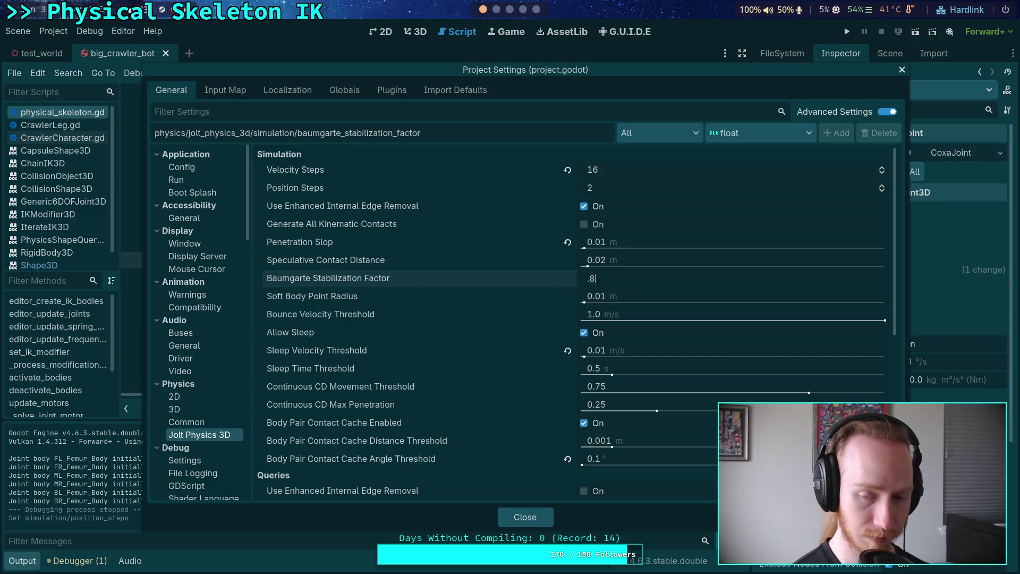
pyautogui.press('Return')
pyautogui.click(525, 517)
pyautogui.press('F5')
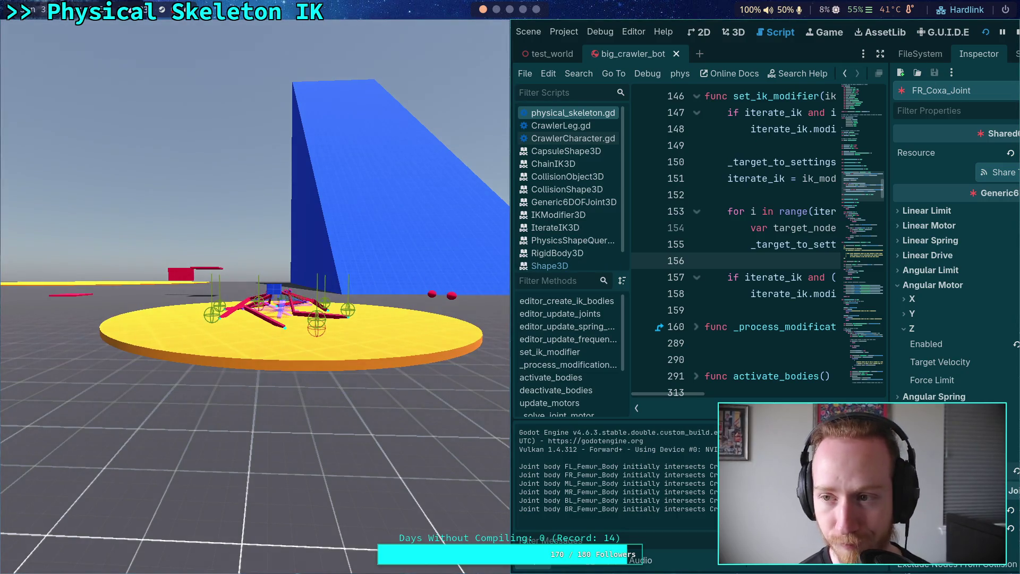
pyautogui.press('F8')
# Settle on Position Steps 16 and a Baumgarte factor of 0.18.
pyautogui.click(53, 31)
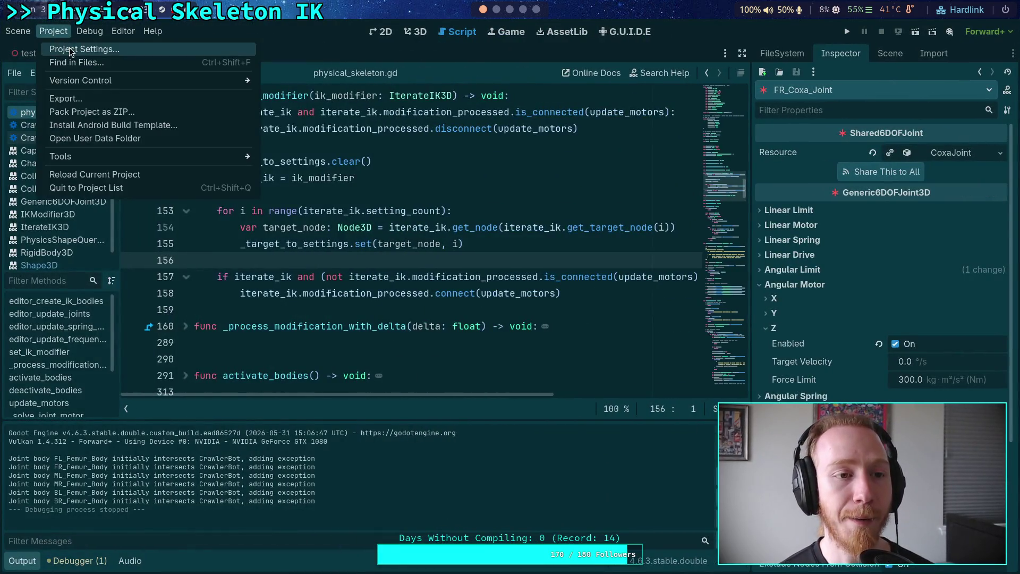
pyautogui.click(58, 45)
pyautogui.click(614, 187)
pyautogui.write('16')
pyautogui.click(620, 281)
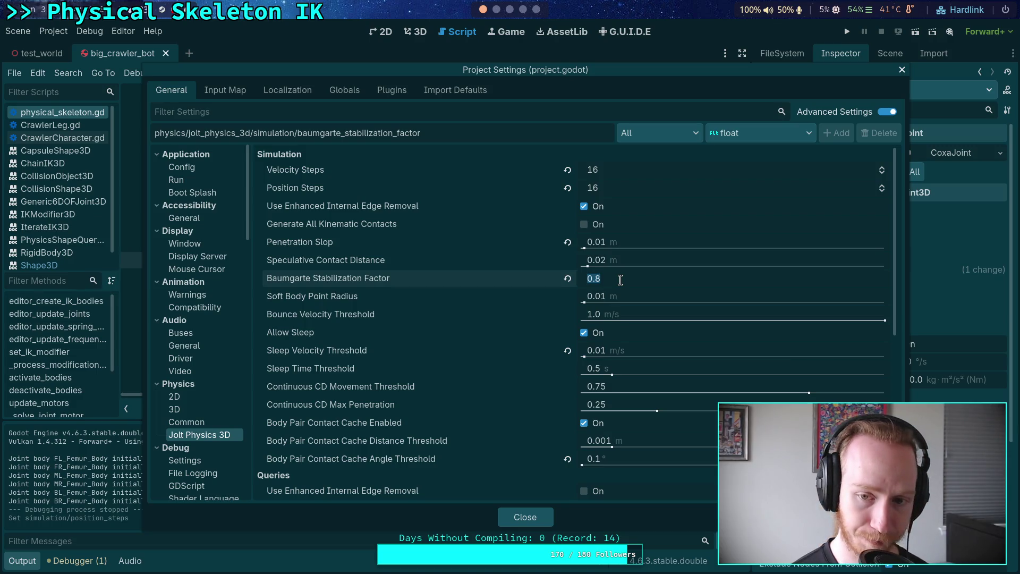
pyautogui.press('BackSpace')
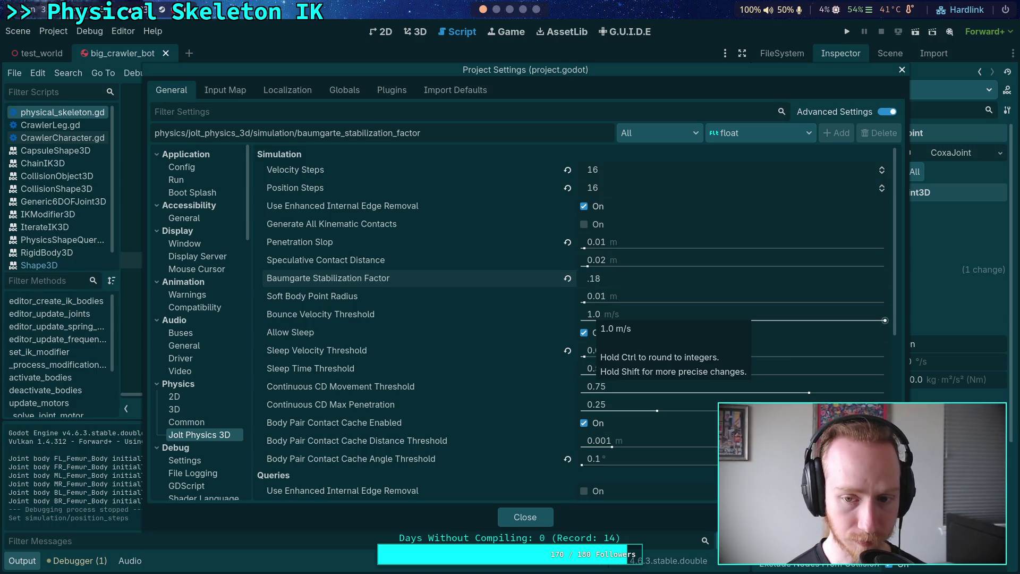
pyautogui.press('Return')
pyautogui.click(532, 518)
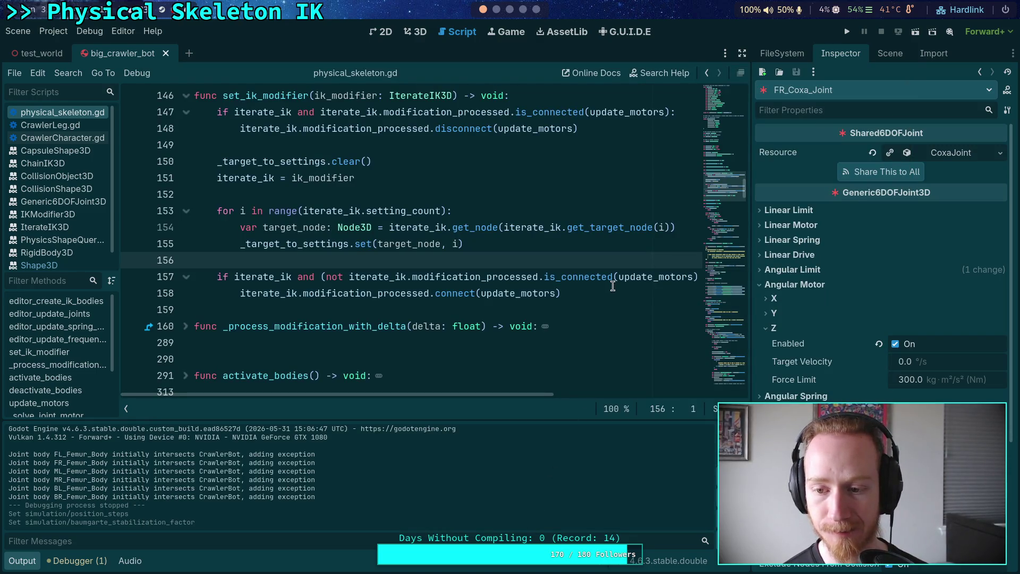
pyautogui.click(796, 284)
pyautogui.click(797, 271)
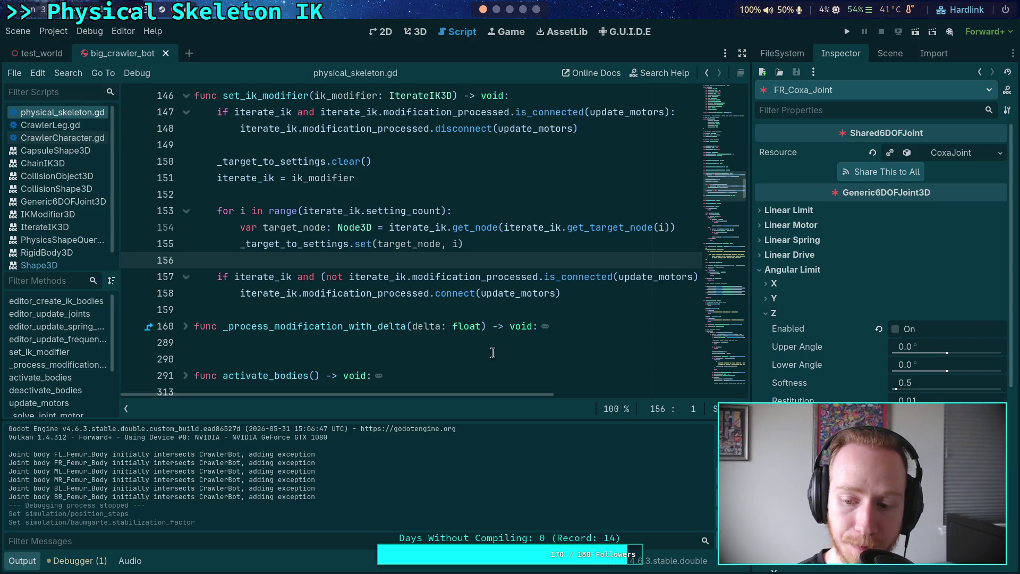
pyautogui.click(75, 137)
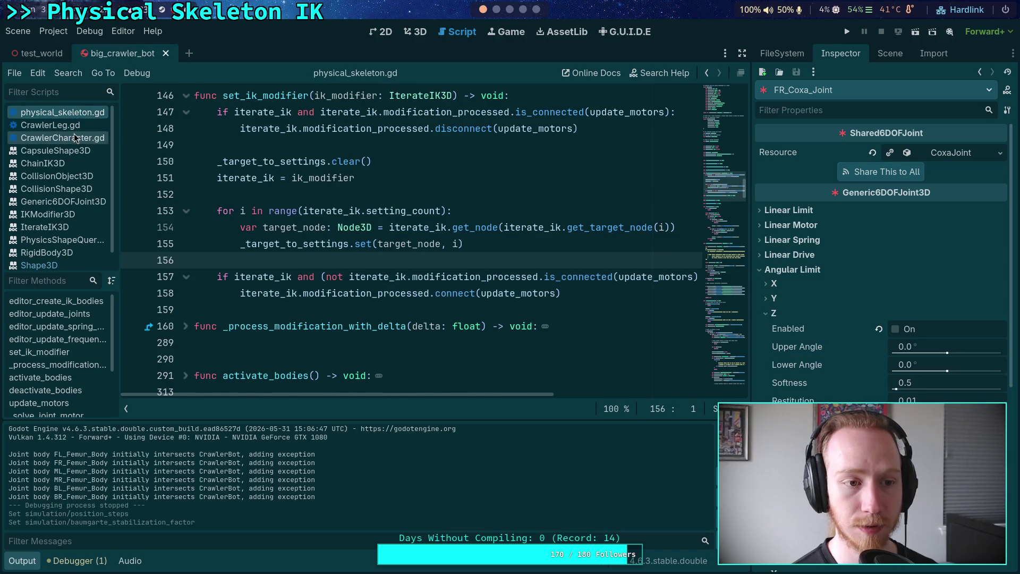
pyautogui.click(72, 114)
pyautogui.scroll(5, 567, 280)
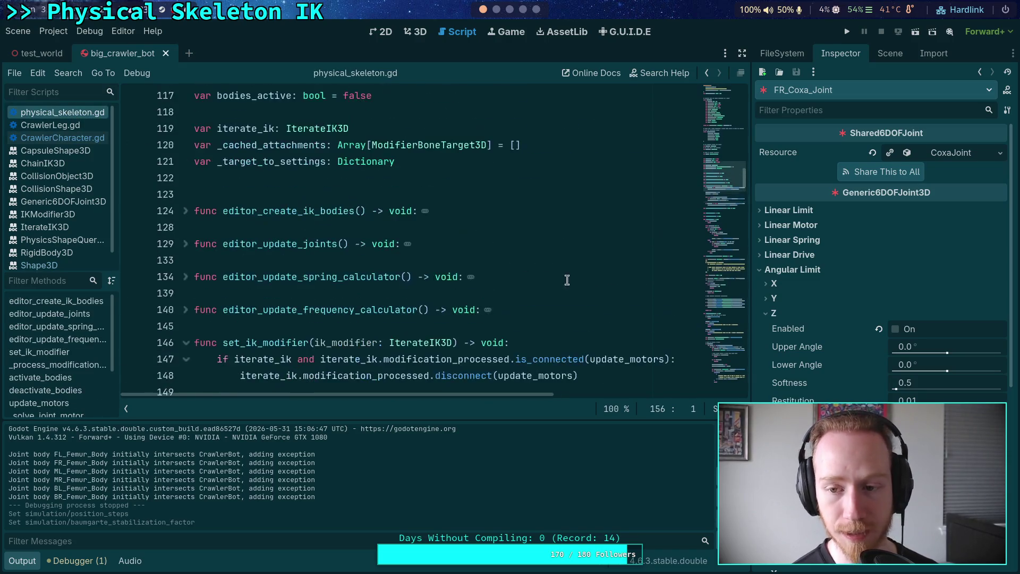
pyautogui.scroll(-20, 656, 296)
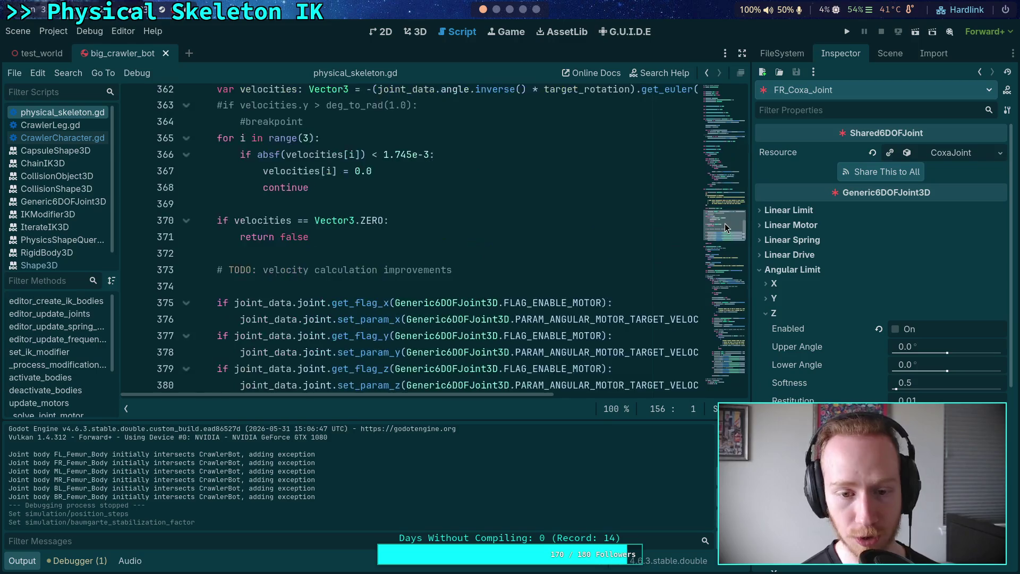
pyautogui.click(238, 287)
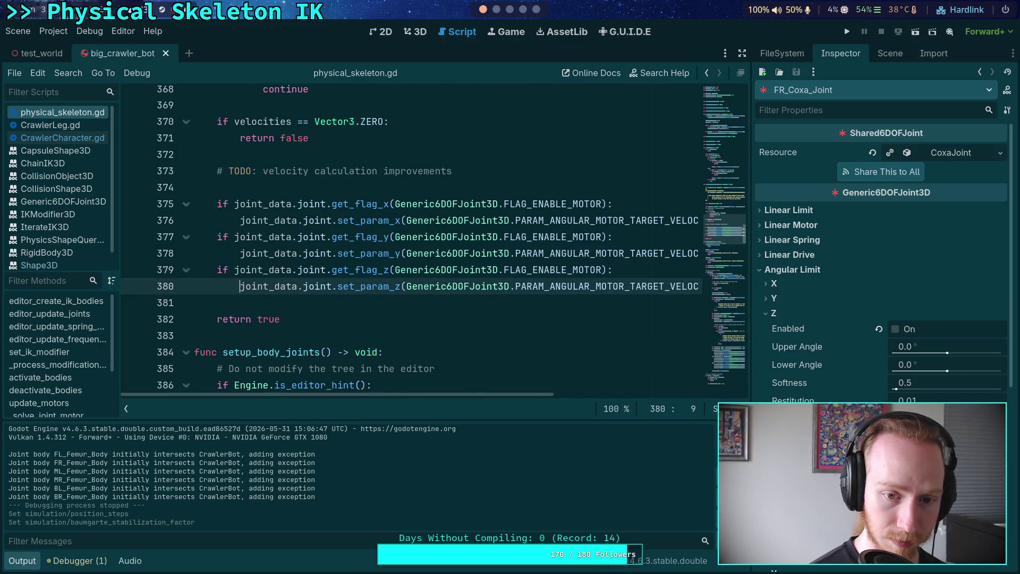
pyautogui.scroll(10, 375, 259)
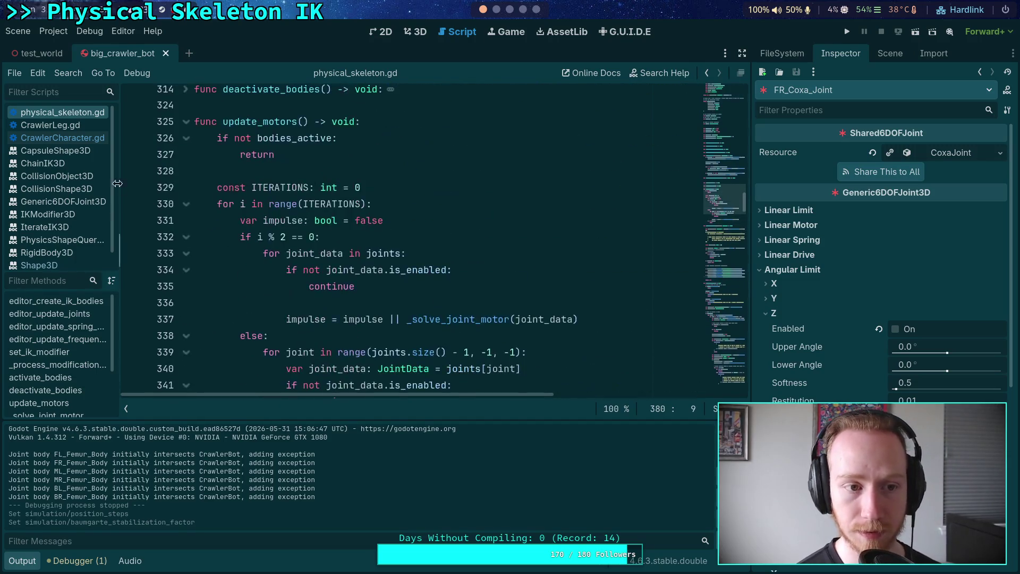
pyautogui.scroll(-20, 374, 259)
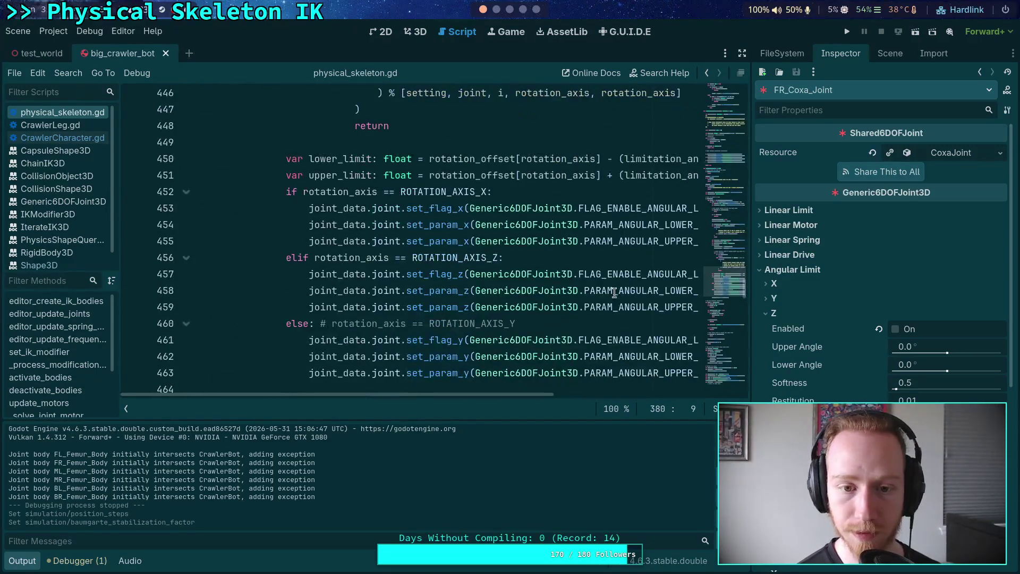
pyautogui.moveTo(311, 191); pyautogui.dragTo(314, 207)
pyautogui.hotkey('ctrl', 'k')
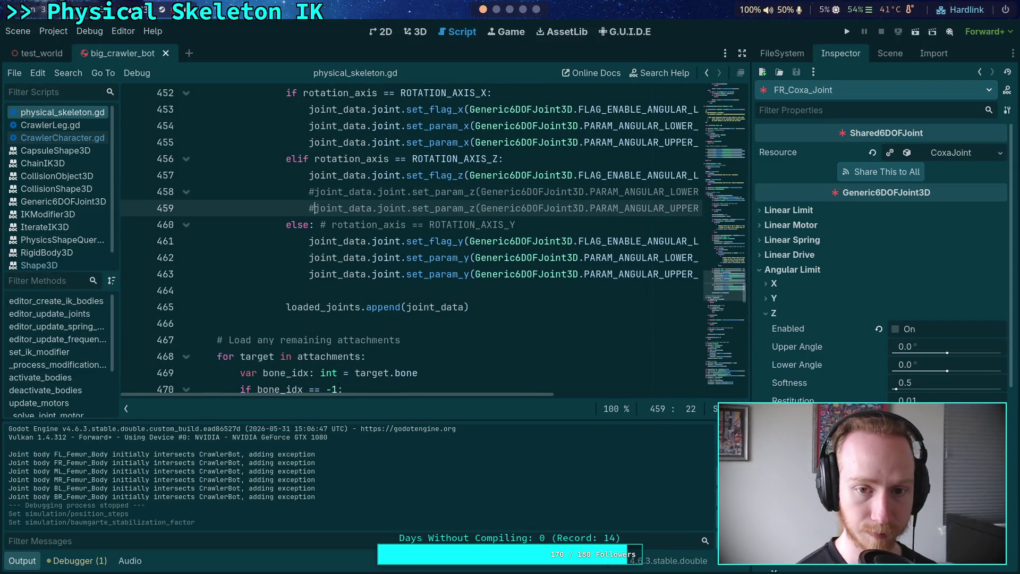
pyautogui.click(847, 32)
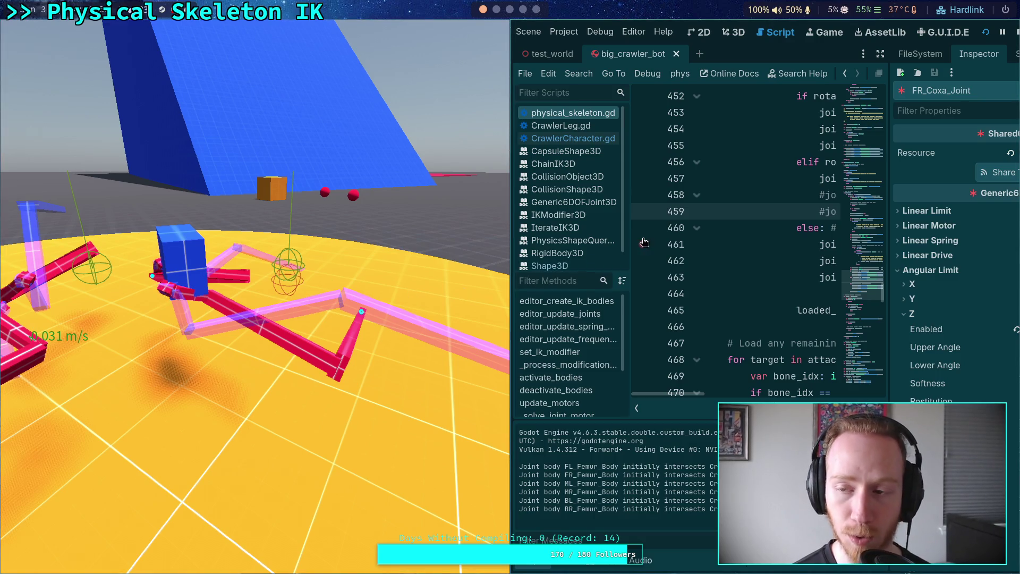
pyautogui.click(1016, 33)
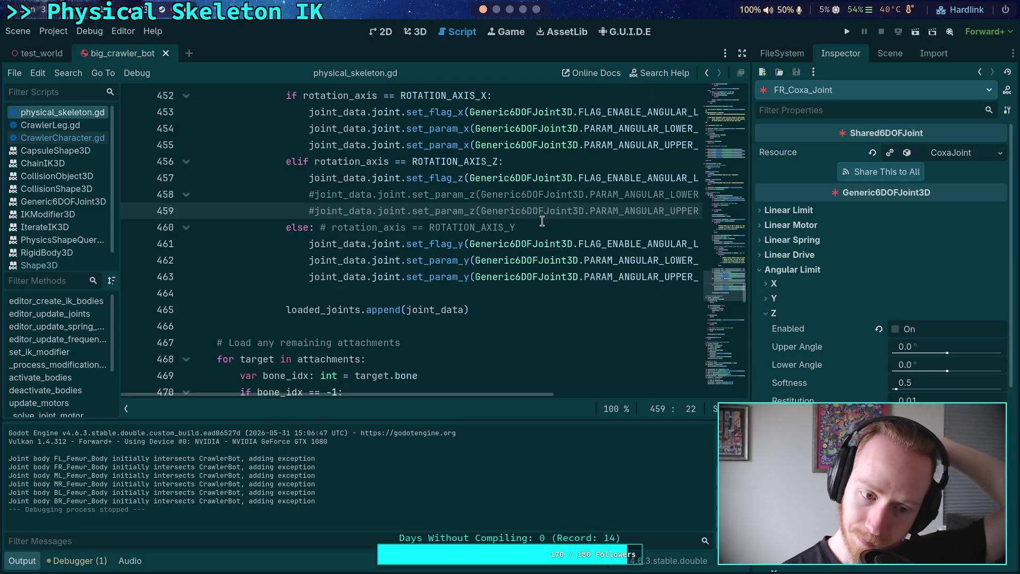
# Set CrawlerBot's Leg Mass Ratio to 4 and test-run the crawler.
pyautogui.click(901, 56)
pyautogui.click(792, 98)
pyautogui.click(837, 54)
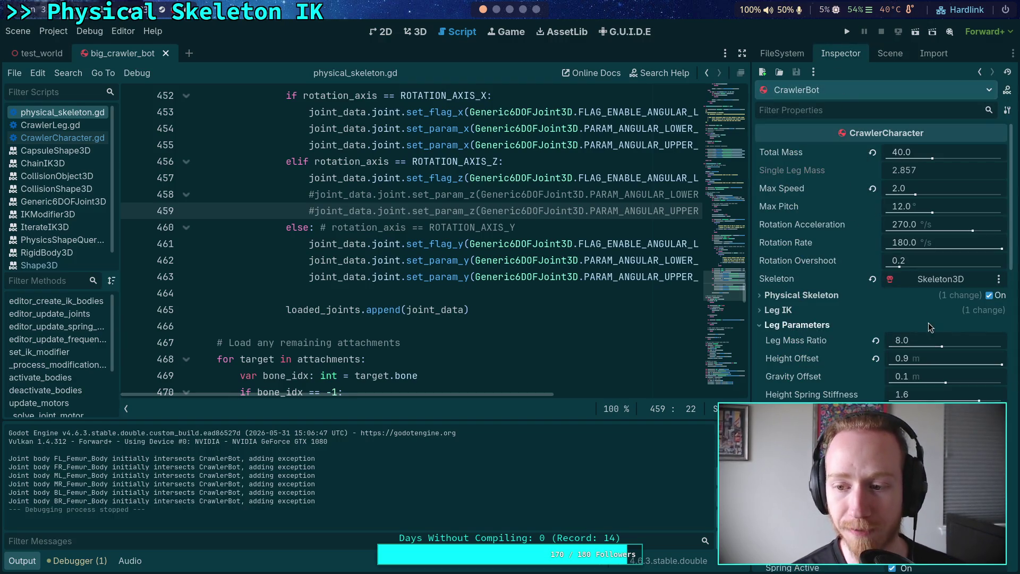
pyautogui.write('4')
pyautogui.press('Return')
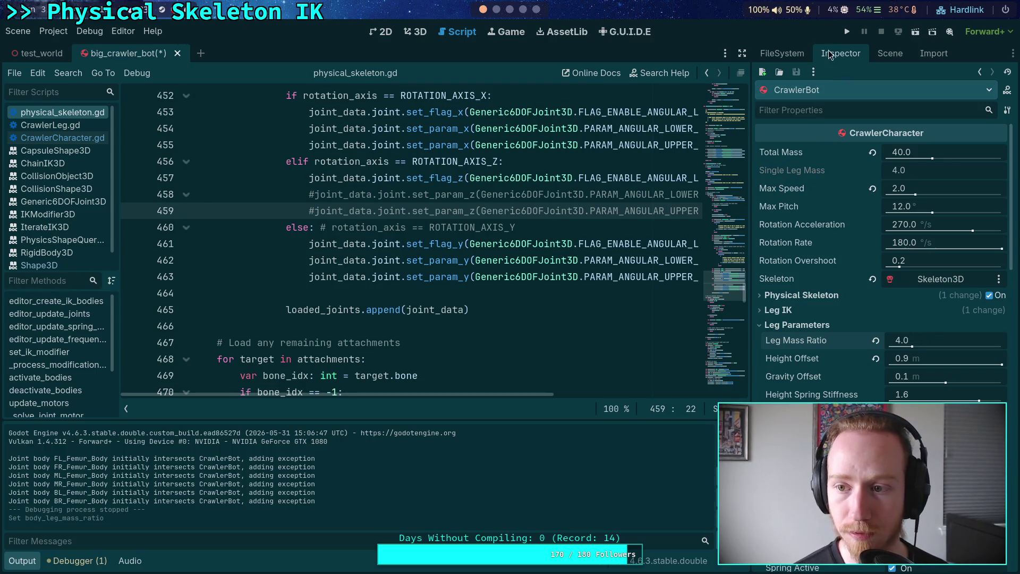
pyautogui.click(848, 32)
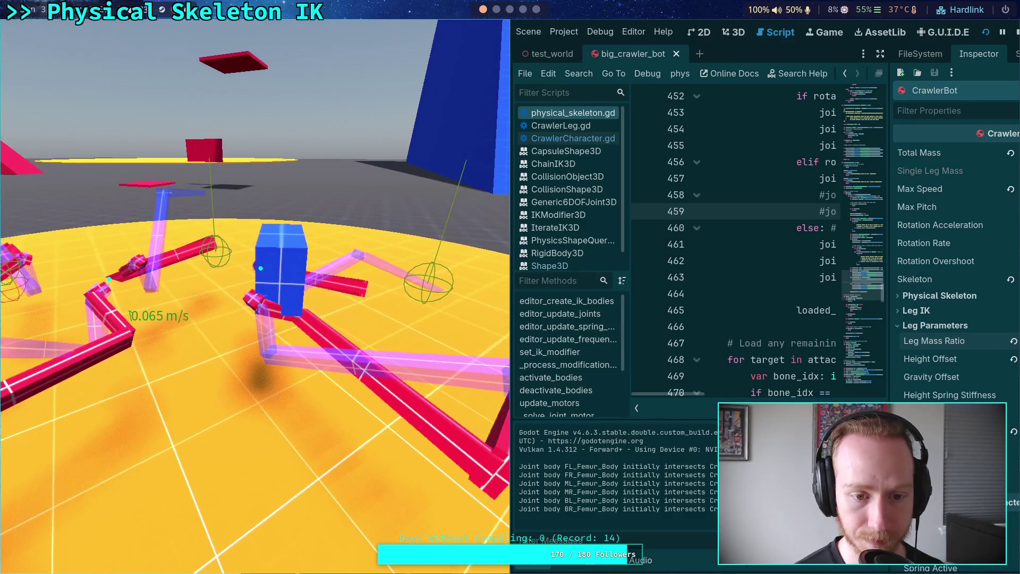
pyautogui.click(1015, 28)
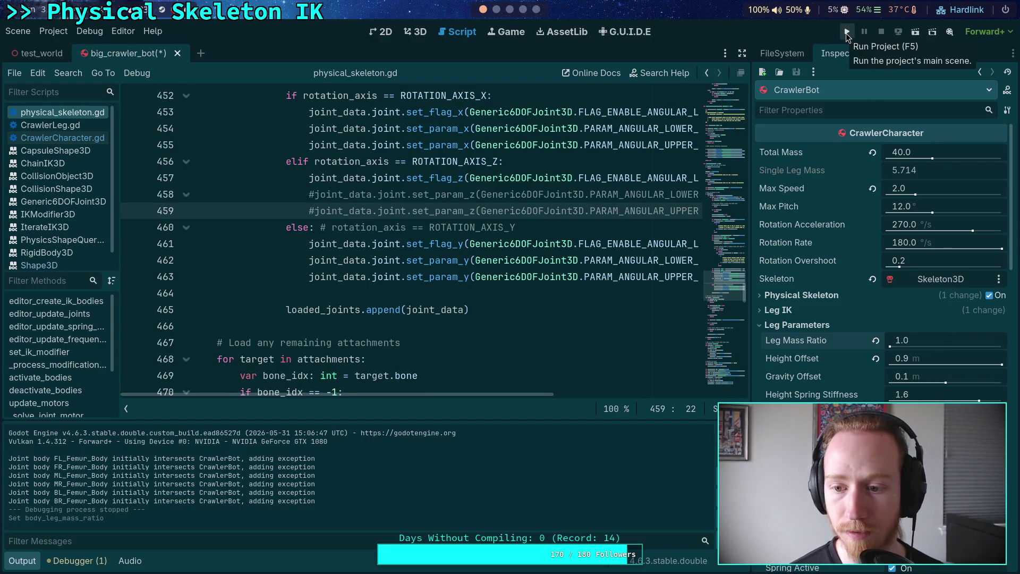
# Test with Leg Mass Ratio 1, then undo back to 8.0 and save-and-run.
pyautogui.click(847, 32)
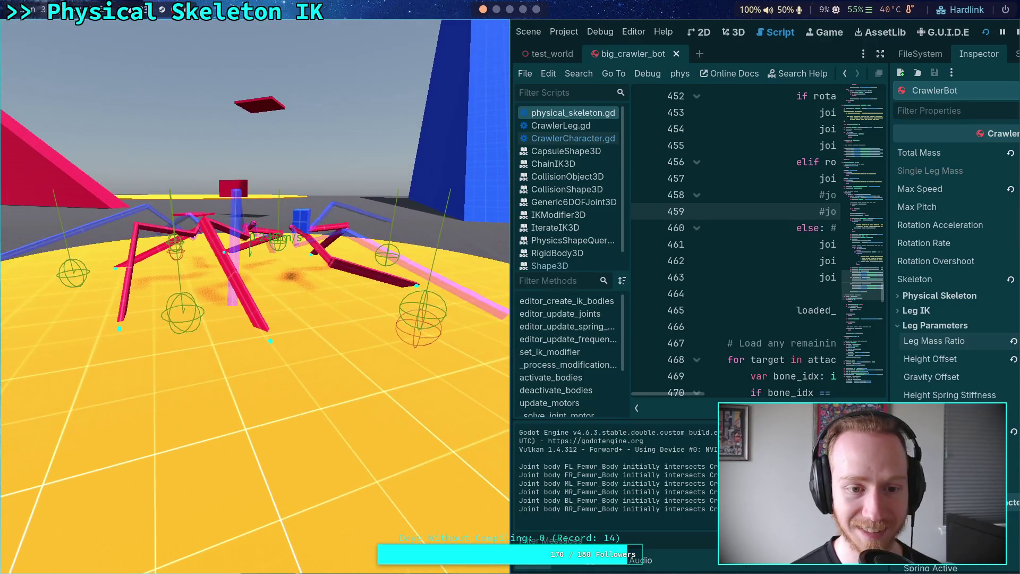
pyautogui.press('F8')
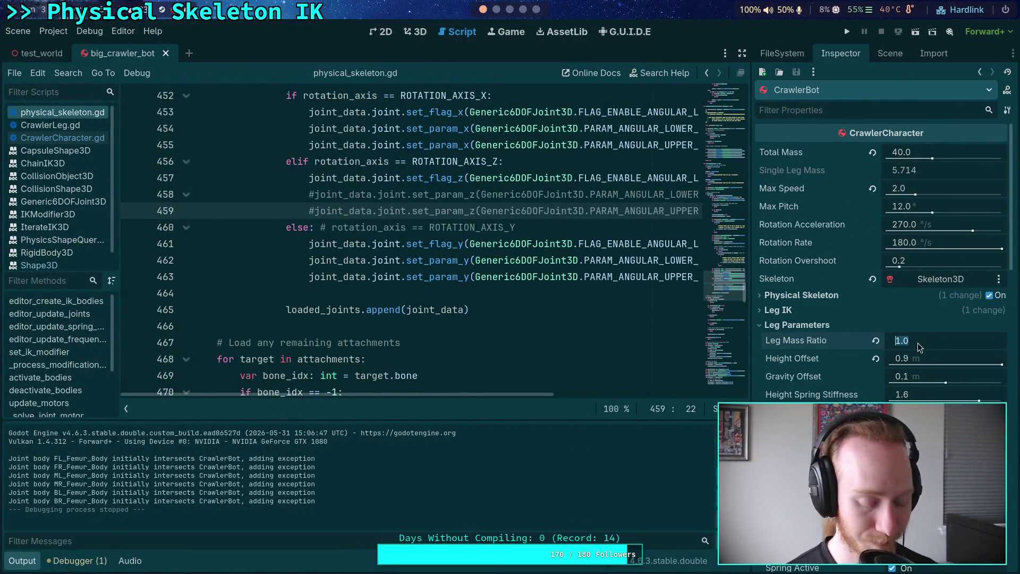
pyautogui.write('1')
pyautogui.hotkey('ctrl', 'z')
pyautogui.hotkey('ctrl', 'z')
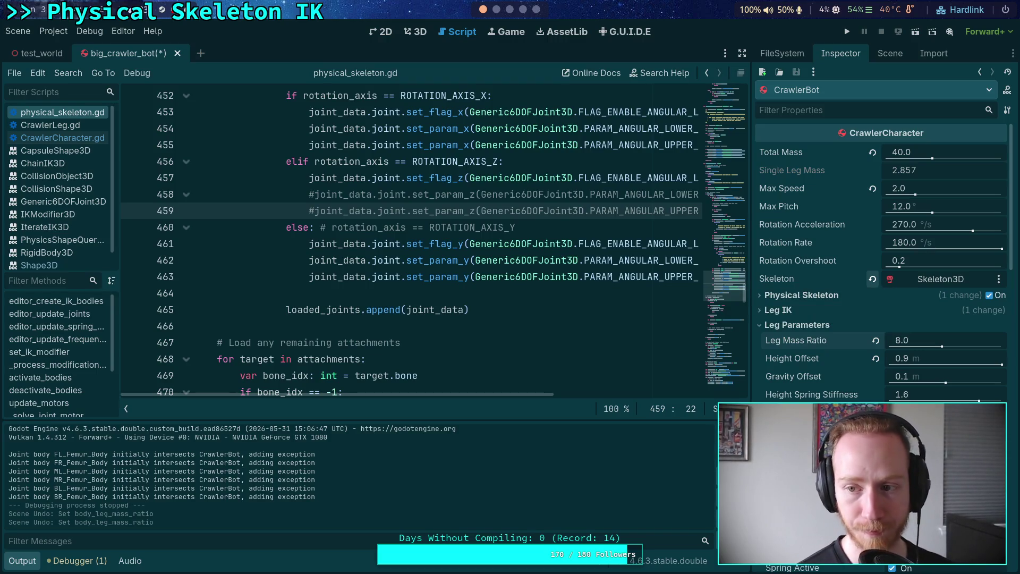
pyautogui.press('F5')
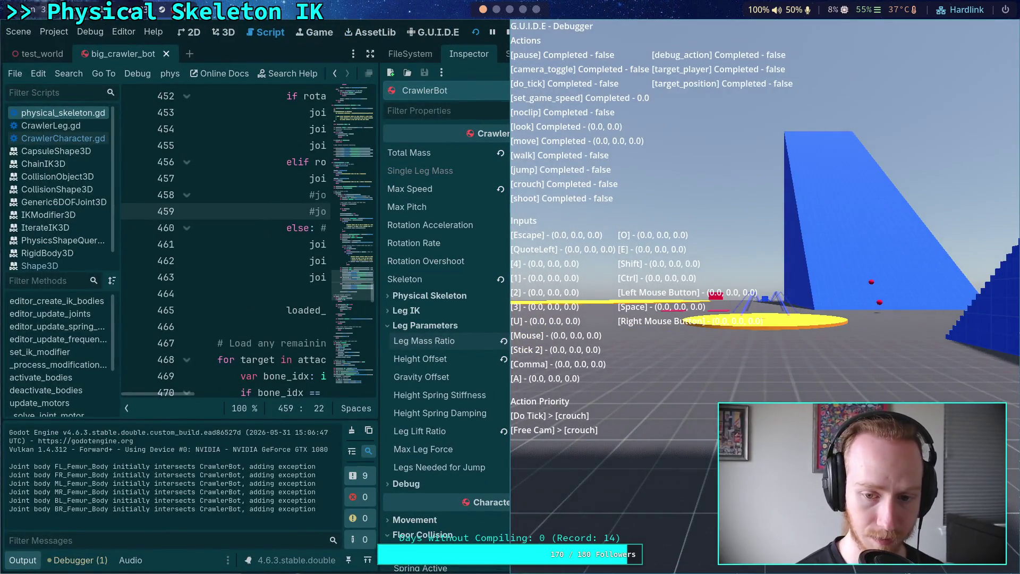
# Stop the game and open Project Settings to the Jolt Physics 3D page.
pyautogui.press('super+shift+Left')
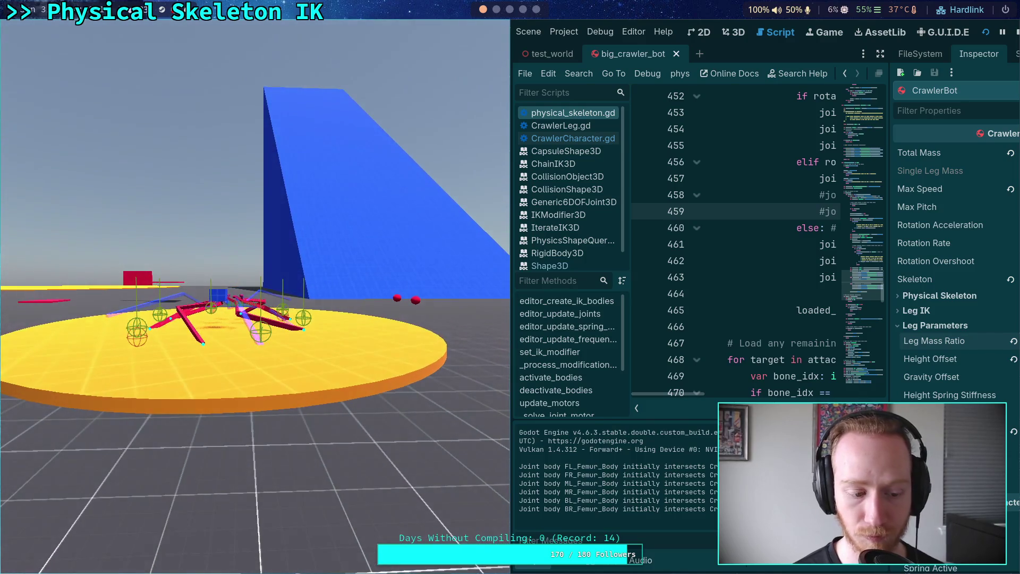
pyautogui.click(1017, 32)
pyautogui.click(53, 31)
pyautogui.click(59, 48)
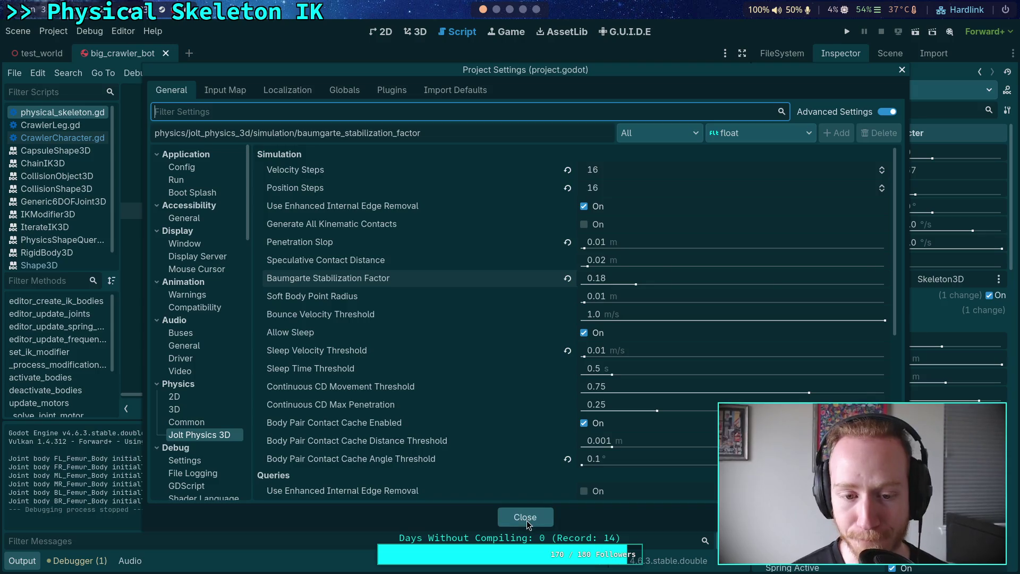
# Uncomment the Z-axis angular limit lines 458–459 in physical_skeleton.gd.
pyautogui.click(530, 513)
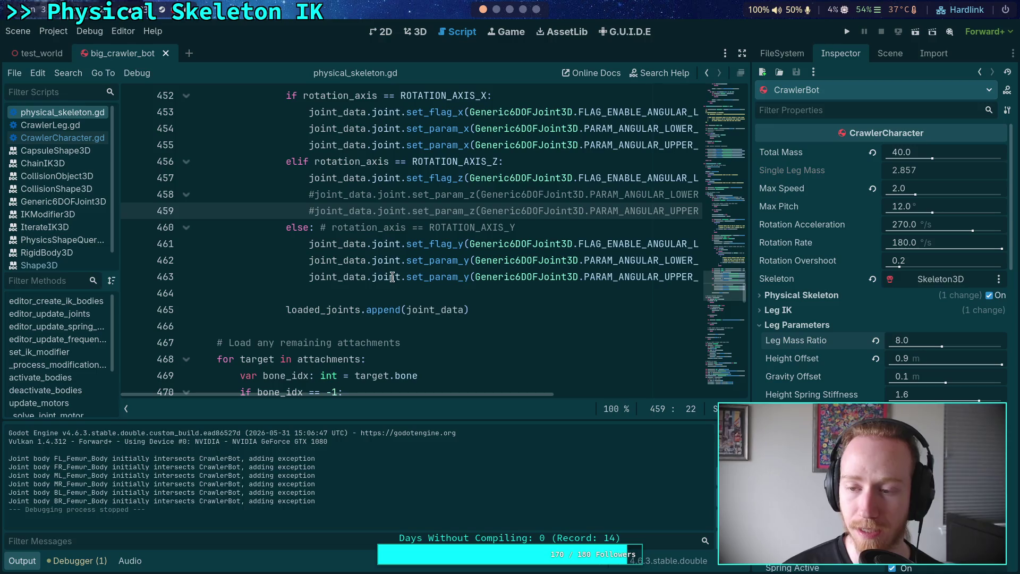
pyautogui.click(311, 193)
pyautogui.press('Delete')
pyautogui.press('Down')
pyautogui.press('Delete')
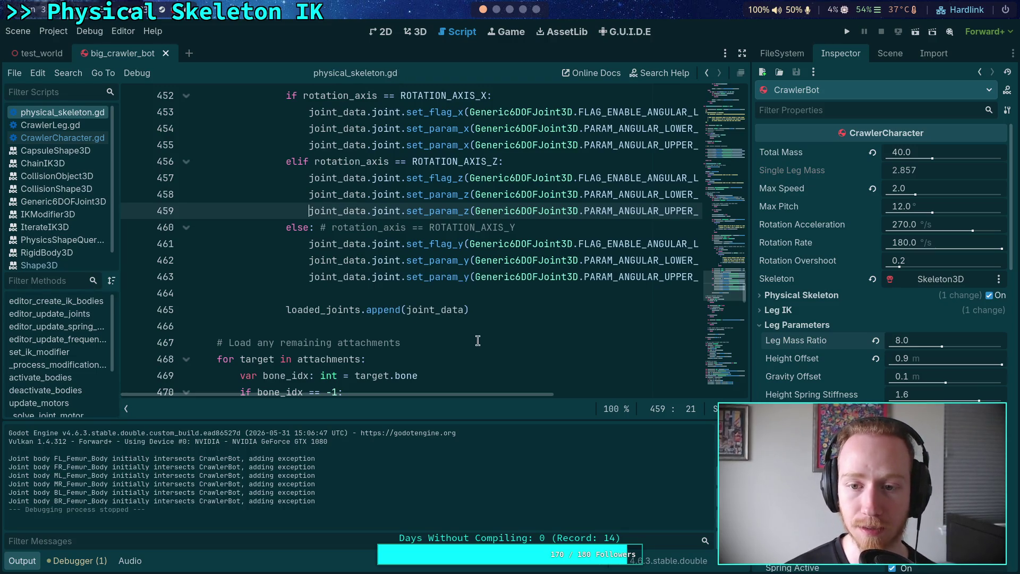
pyautogui.hscroll(3, 475, 383)
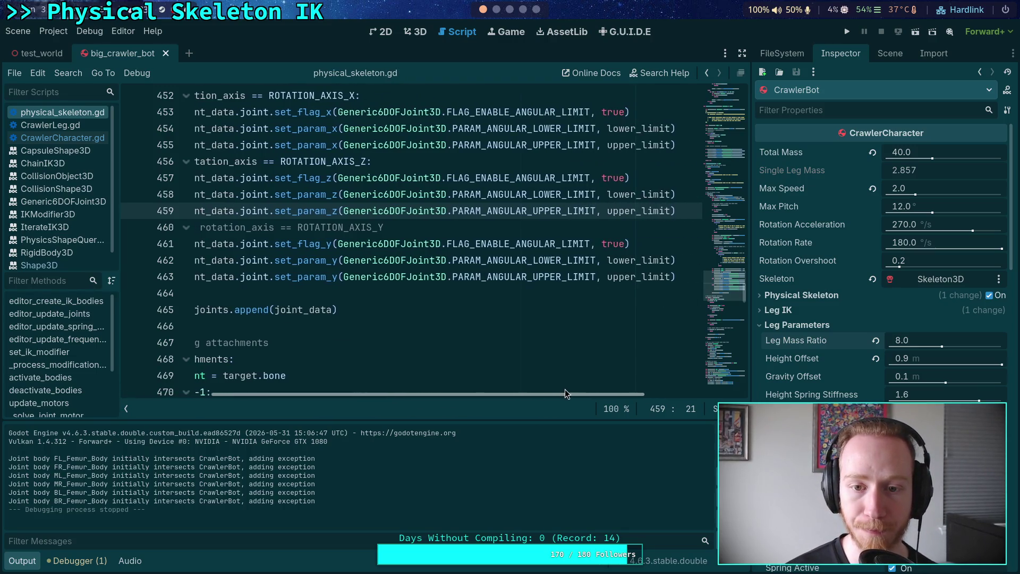
pyautogui.scroll(2, 482, 369)
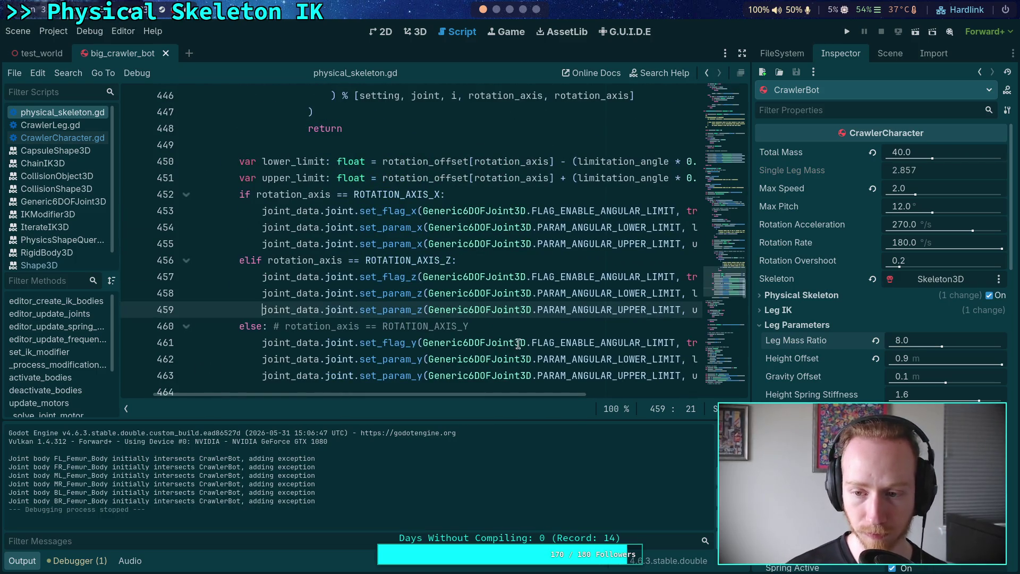
# Reopen the Jolt Physics 3D page of Project Settings.
pyautogui.click(53, 31)
pyautogui.click(72, 51)
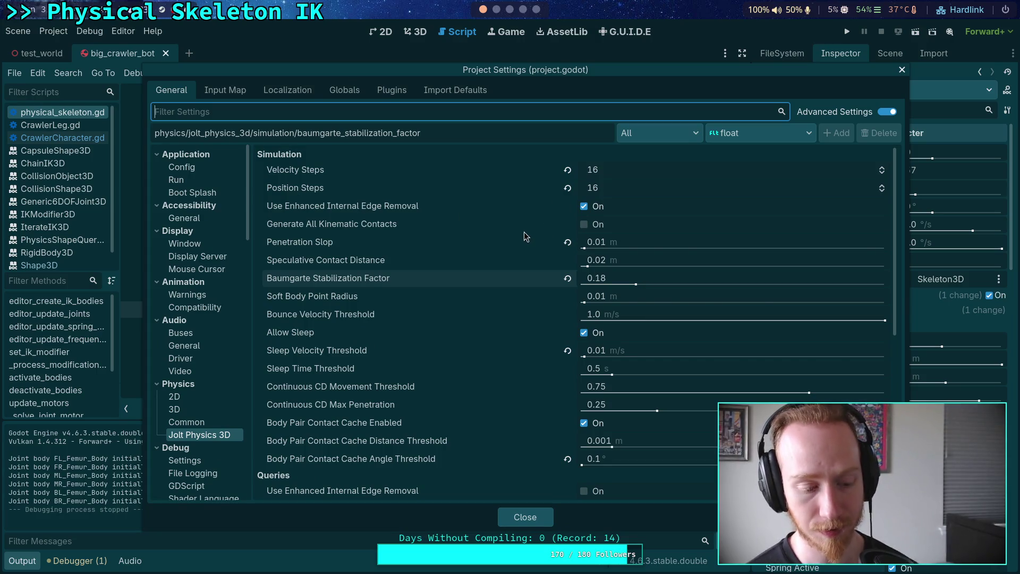
pyautogui.moveTo(464, 425)
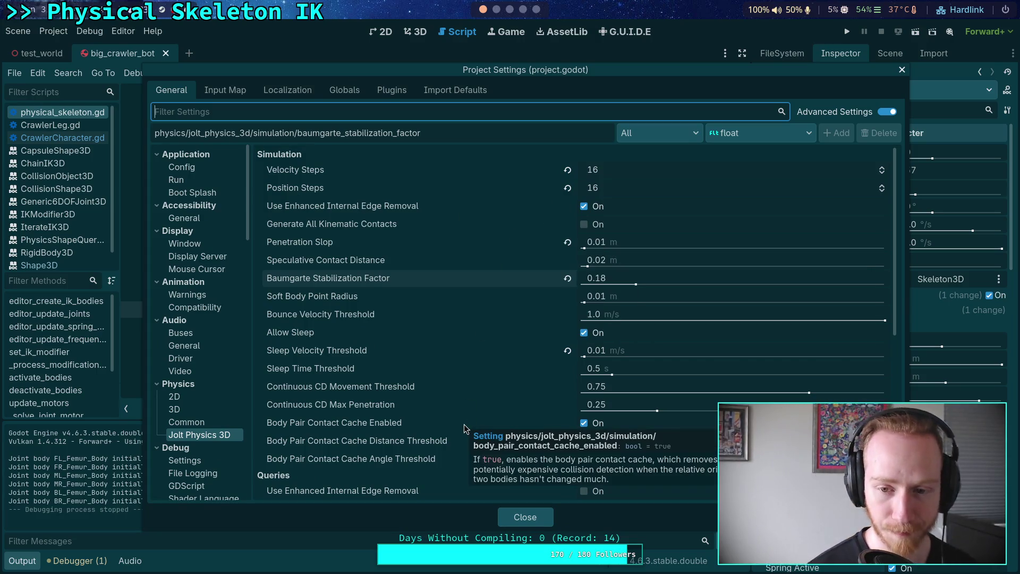
# Set Jolt Physics 3D Position Steps to 40 and run a quick crawler test.
pyautogui.click(652, 187)
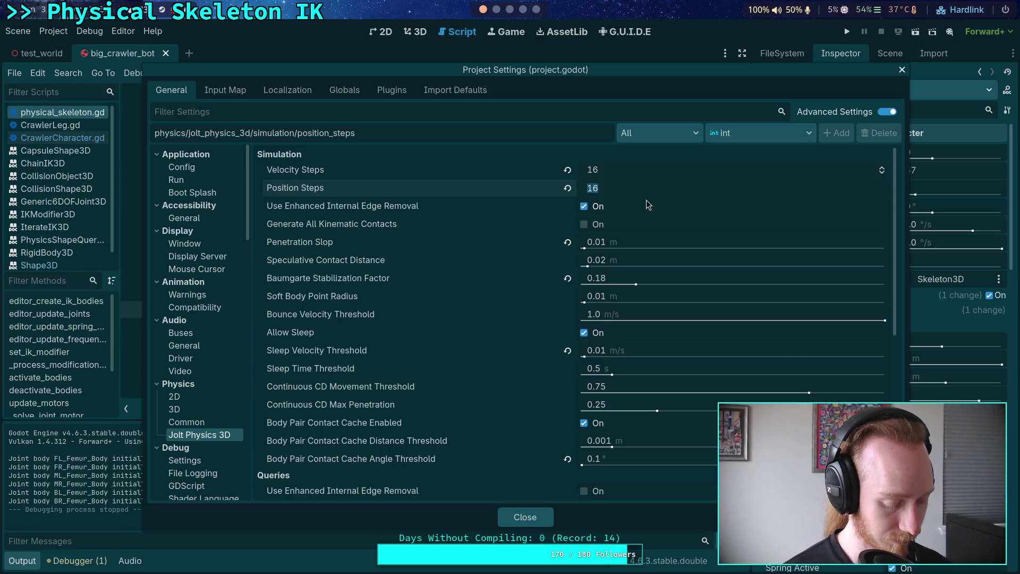
pyautogui.write('40')
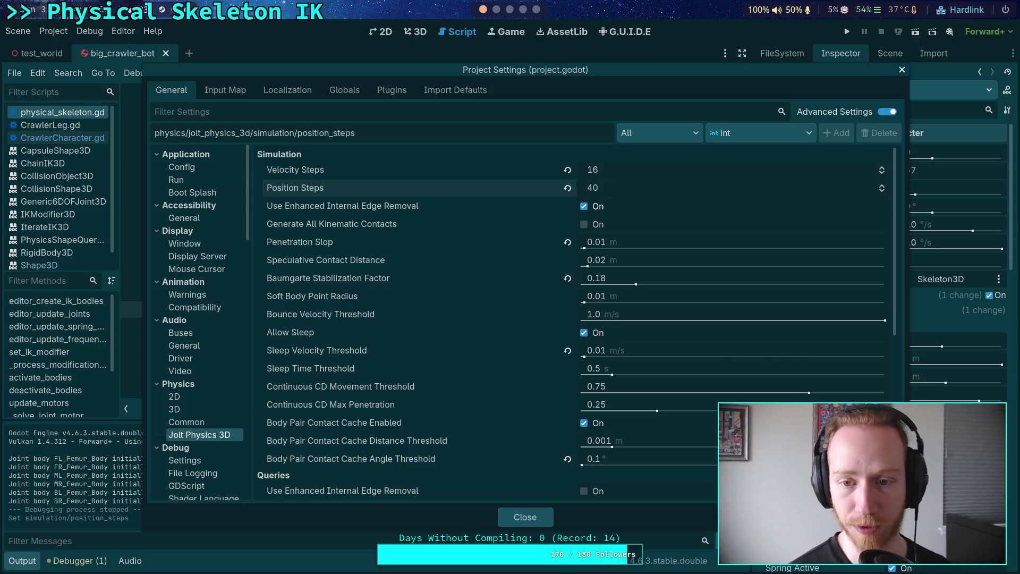
pyautogui.click(525, 517)
pyautogui.press('F5')
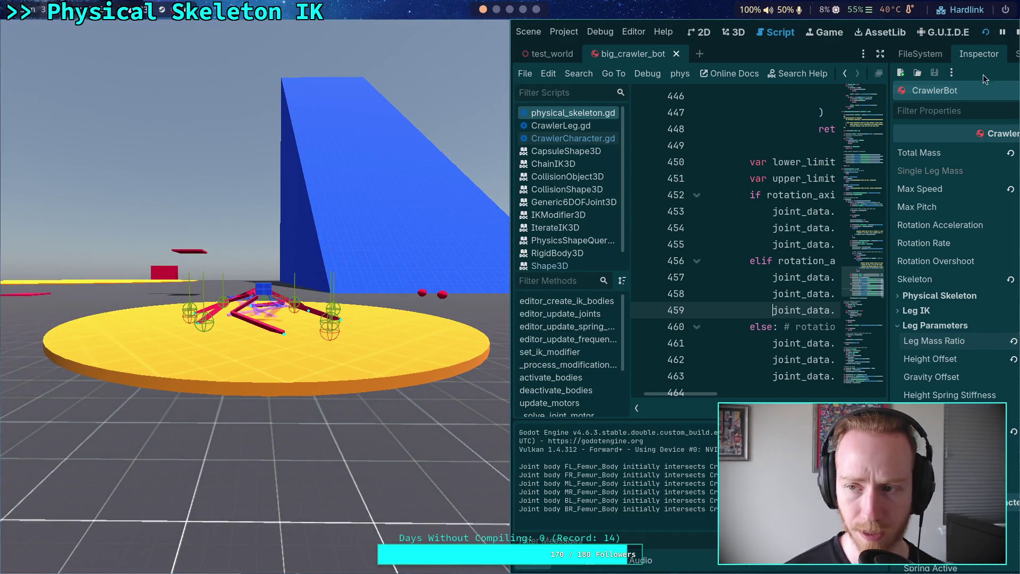
pyautogui.click(1016, 34)
# Reopen Project Settings, then move over to the Python REPL workspace.
pyautogui.click(53, 31)
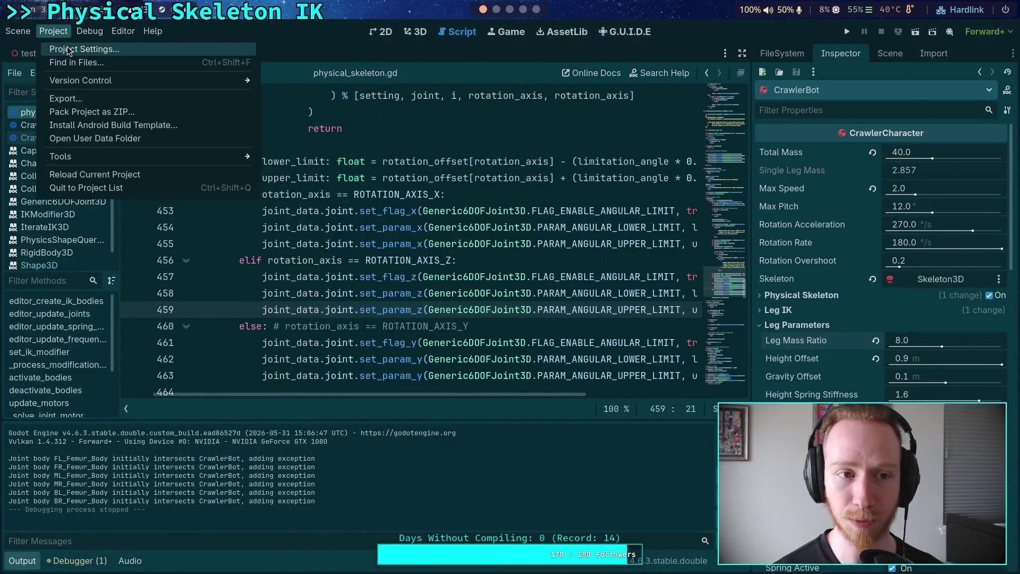
pyautogui.click(58, 46)
pyautogui.press('super+2')
pyautogui.click(603, 30)
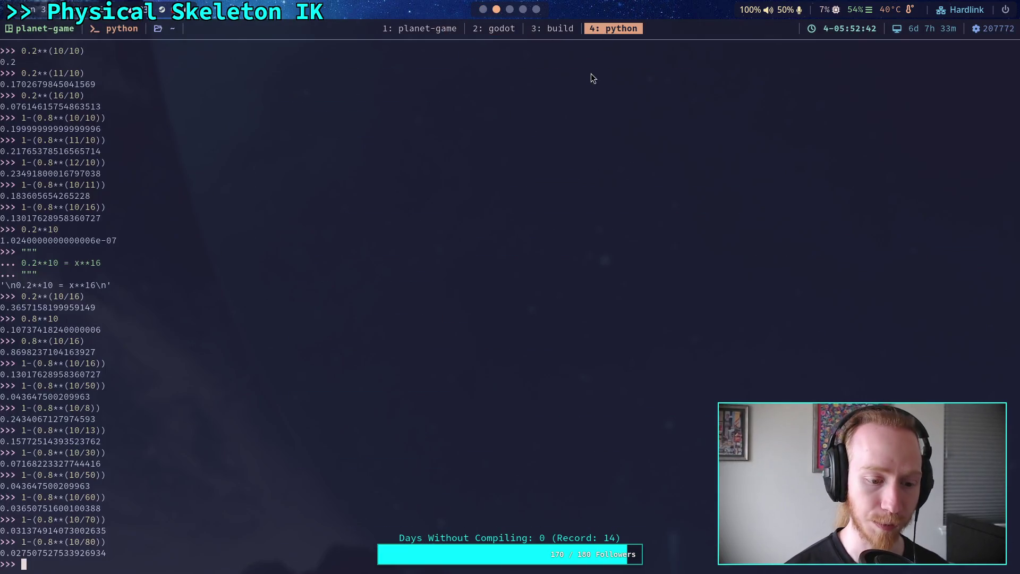
# Evaluate 1-(0.8**(10/40)) in the Python REPL and return to Godot.
pyautogui.write('40))')
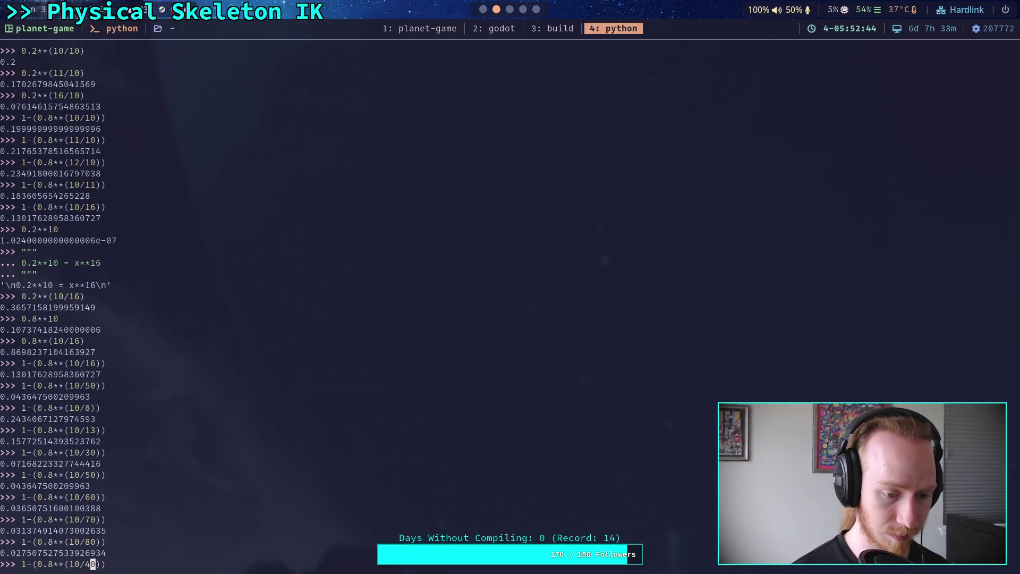
pyautogui.press('Return')
pyautogui.press('super+1')
# Set the Baumgarte Stabilization Factor to 0.06 and run the crawler test.
pyautogui.click(626, 279)
pyautogui.press('Return')
pyautogui.click(525, 517)
pyautogui.click(846, 36)
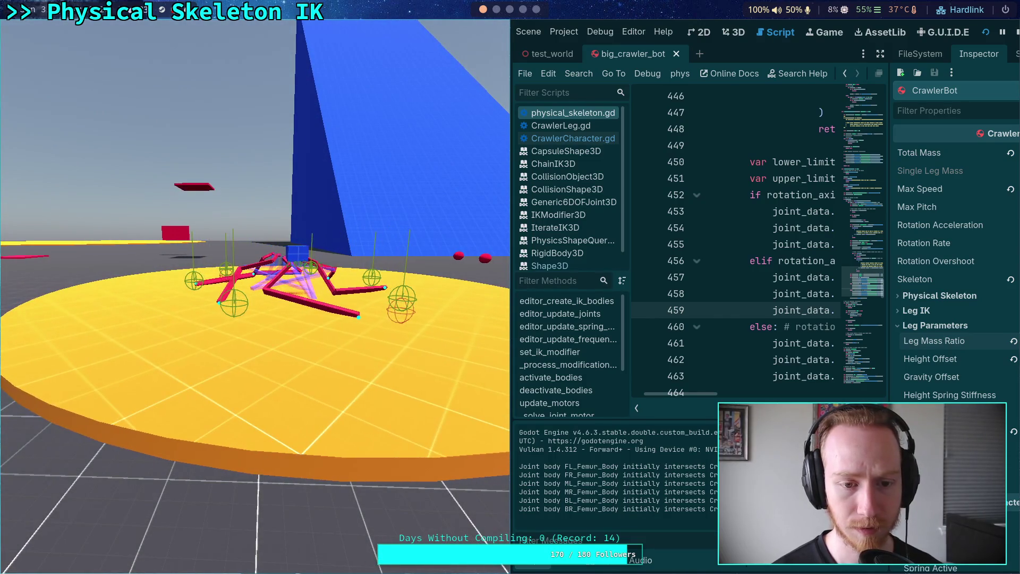
# Stop the game, revisit the Position Steps and Baumgarte settings, and rerun the crawler.
pyautogui.click(1016, 32)
pyautogui.click(56, 32)
pyautogui.click(84, 49)
pyautogui.click(653, 183)
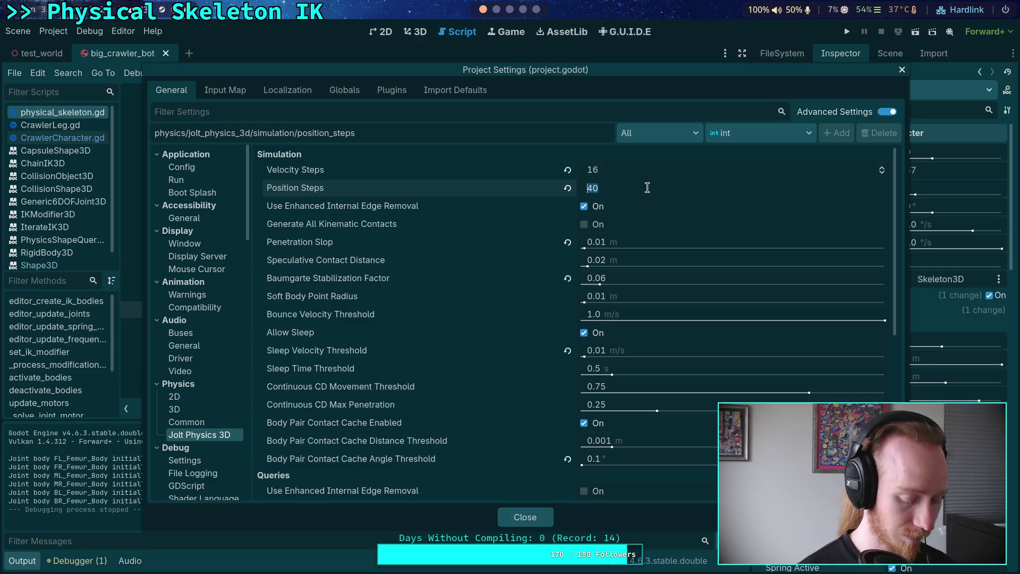
pyautogui.click(373, 281)
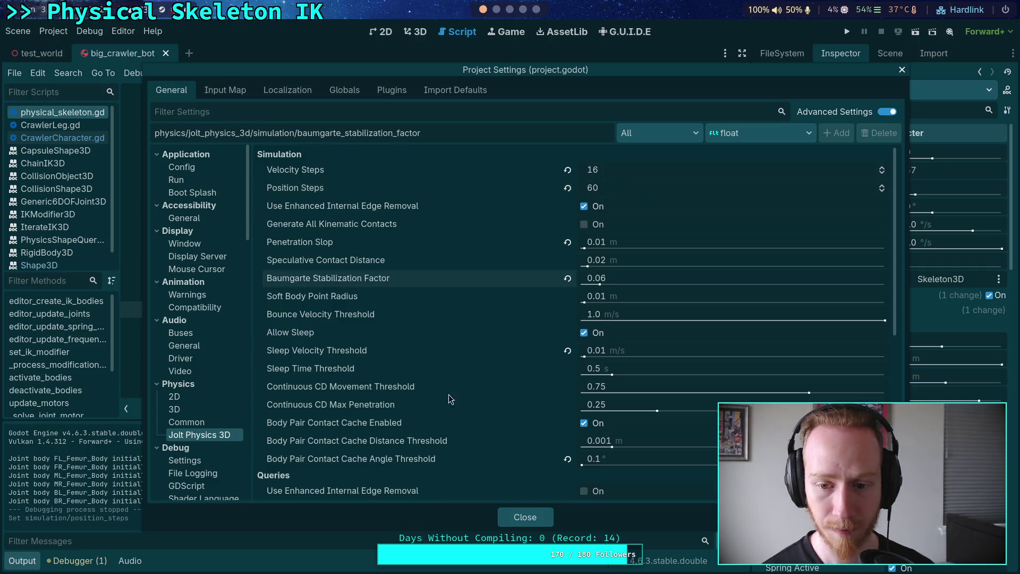
pyautogui.click(515, 526)
pyautogui.click(848, 32)
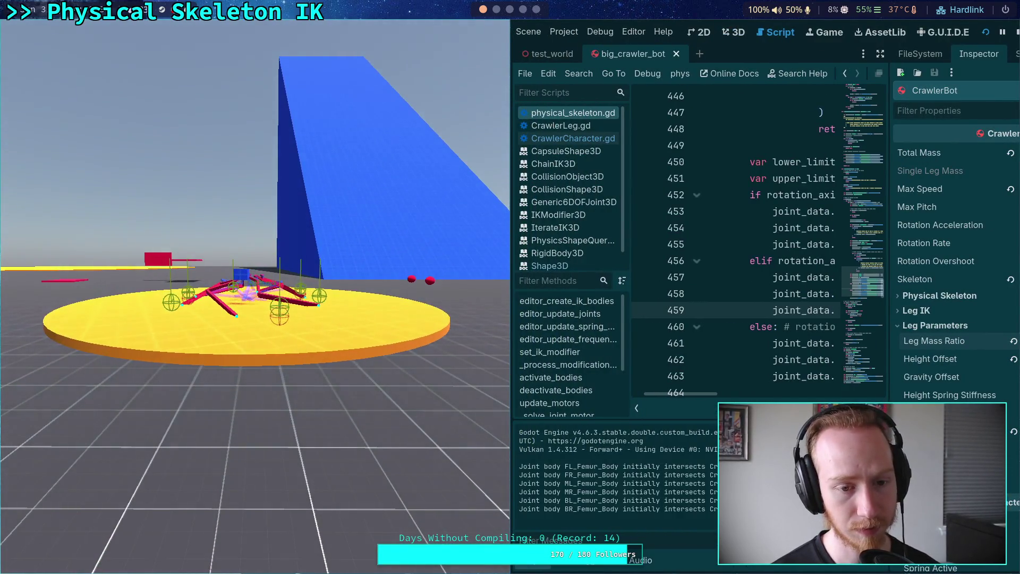
# Stop the test run, scroll through physical_skeleton.gd, and open the Project menu.
pyautogui.click(1015, 33)
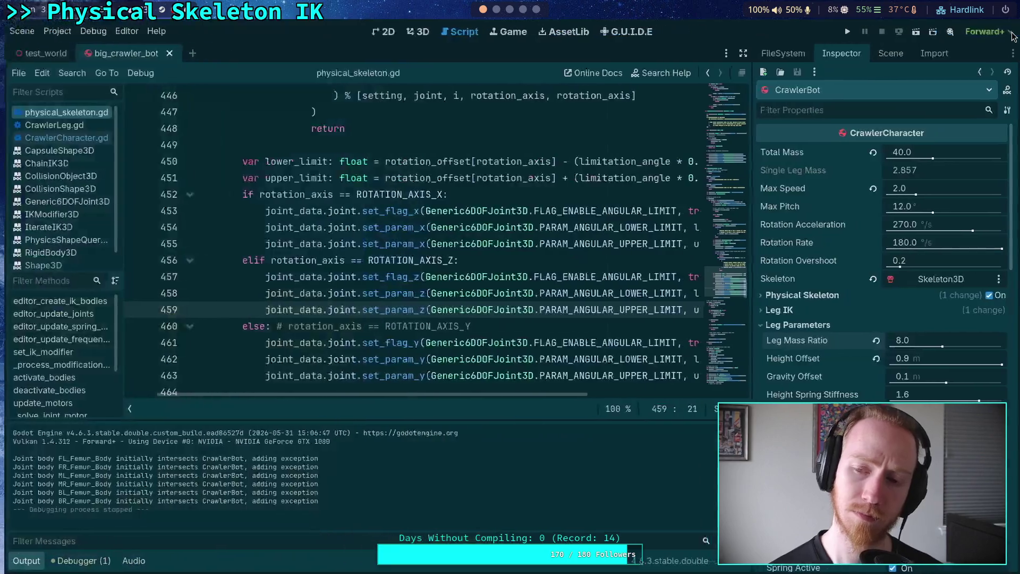
pyautogui.moveTo(534, 270)
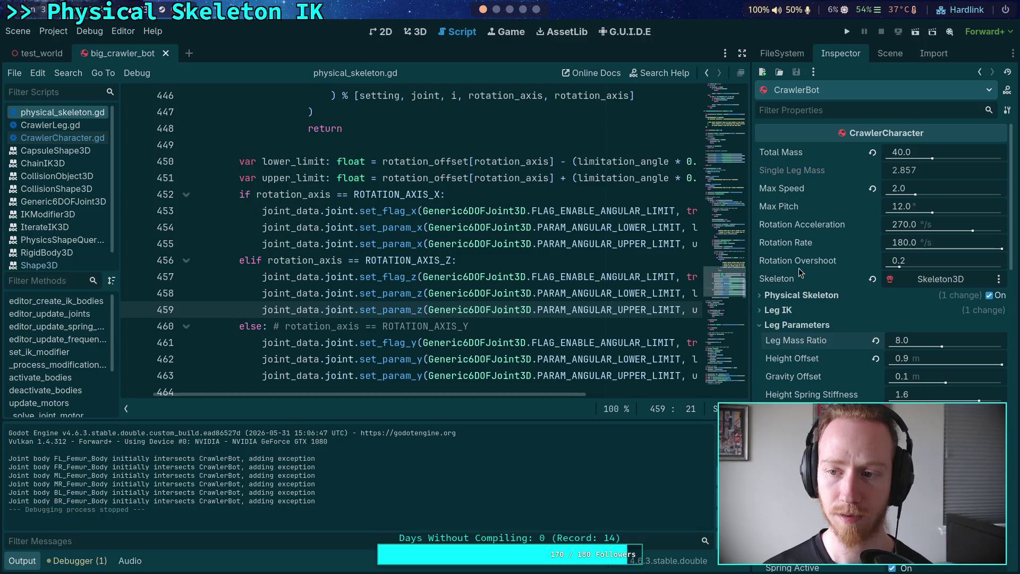
pyautogui.scroll(-5, 781, 373)
pyautogui.moveTo(782, 373)
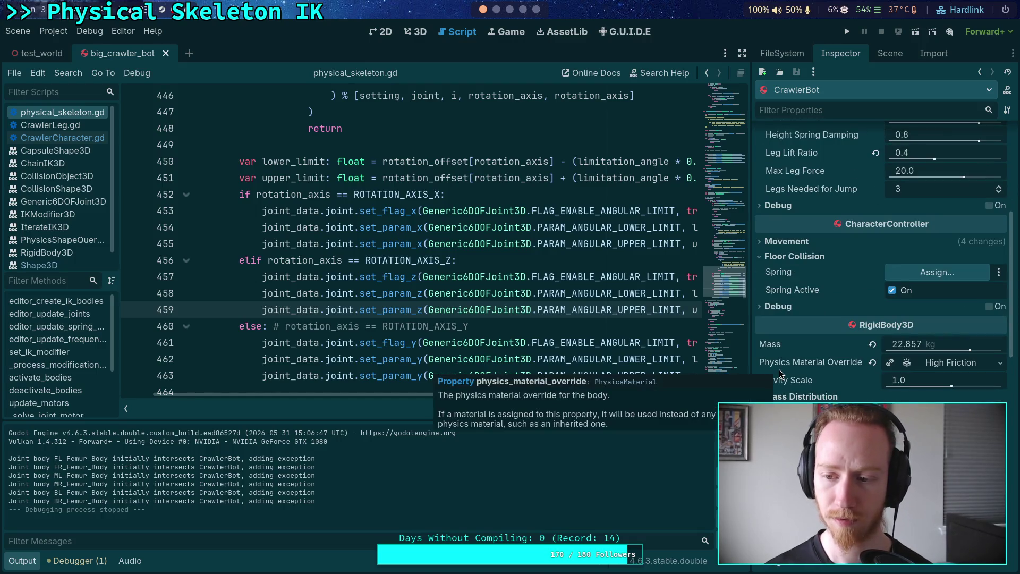
pyautogui.scroll(5, 781, 373)
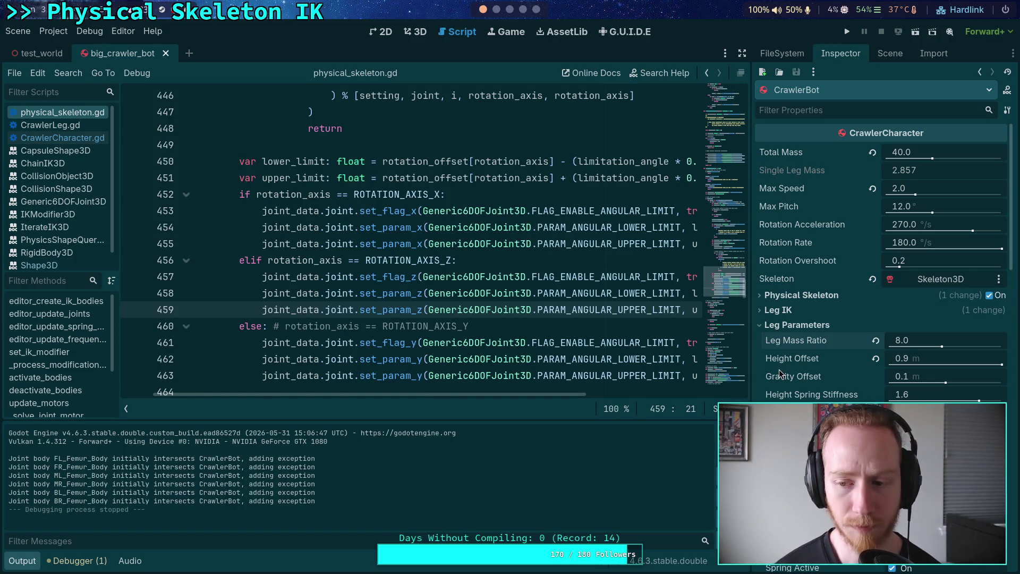
pyautogui.click(53, 32)
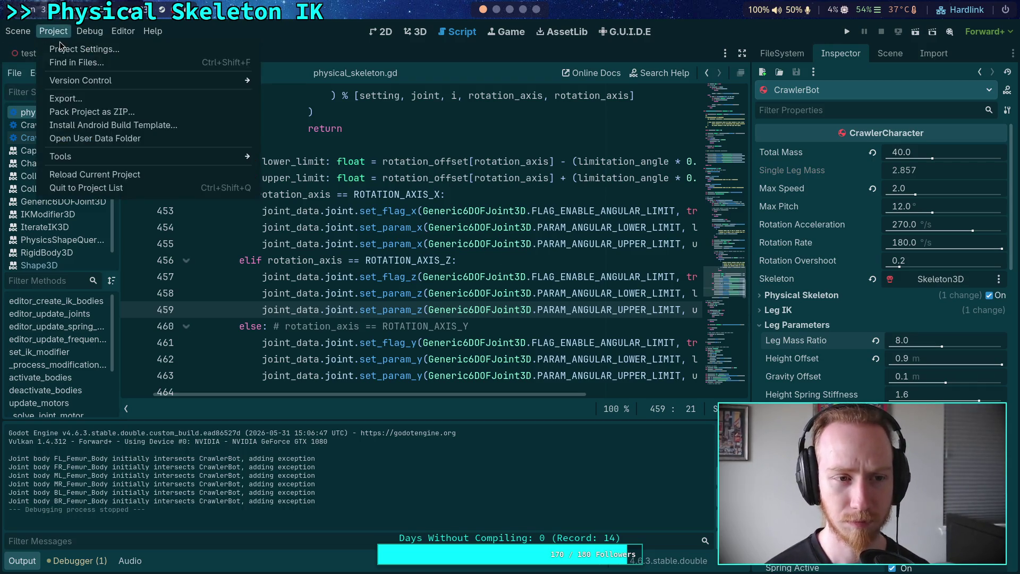
# Set Jolt Velocity Steps to 60 and run the crawler test.
pyautogui.click(59, 46)
pyautogui.click(621, 171)
pyautogui.write('60')
pyautogui.press('Return')
pyautogui.click(537, 515)
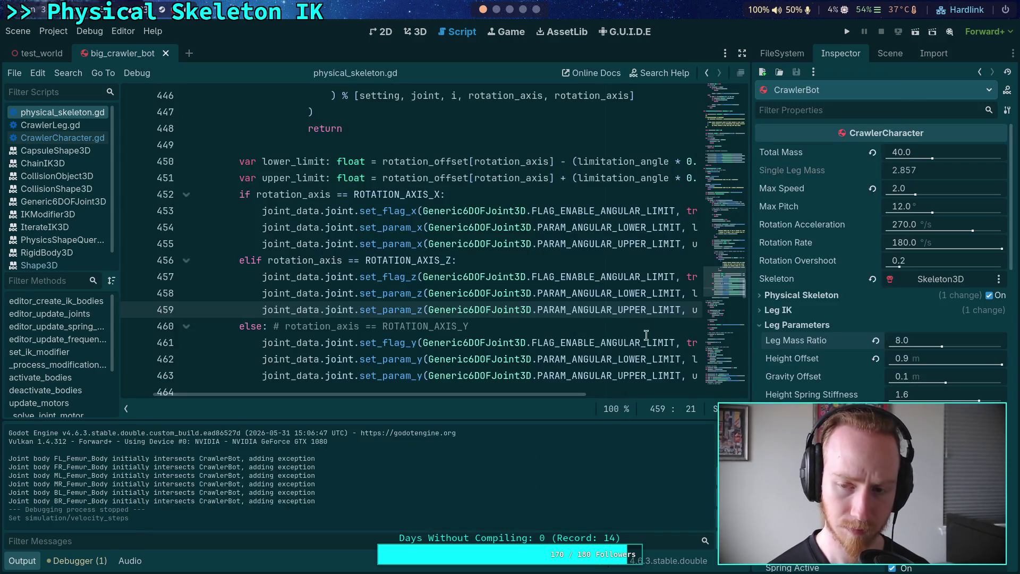
pyautogui.click(849, 33)
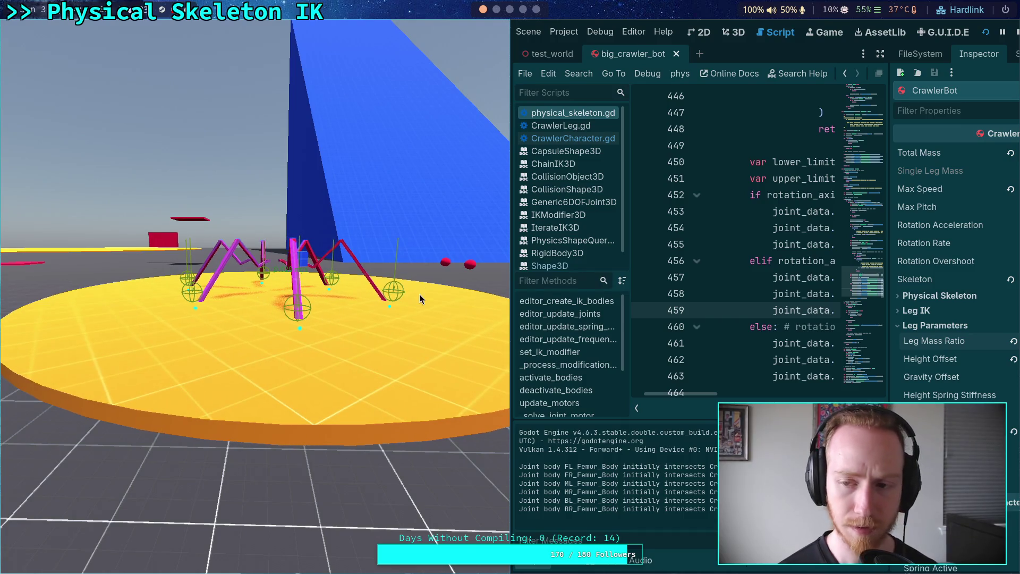
# Stop the test and set Position Steps to 16 and the Baumgarte factor to 0.18.
pyautogui.click(1017, 33)
pyautogui.click(53, 31)
pyautogui.click(75, 46)
pyautogui.click(636, 193)
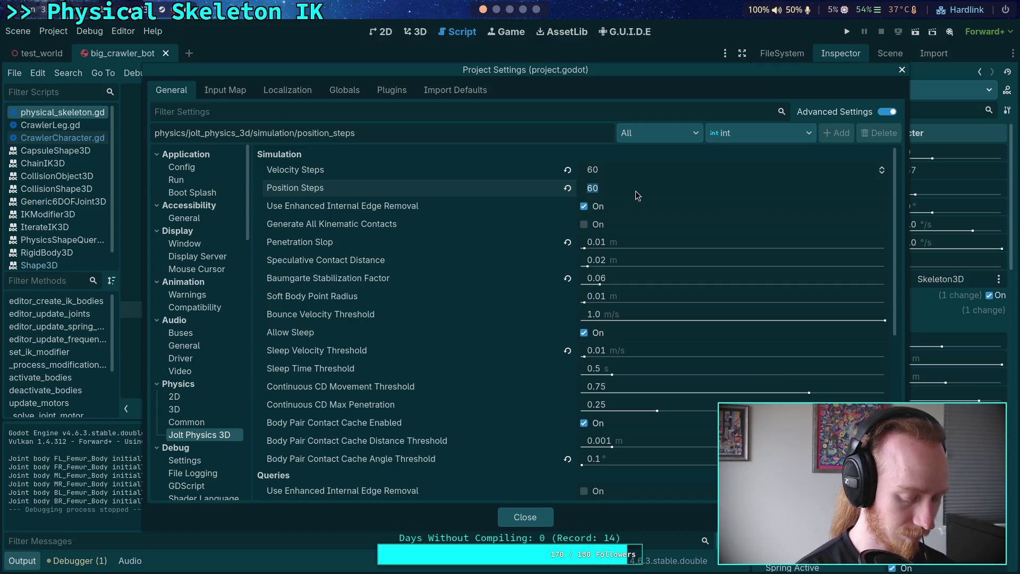
pyautogui.write('16')
pyautogui.press('Return')
pyautogui.click(661, 276)
pyautogui.write('0.18')
pyautogui.press('Return')
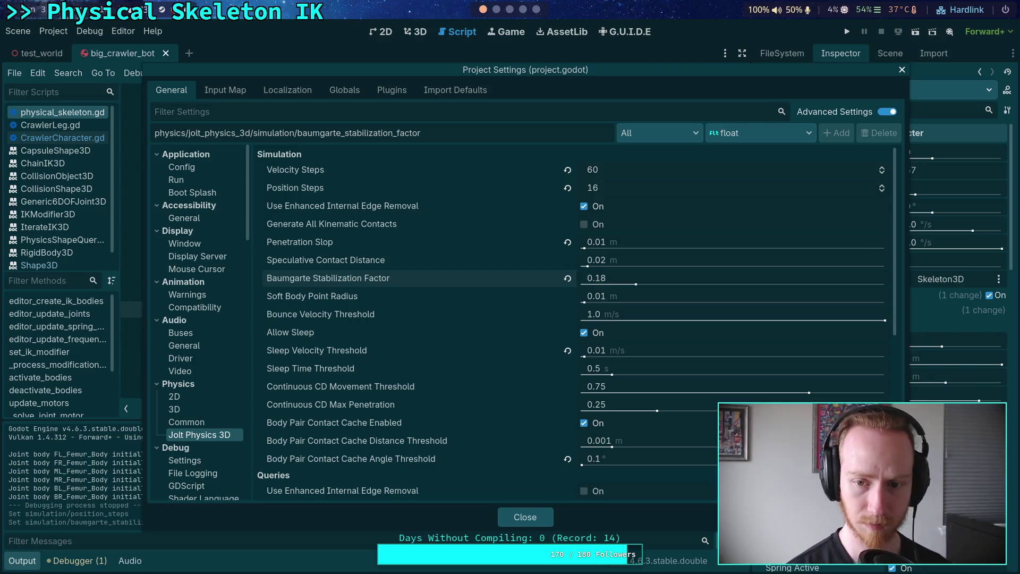
# Run the crawler test again and swap the game and editor window sides.
pyautogui.click(531, 523)
pyautogui.click(847, 32)
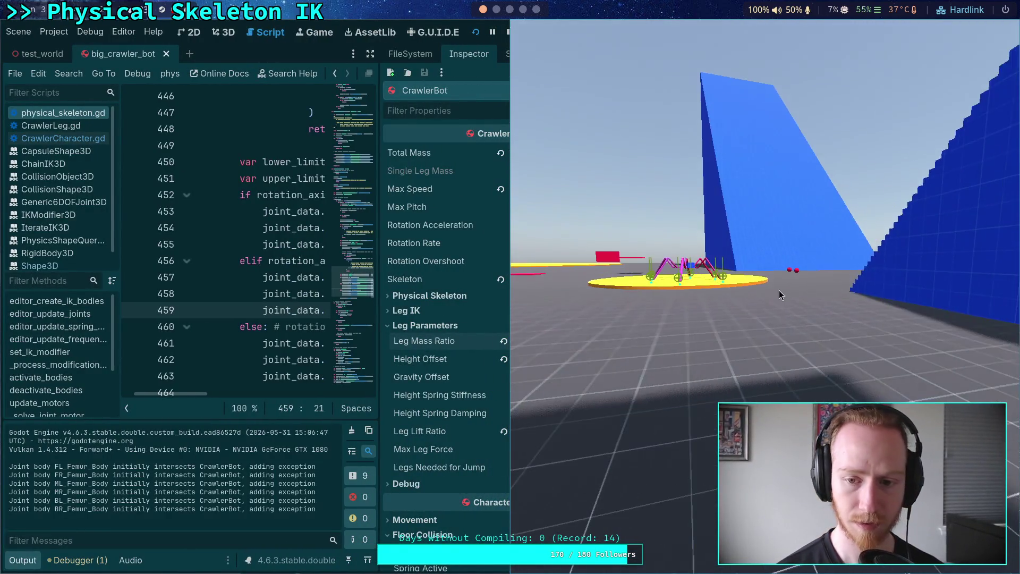
pyautogui.press('super+shift+Left')
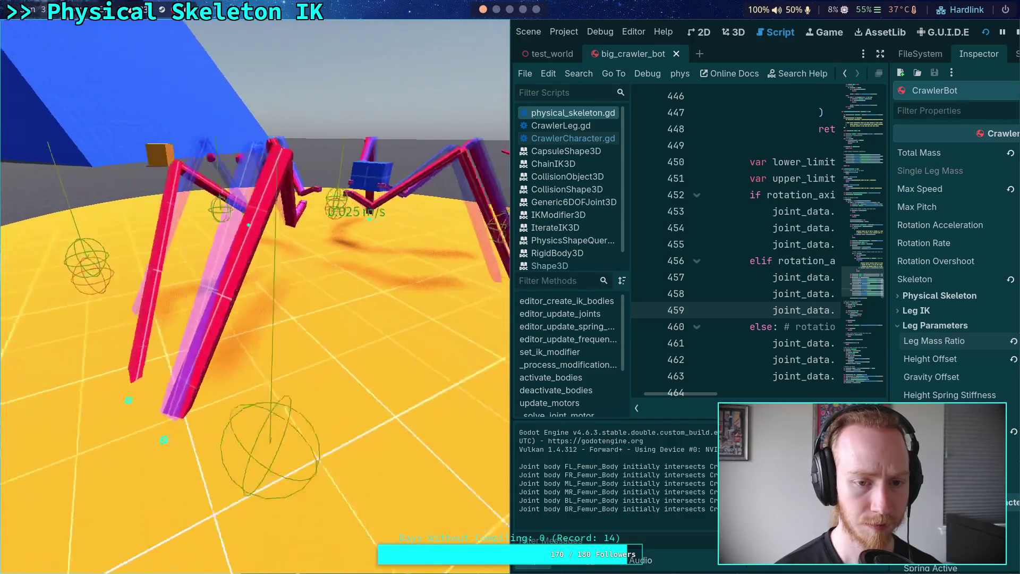
# Stop the game and reopen Project Settings, dismissing an accidental Find in Files dialog.
pyautogui.click(1016, 32)
pyautogui.click(58, 34)
pyautogui.click(76, 63)
pyautogui.press('Escape')
pyautogui.click(61, 35)
pyautogui.click(65, 49)
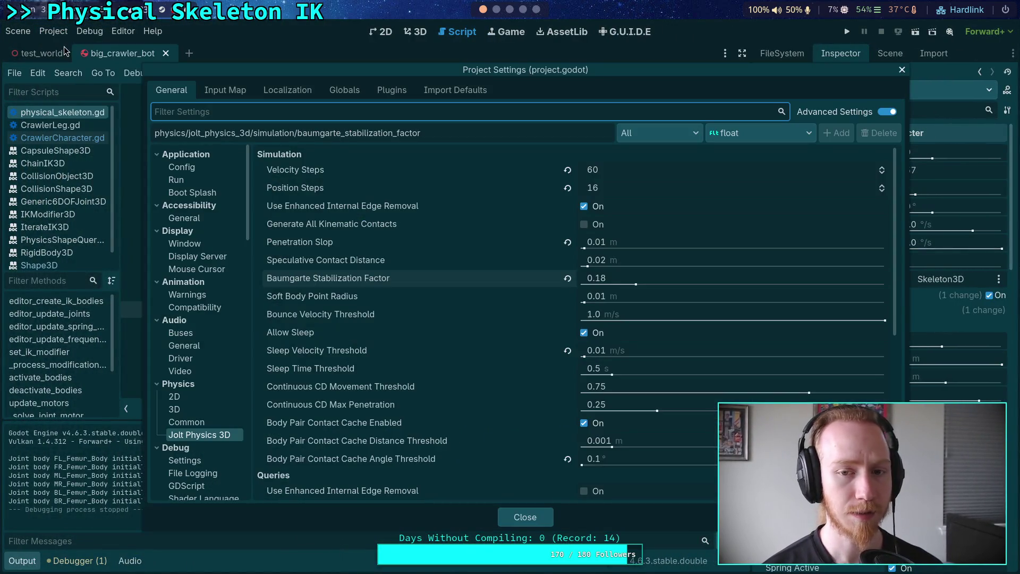
# Set Velocity Steps to 100 and run the crawler test.
pyautogui.click(643, 166)
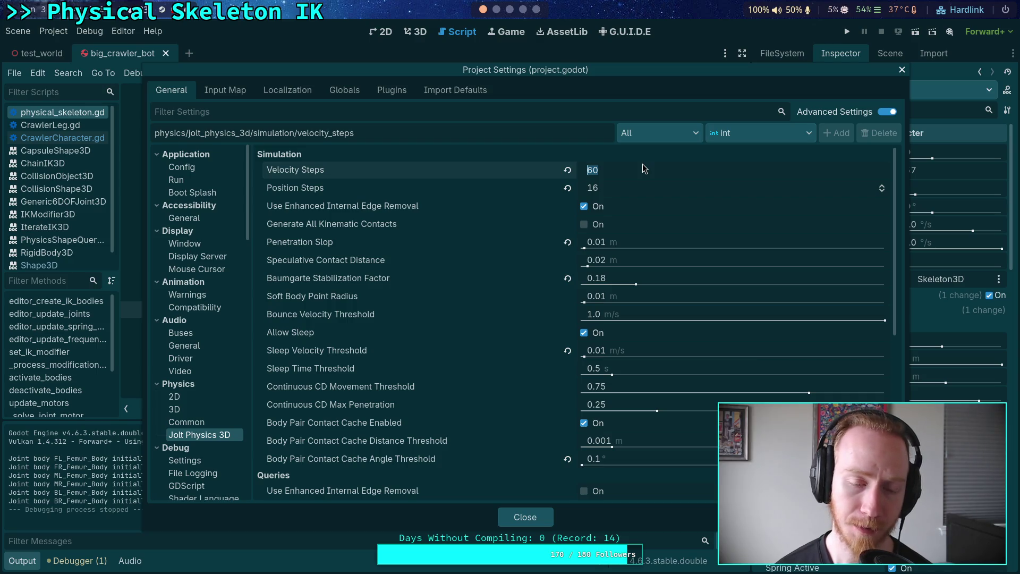
pyautogui.write('100')
pyautogui.press('Return')
pyautogui.click(526, 518)
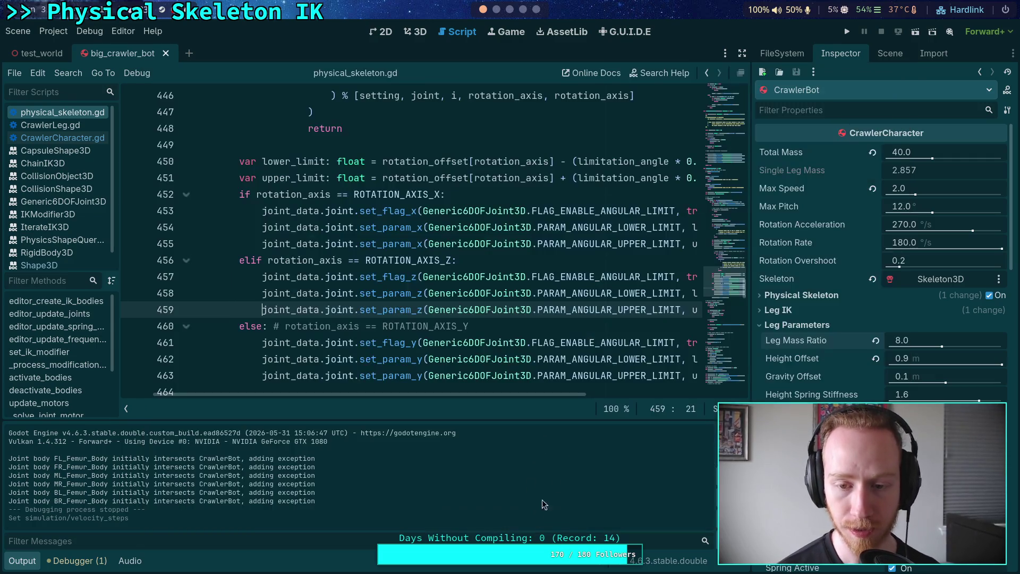
pyautogui.click(845, 32)
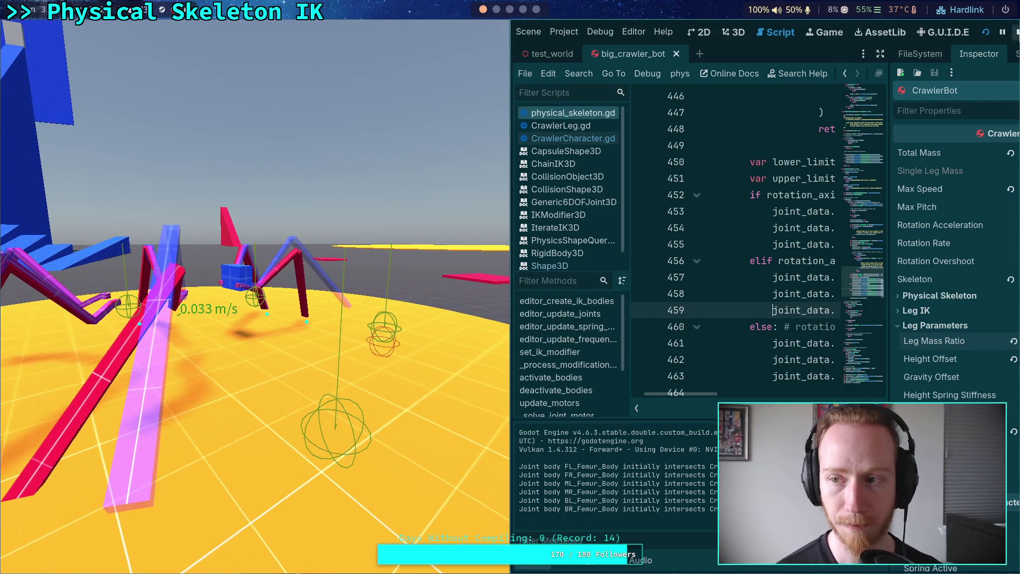
# Stop the test and set Position Steps to 40.
pyautogui.press('F8')
pyautogui.click(45, 33)
pyautogui.click(84, 49)
pyautogui.click(644, 189)
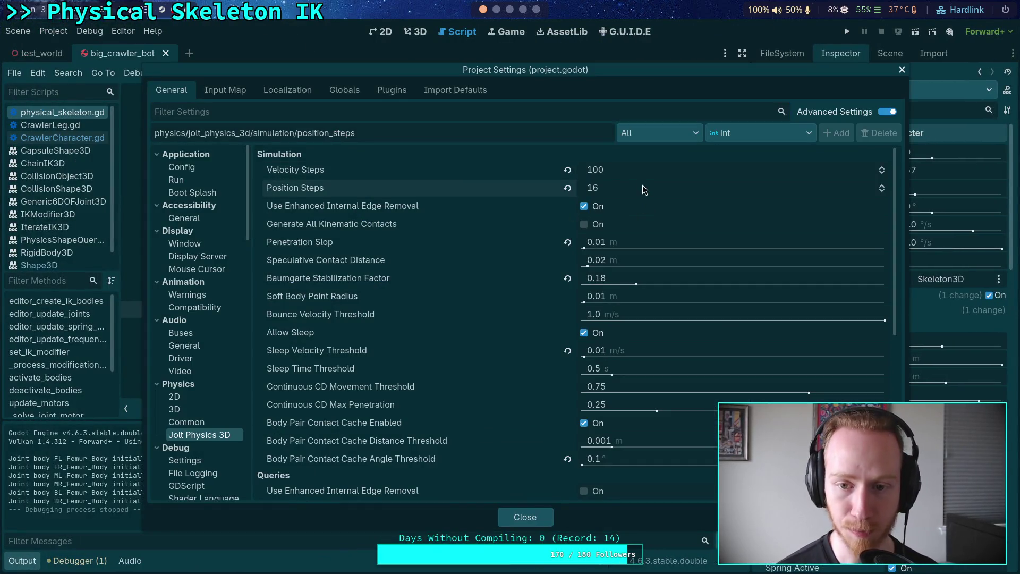
pyautogui.write('40')
pyautogui.press('Return')
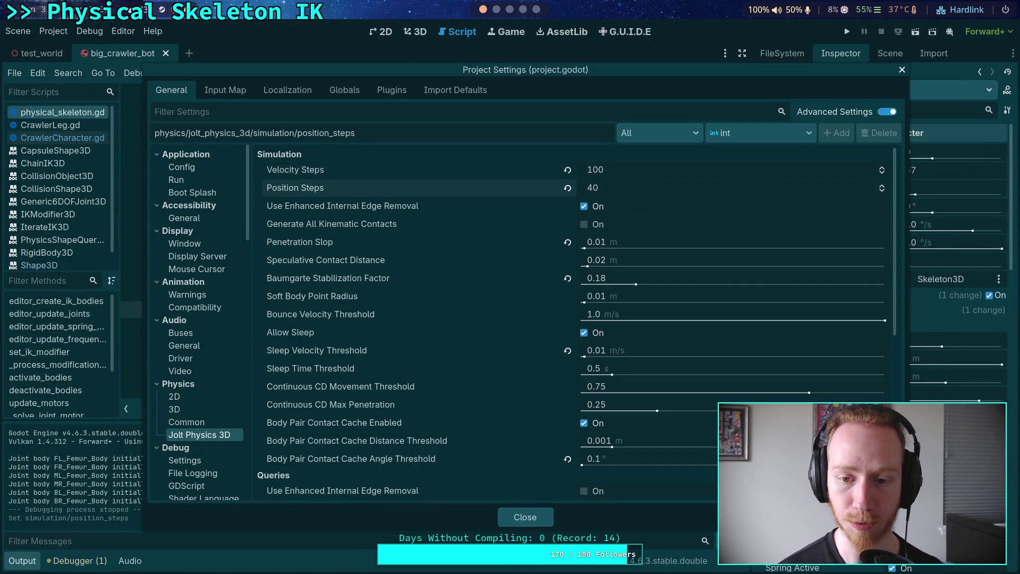
# Set the Baumgarte factor to 0.06 and run the crawler again.
pyautogui.click(638, 278)
pyautogui.press('BackSpace')
pyautogui.press('BackSpace')
pyautogui.write('.06')
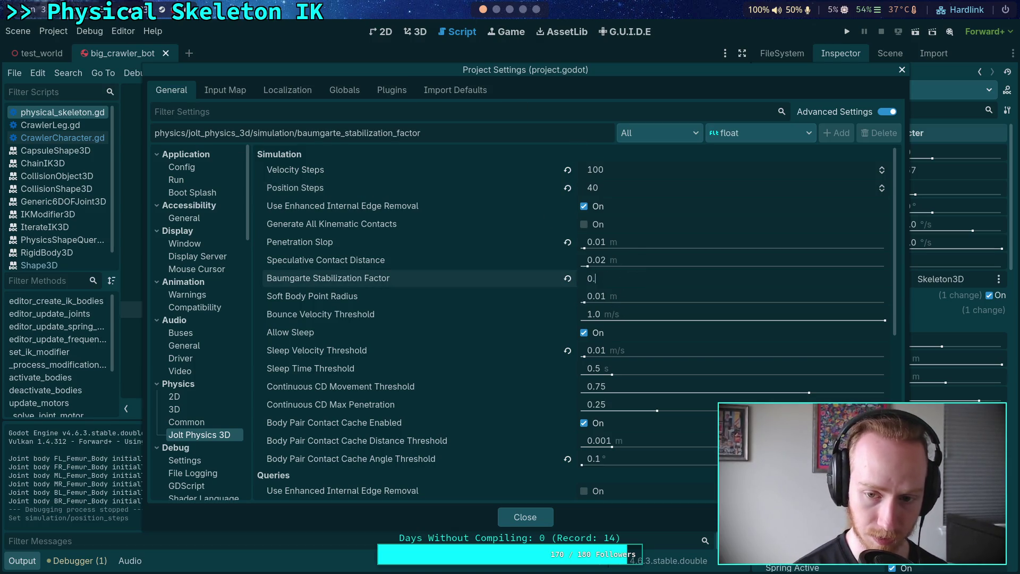
pyautogui.press('Return')
pyautogui.click(525, 519)
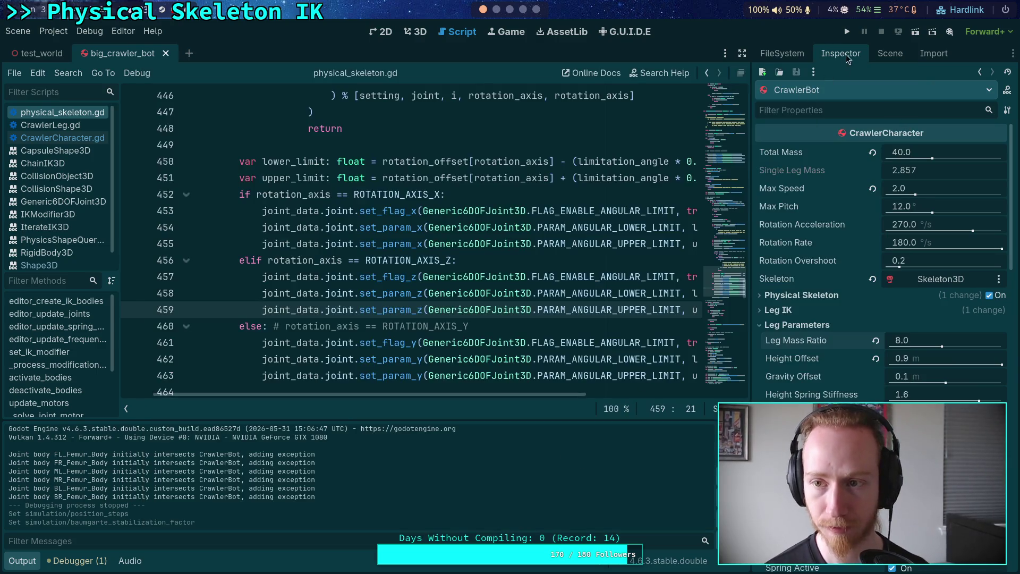
pyautogui.click(847, 33)
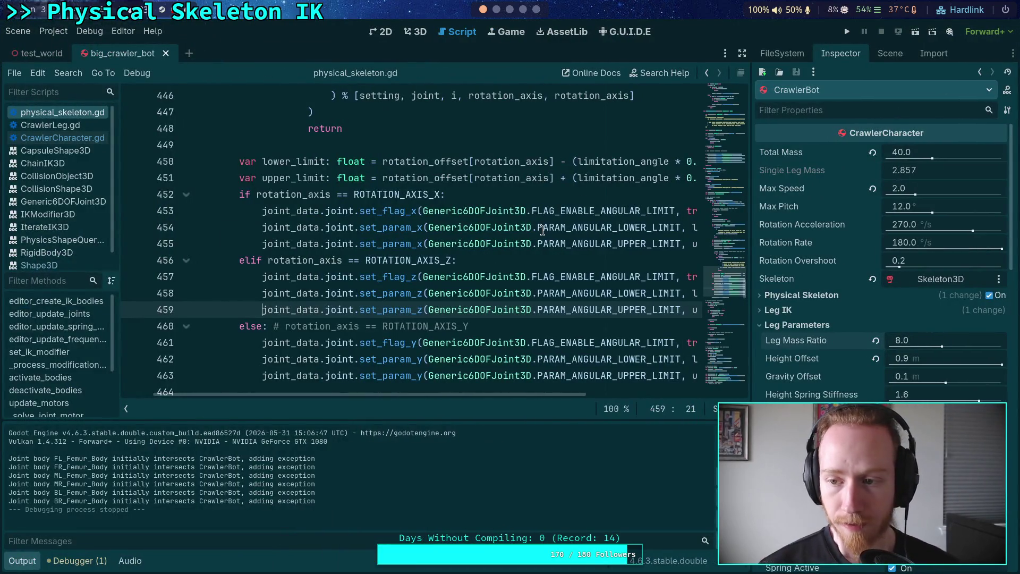
# Set both Velocity Steps and Position Steps back to 16.
pyautogui.click(53, 31)
pyautogui.click(70, 46)
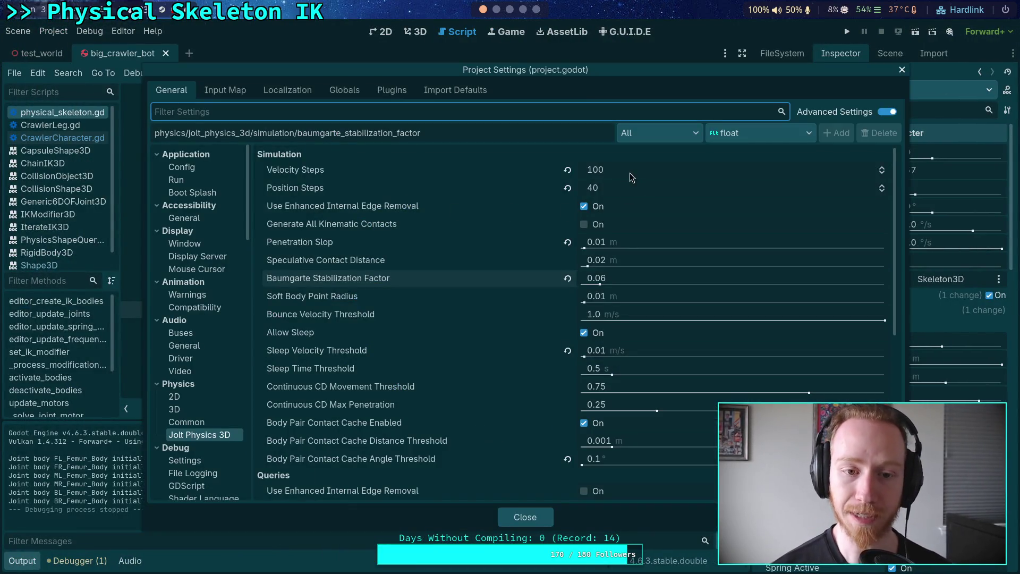
pyautogui.click(644, 170)
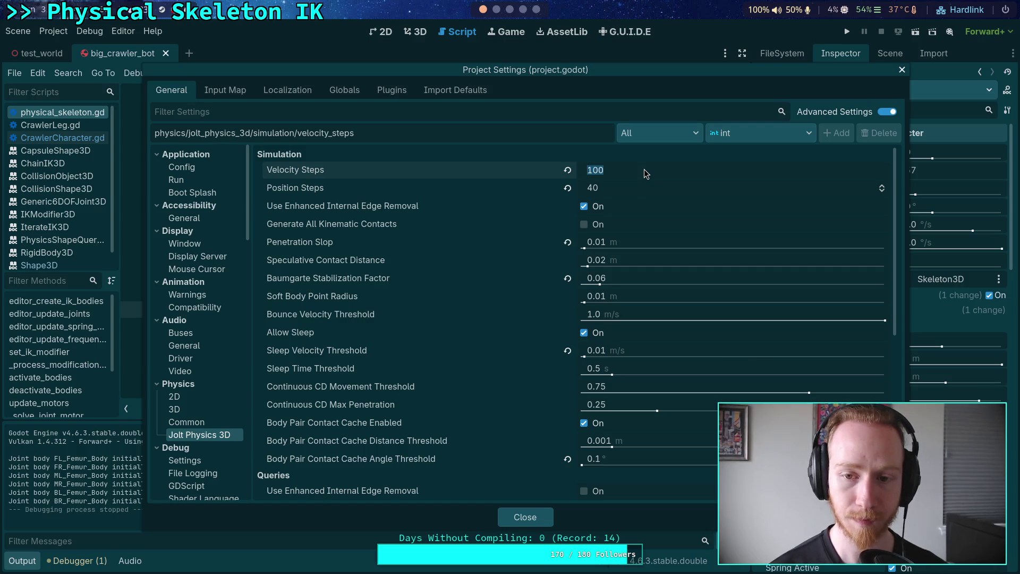
pyautogui.write('16')
pyautogui.click(617, 187)
pyautogui.write('16')
pyautogui.press('Return')
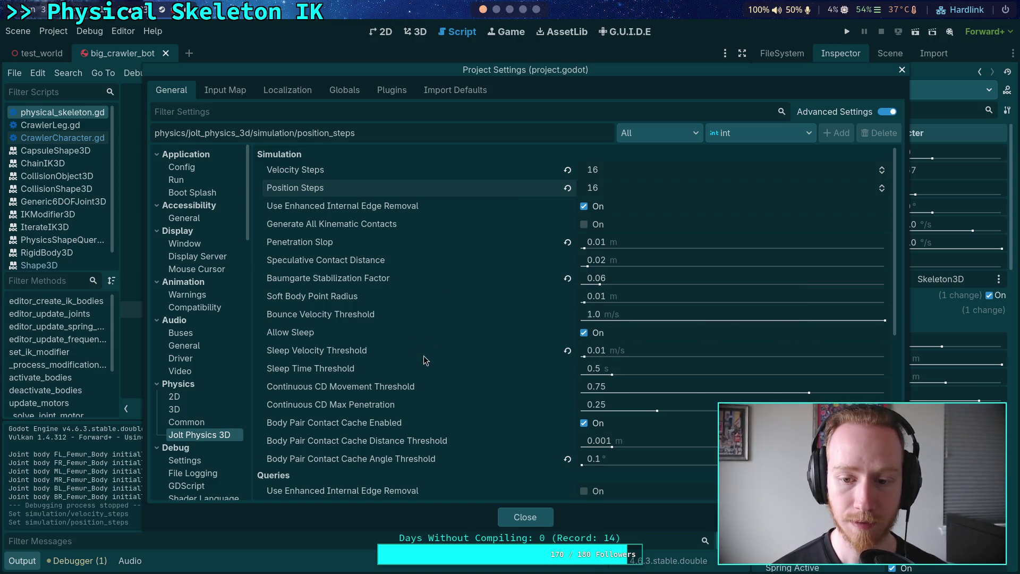
# Reset the Baumgarte factor to 0.18, close Project Settings, and refocus the script.
pyautogui.moveTo(429, 362)
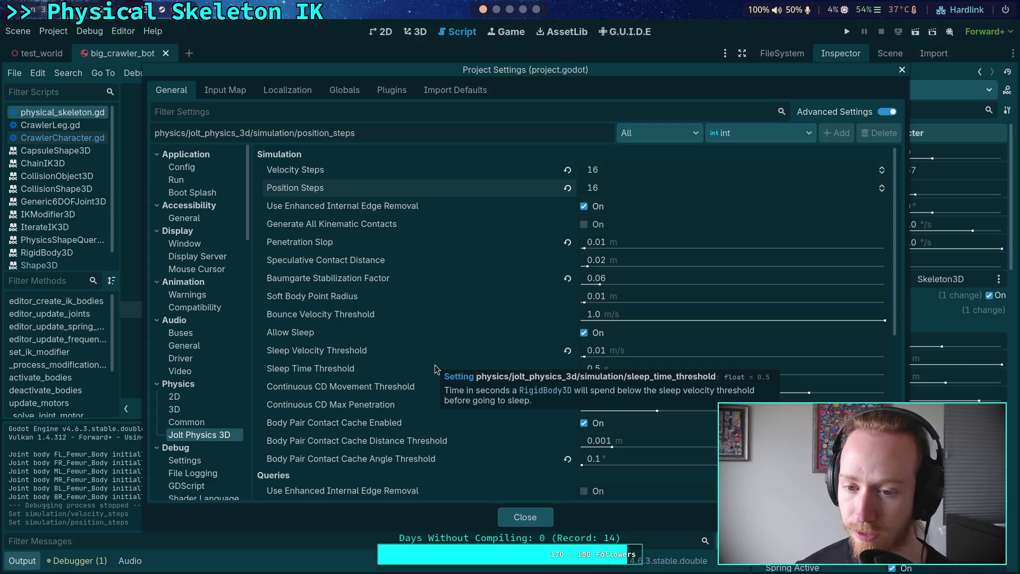
pyautogui.click(648, 280)
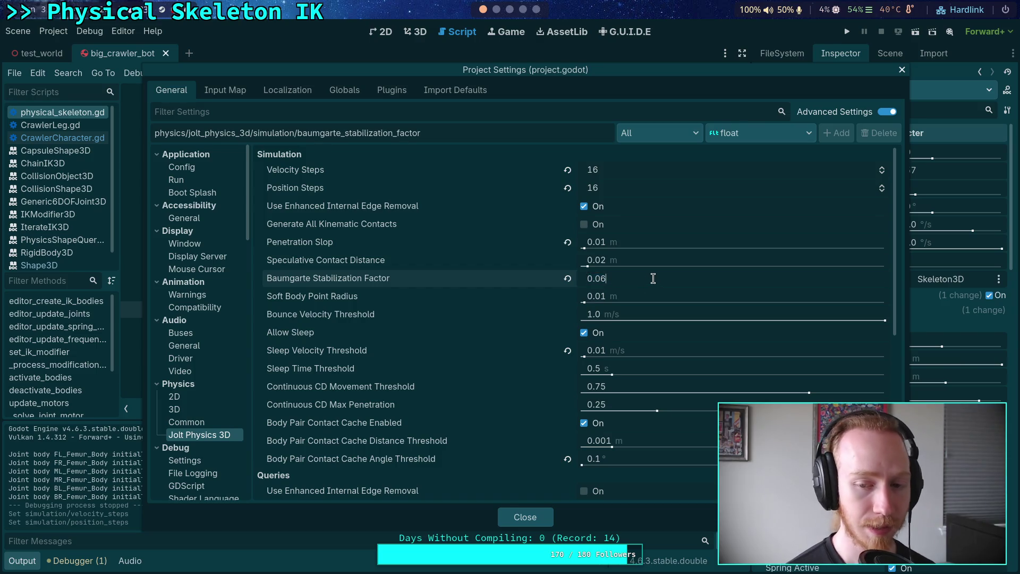
pyautogui.press('BackSpace')
pyautogui.press('BackSpace')
pyautogui.write('18')
pyautogui.press('Return')
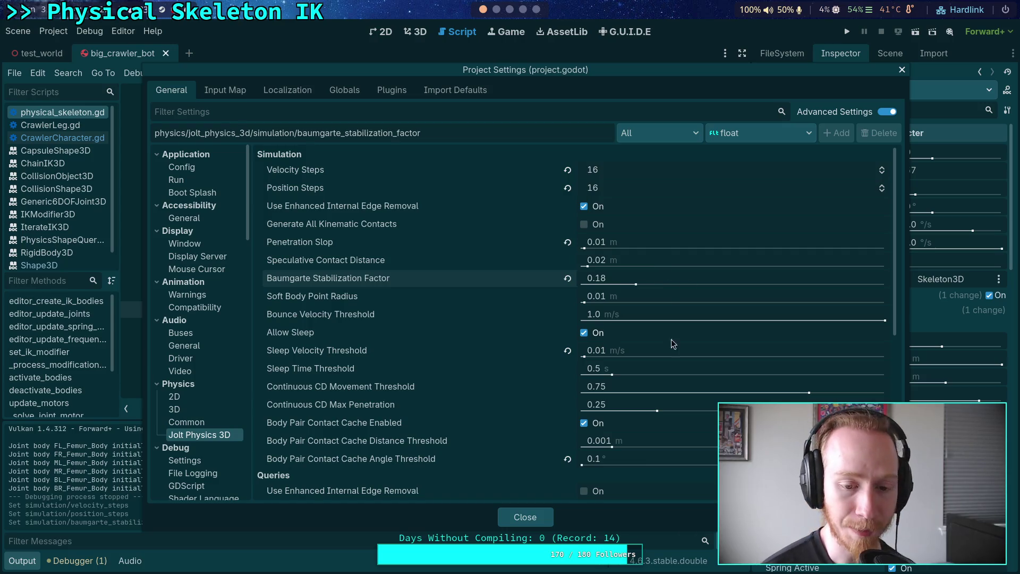
pyautogui.click(525, 518)
pyautogui.click(457, 343)
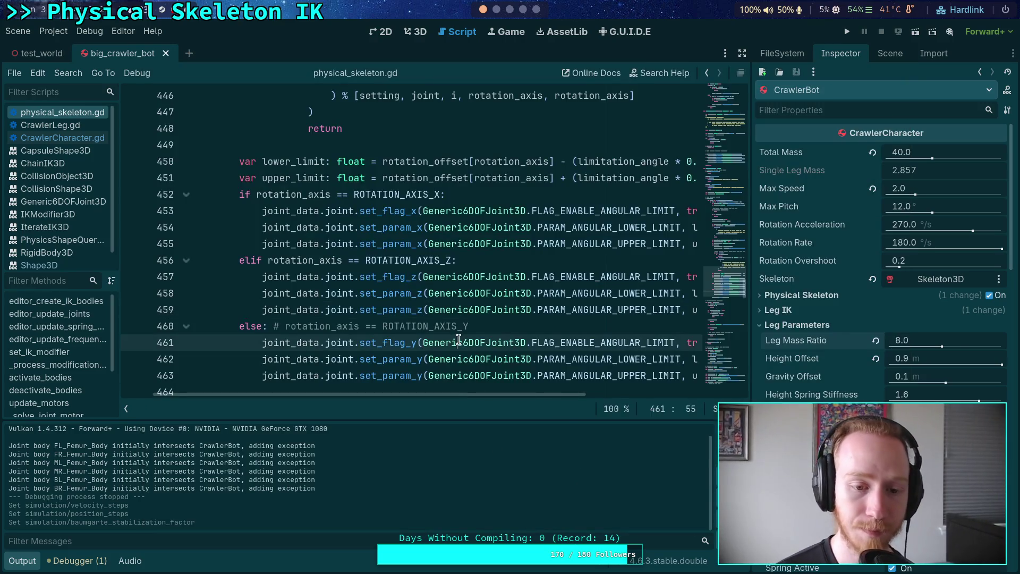
# Save the scene with Ctrl+S and quit the Godot editor from the Scene menu.
pyautogui.hotkey('ctrl', 's')
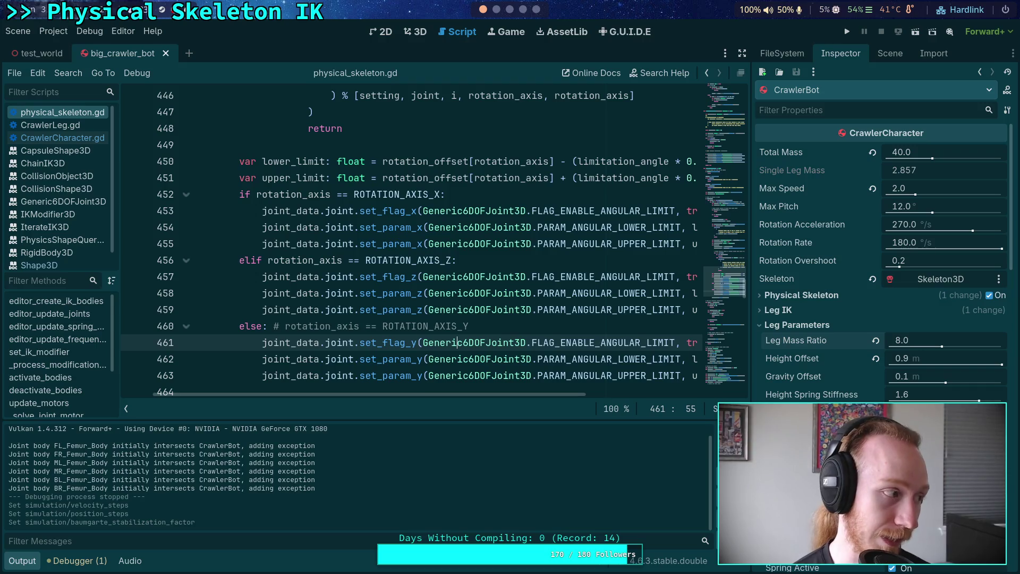
pyautogui.click(18, 31)
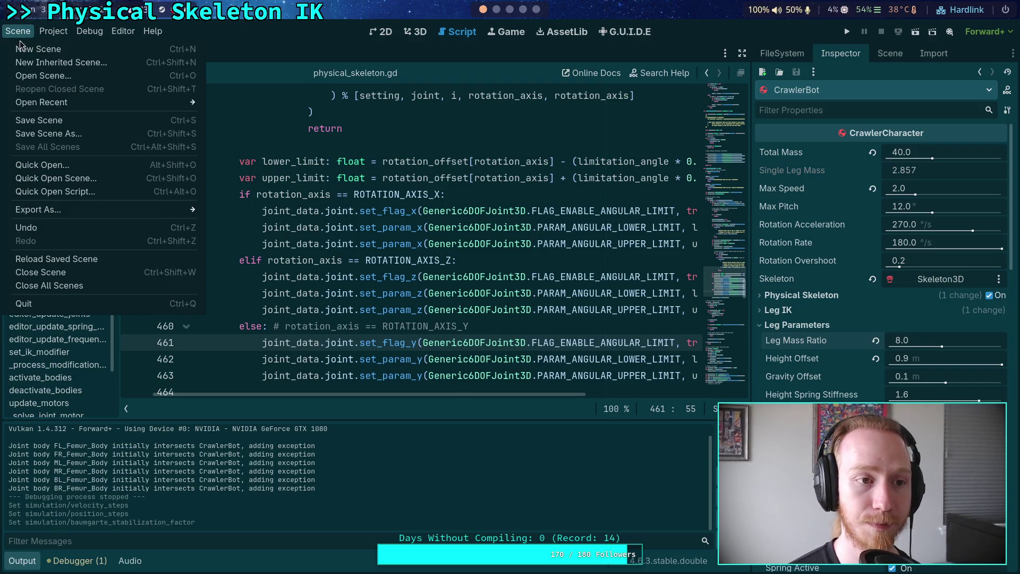
pyautogui.click(63, 307)
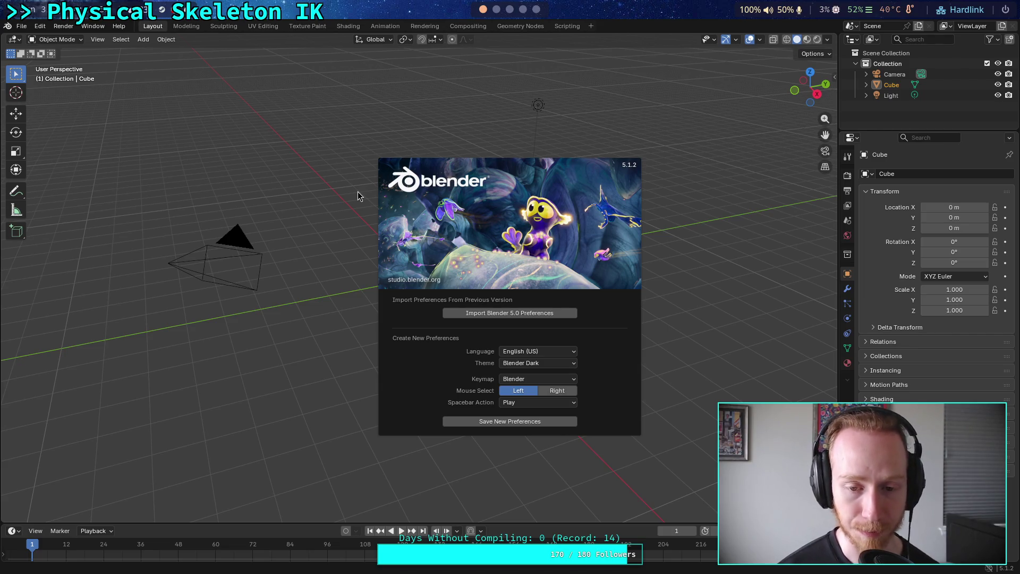
# Dismiss the Blender 5.1.2 splash, glance at the Edit menu, and bring up File > Open.
pyautogui.click(686, 187)
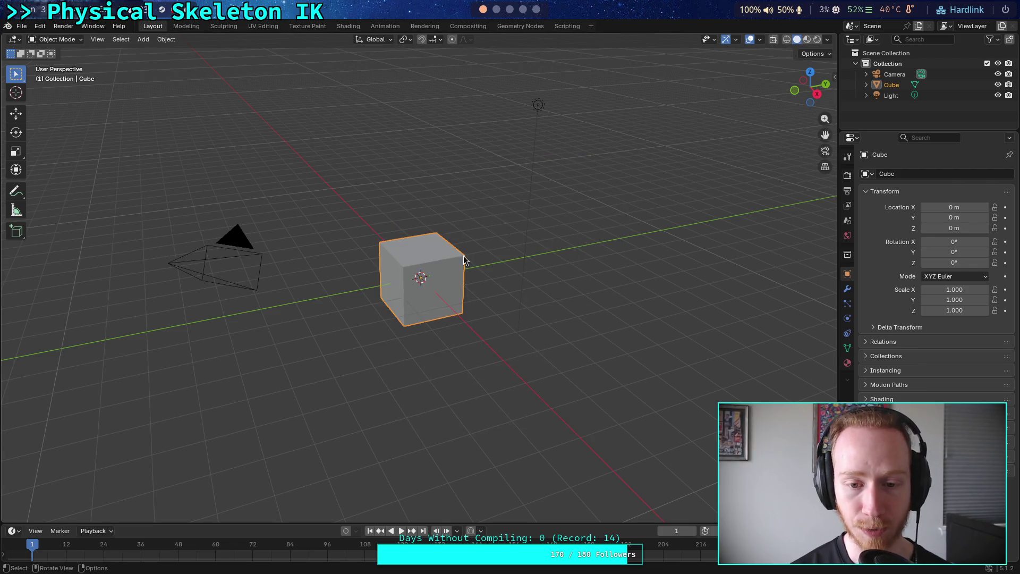
pyautogui.click(36, 26)
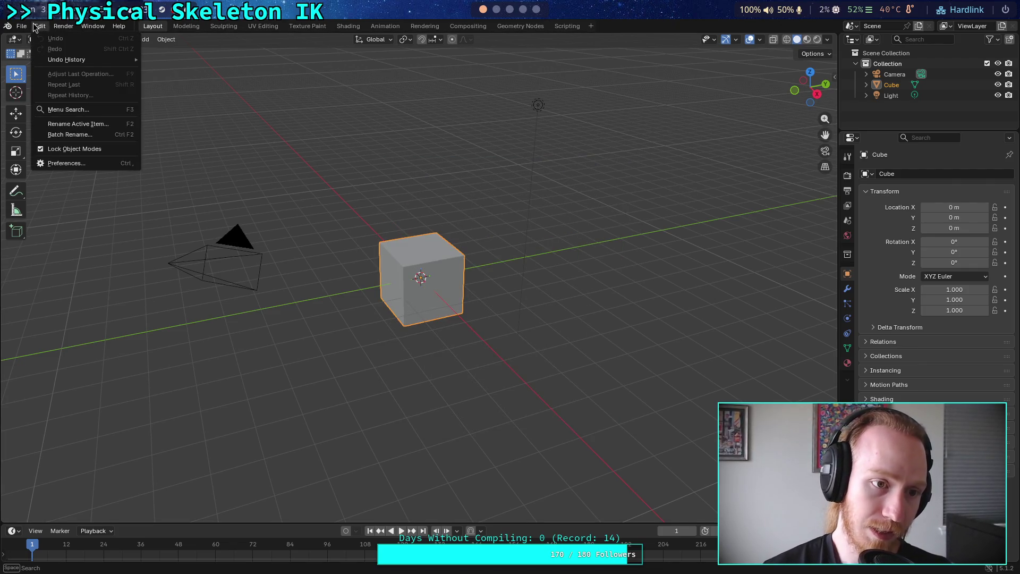
pyautogui.click(35, 28)
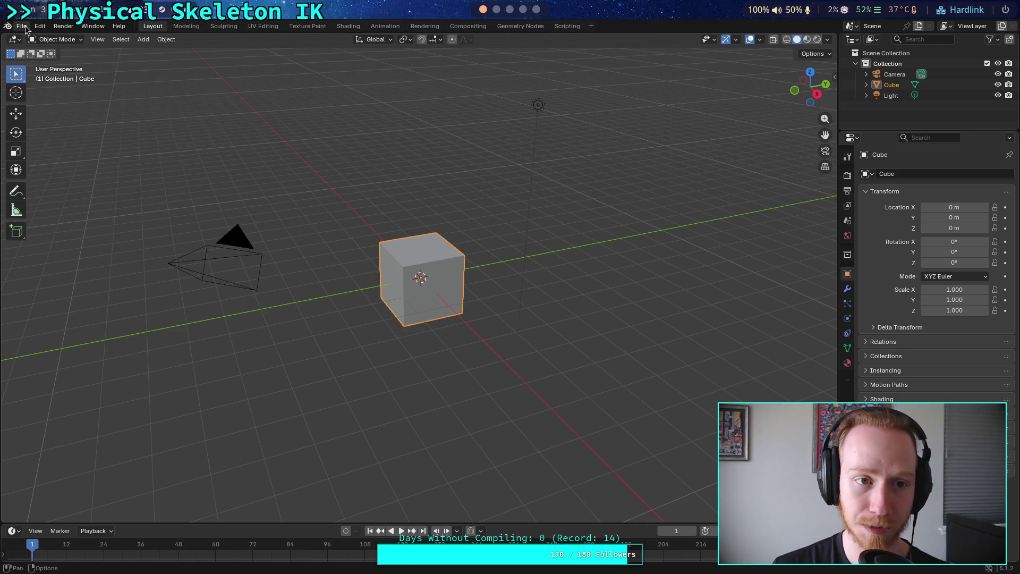
pyautogui.click(25, 28)
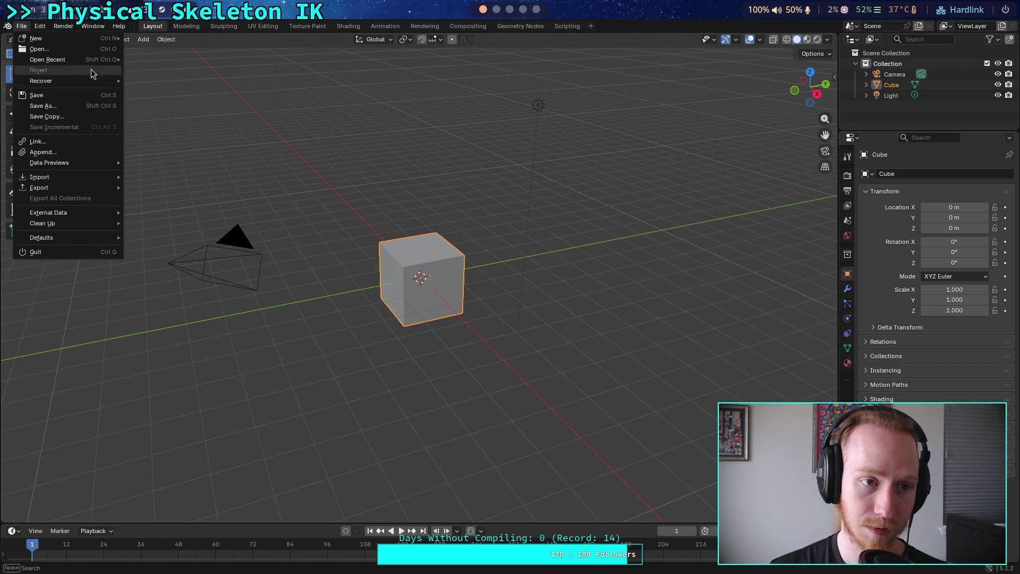
pyautogui.click(53, 50)
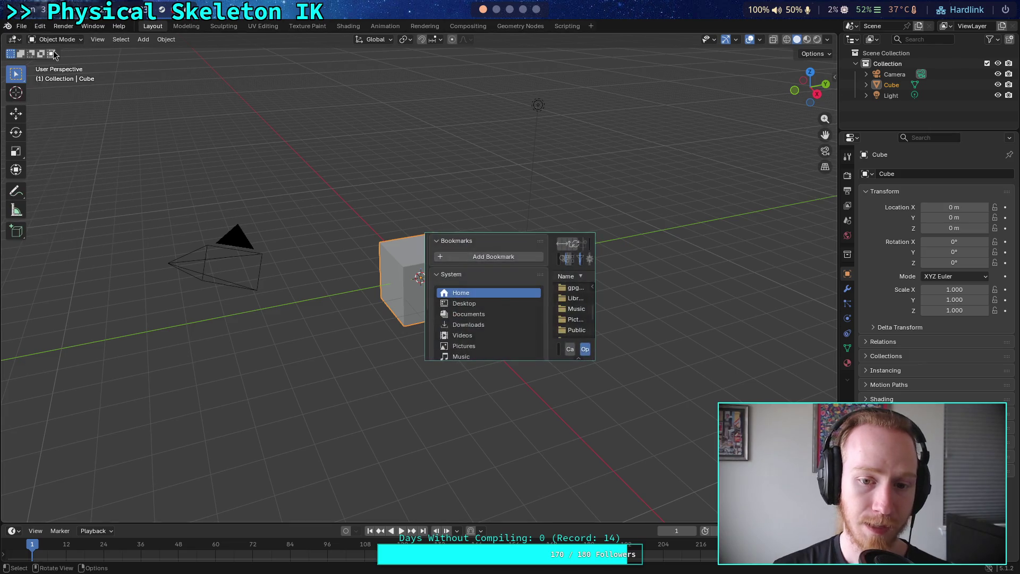
# Cancel the file browser, shift the window, orbit the spider armature, and quit Blender.
pyautogui.press('Escape')
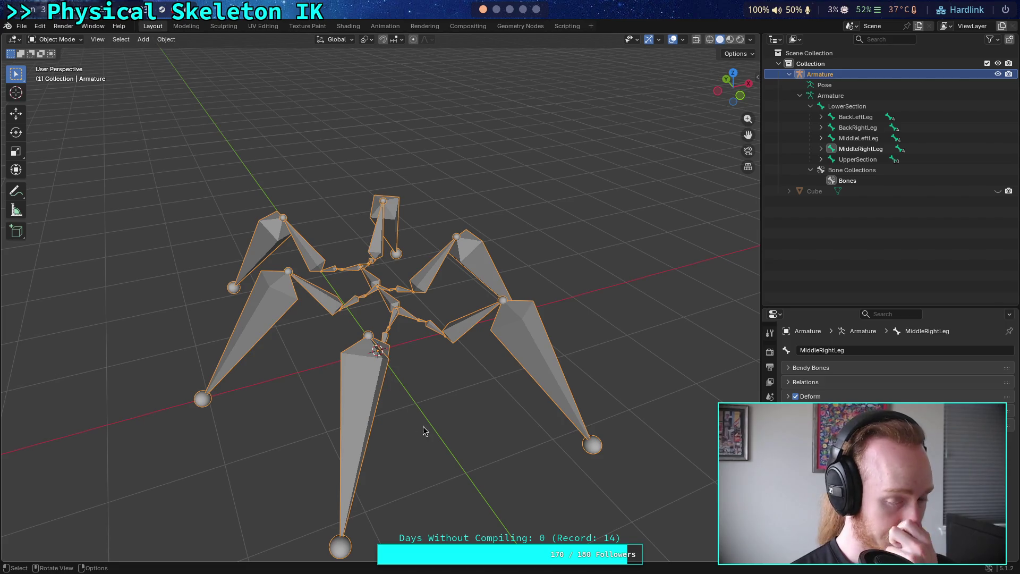
pyautogui.rightClick(421, 419)
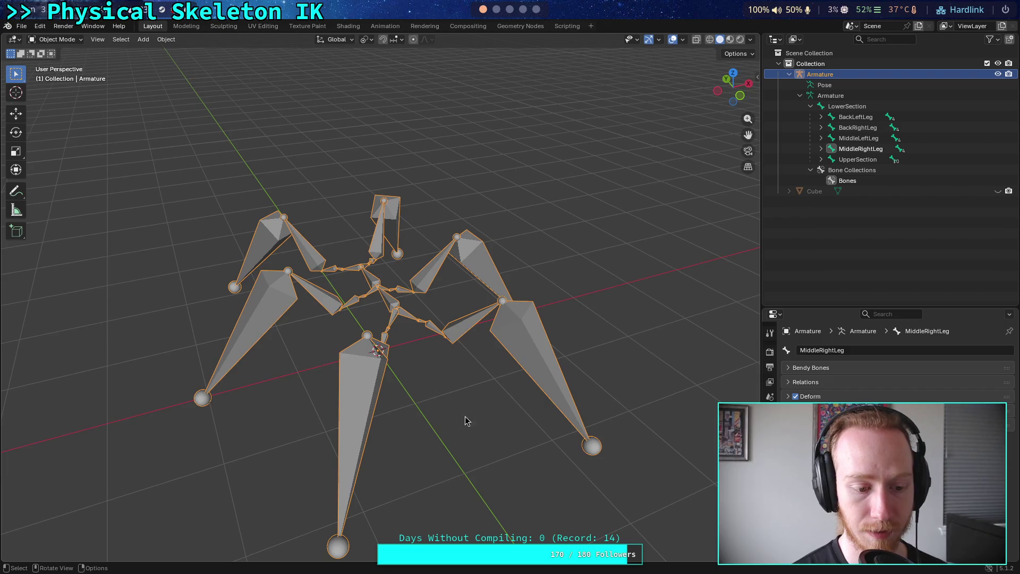
pyautogui.moveTo(512, 300)
pyautogui.mouseDown()
pyautogui.moveTo(413, 299)
pyautogui.moveTo(455, 357)
pyautogui.mouseUp()
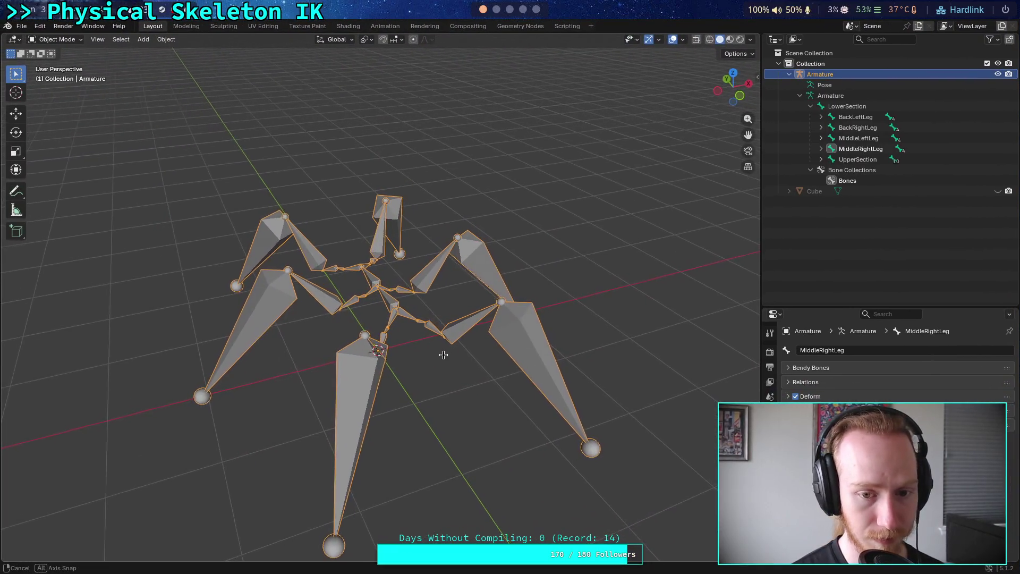
pyautogui.moveTo(476, 412); pyautogui.dragTo(415, 313)
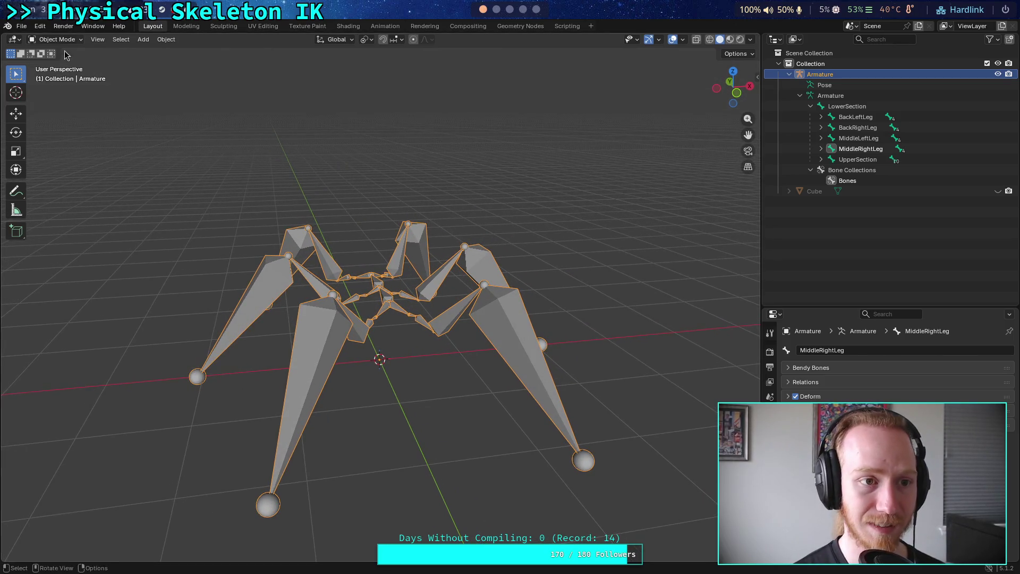
pyautogui.click(21, 26)
pyautogui.click(66, 251)
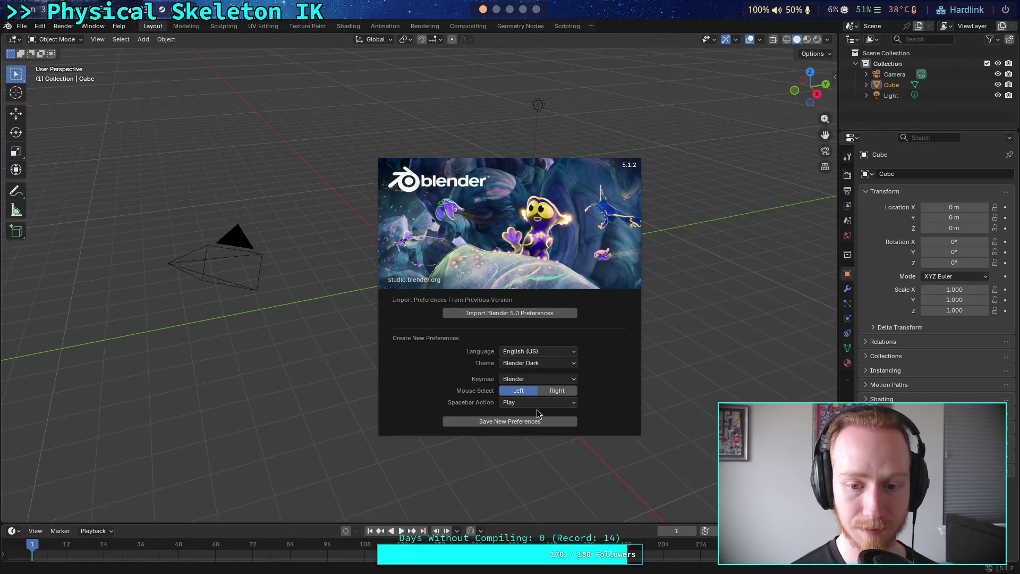
# Dismiss the splash, reopen the spider skeleton armature from Open Recent, and play the animation.
pyautogui.click(631, 135)
pyautogui.click(21, 26)
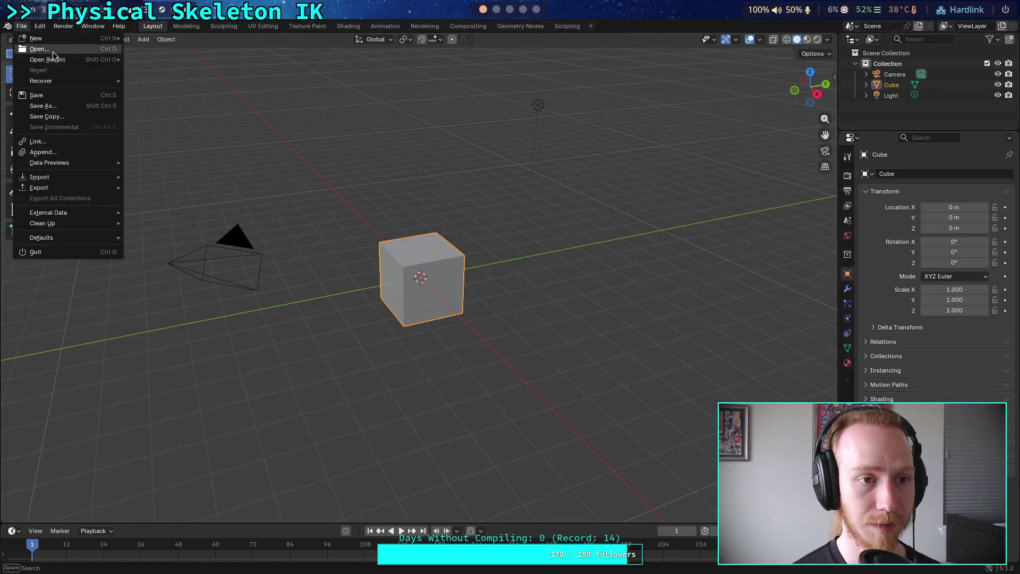
pyautogui.moveTo(64, 59)
pyautogui.click(183, 66)
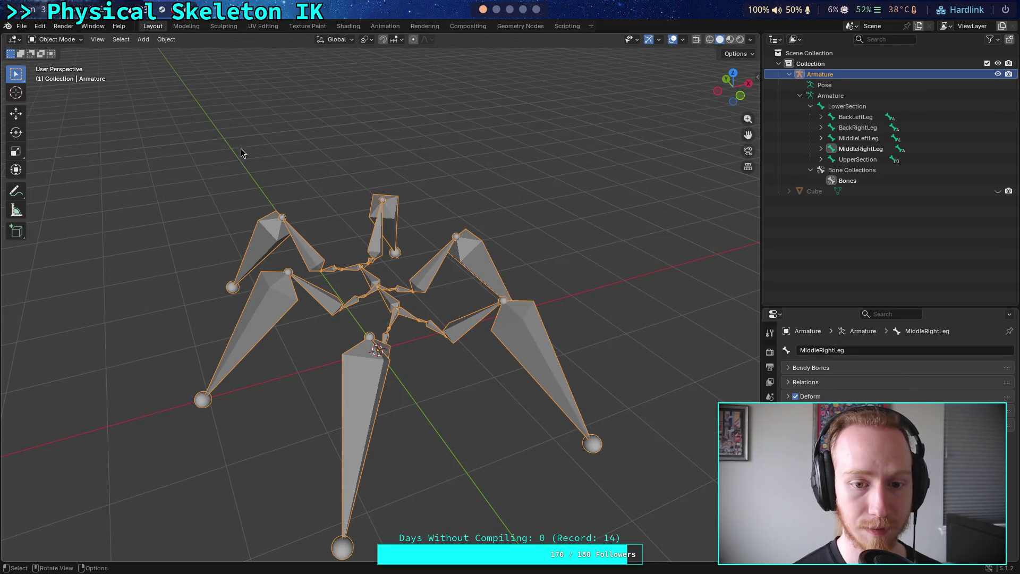
pyautogui.press('space')
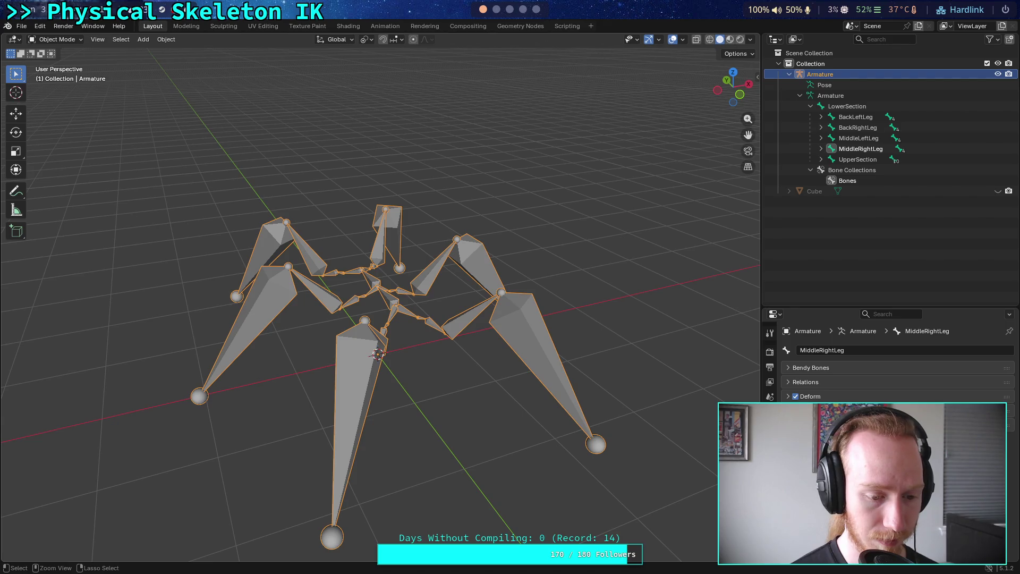
# Box-select, re-centre and orbit the view around the spider armature while browsing the File menu.
pyautogui.moveTo(452, 378)
pyautogui.mouseDown()
pyautogui.moveTo(402, 379)
pyautogui.moveTo(432, 409)
pyautogui.moveTo(436, 397)
pyautogui.mouseUp()
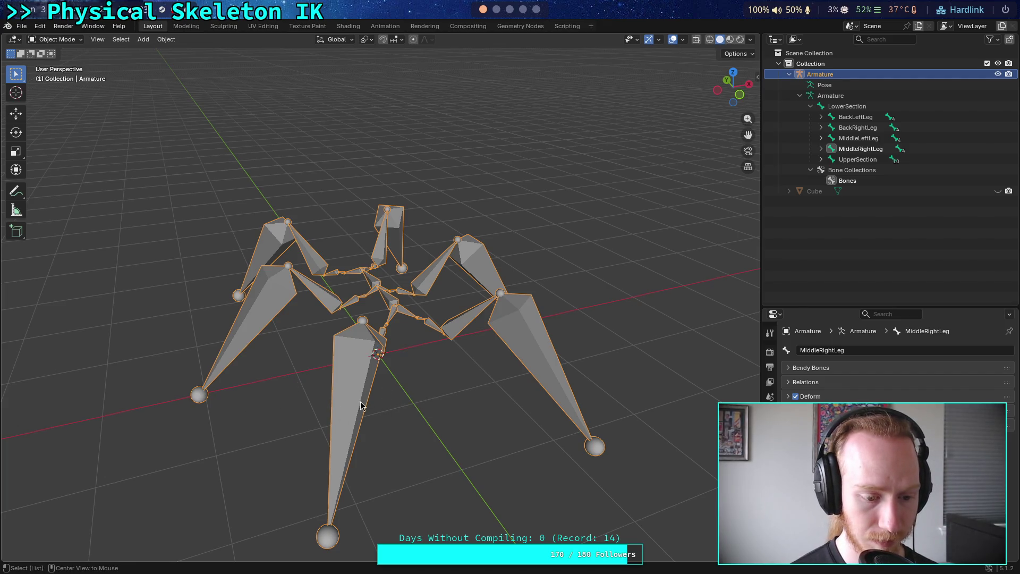
pyautogui.keyDown('alt'); pyautogui.middleClick(393, 396); pyautogui.keyUp('alt')
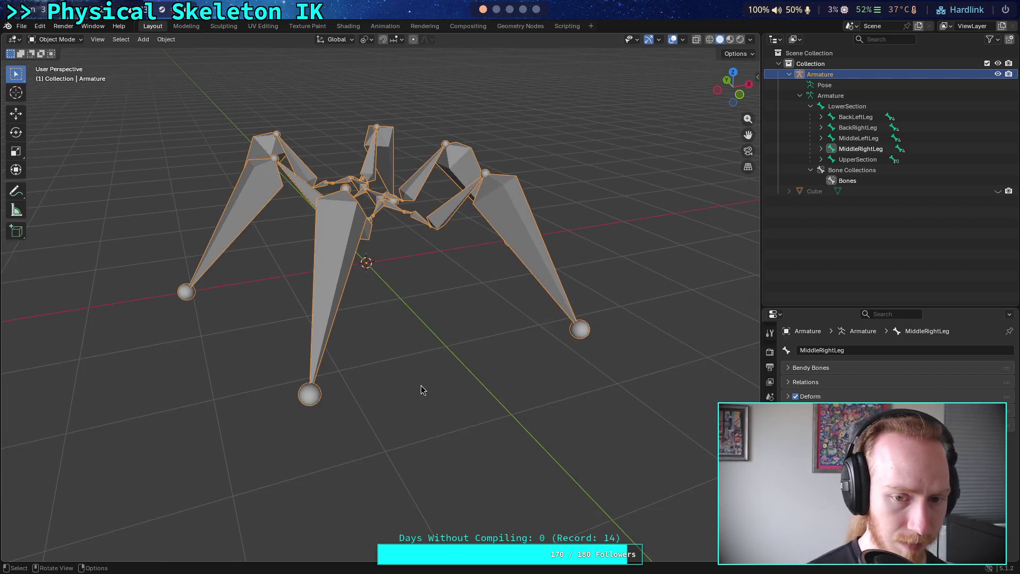
pyautogui.click(23, 27)
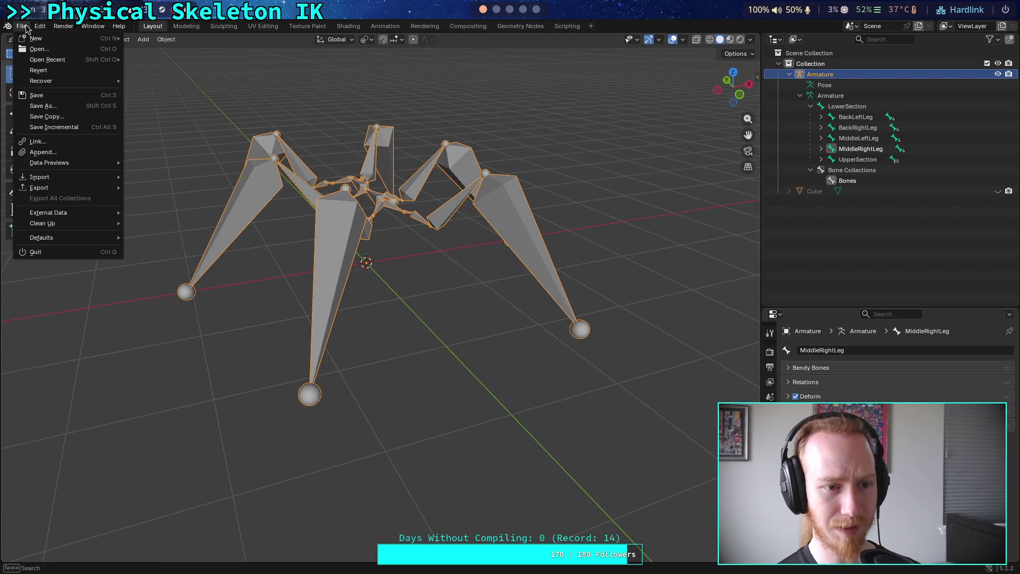
pyautogui.moveTo(447, 317)
pyautogui.mouseDown()
pyautogui.moveTo(397, 333)
pyautogui.moveTo(484, 314)
pyautogui.mouseUp()
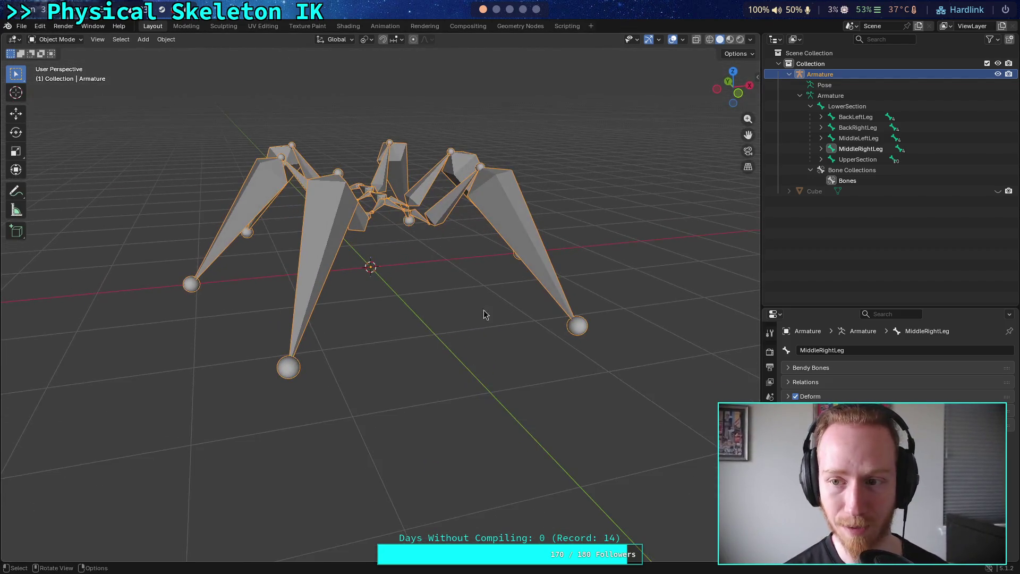
pyautogui.click(22, 26)
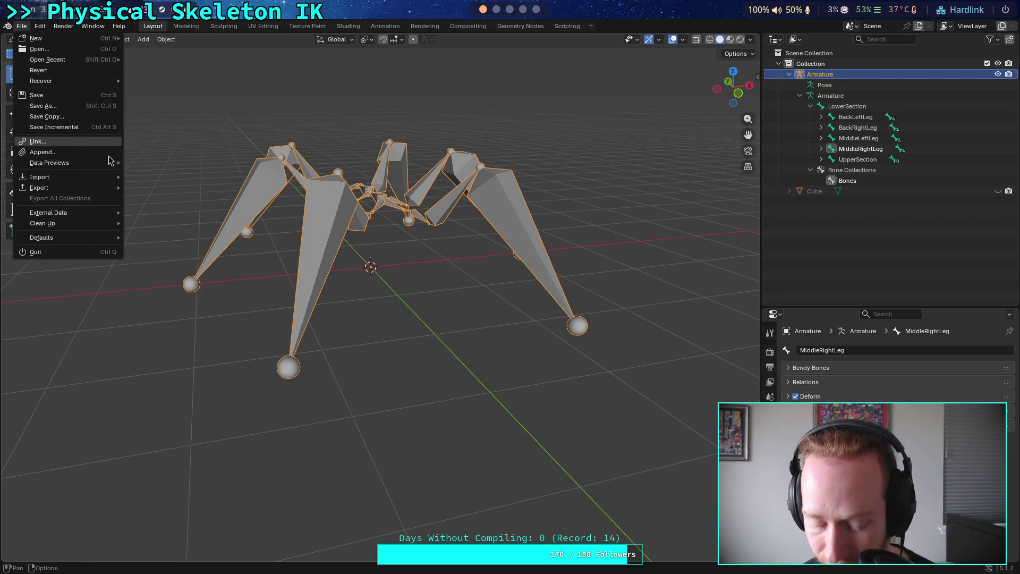
pyautogui.moveTo(102, 218)
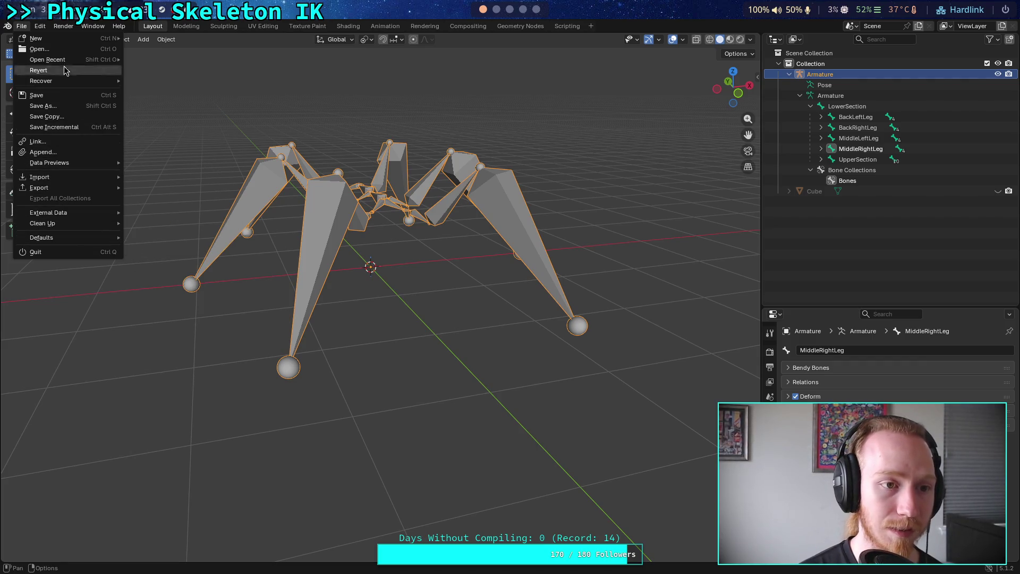
# Quit Krita without saving the drawing and switch to the Wolfram Alpha browser window.
pyautogui.click(536, 9)
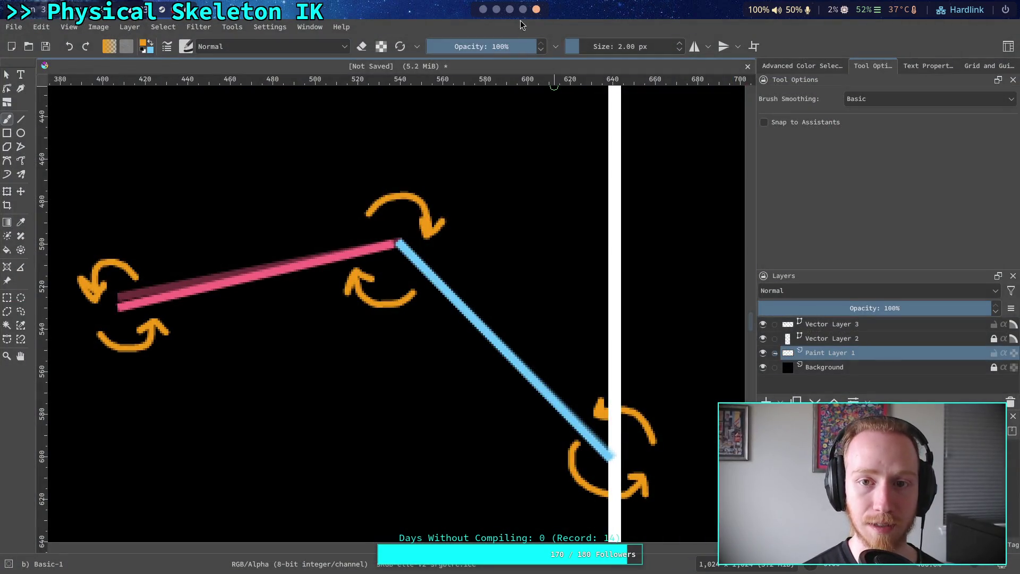
pyautogui.click(14, 26)
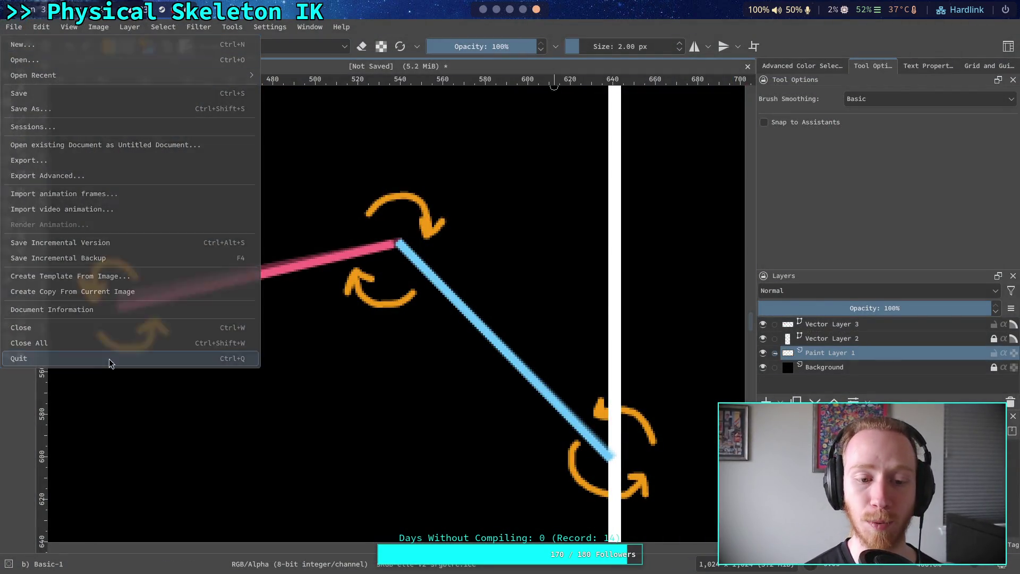
pyautogui.click(110, 363)
pyautogui.click(550, 291)
pyautogui.click(514, 17)
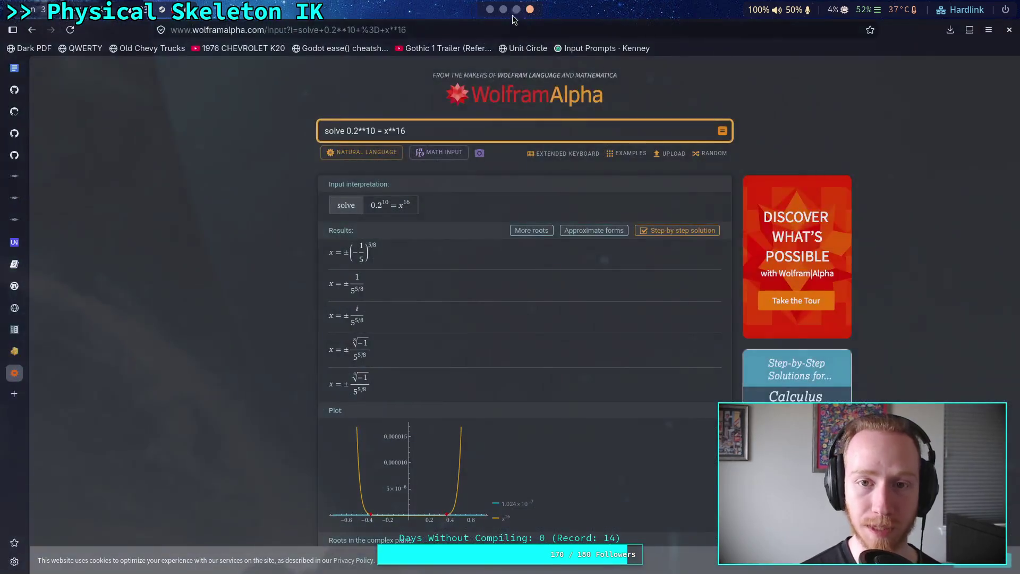
# Search 'blender rotate sensitivity', open the Blender 5.1 Manual Navigation page, then return to Blender.
pyautogui.click(397, 30)
pyautogui.write('b')
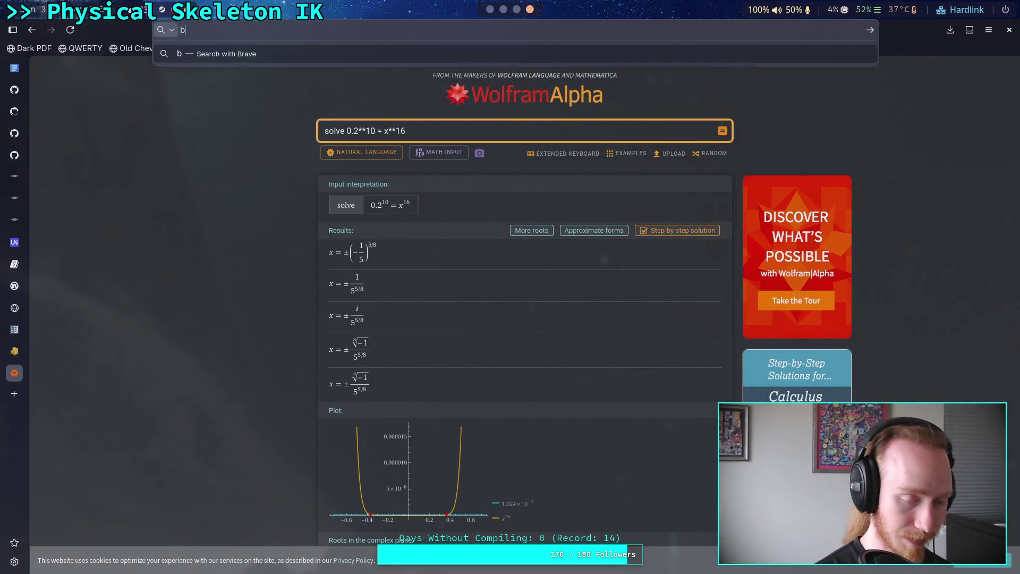
pyautogui.write('lender rotate sensitivity')
pyautogui.press('Return')
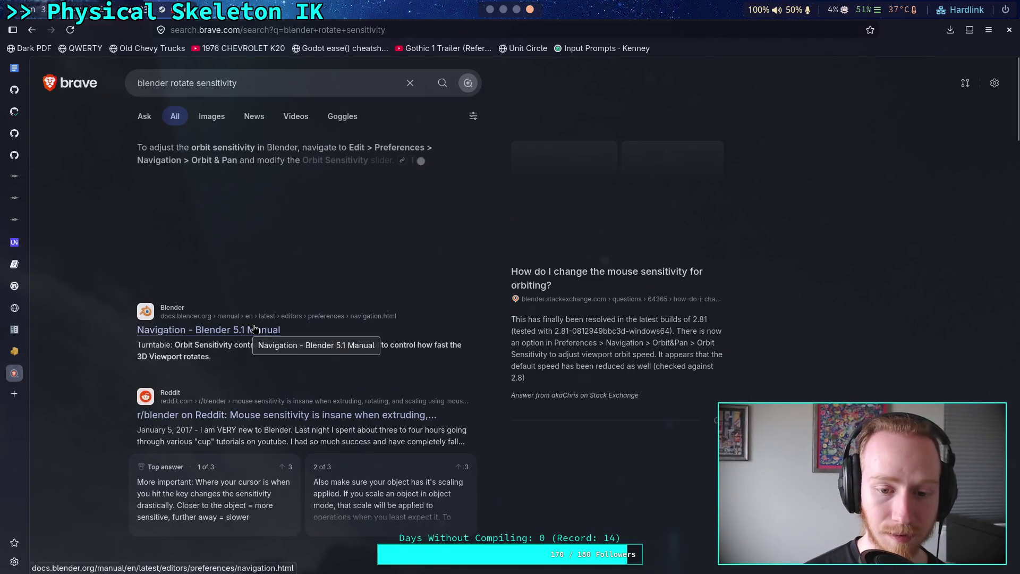
pyautogui.click(254, 327)
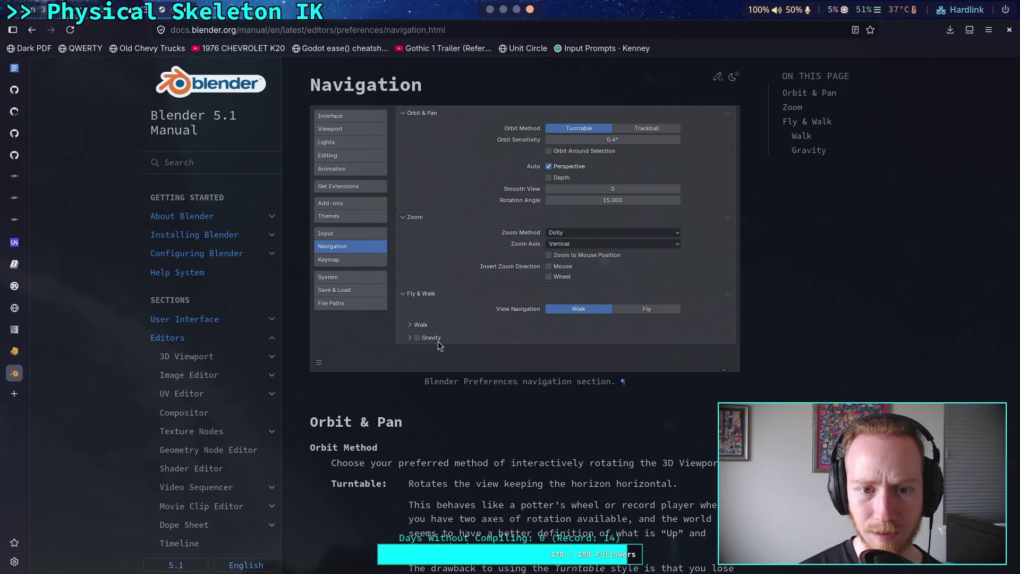
pyautogui.hotkey('alt', 'Tab')
pyautogui.click(21, 26)
# Open Blender's Preferences at the Navigation section.
pyautogui.moveTo(38, 33)
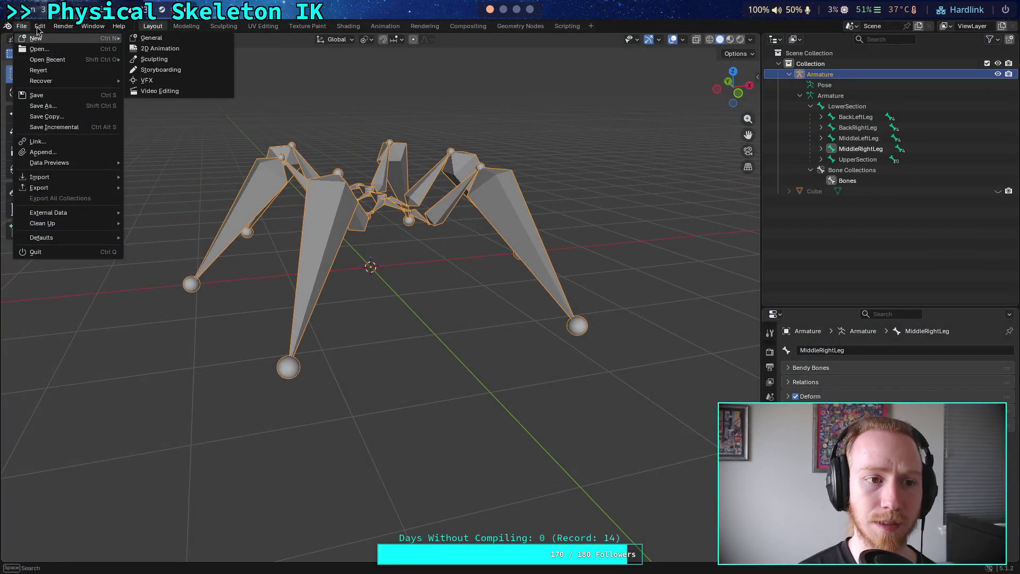
pyautogui.press('Escape')
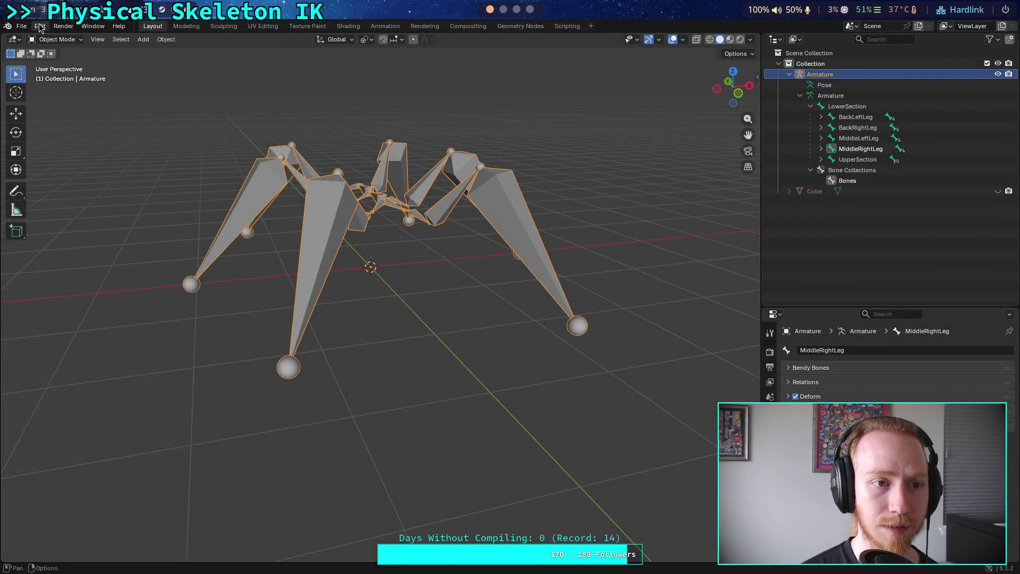
pyautogui.click(39, 26)
pyautogui.click(57, 164)
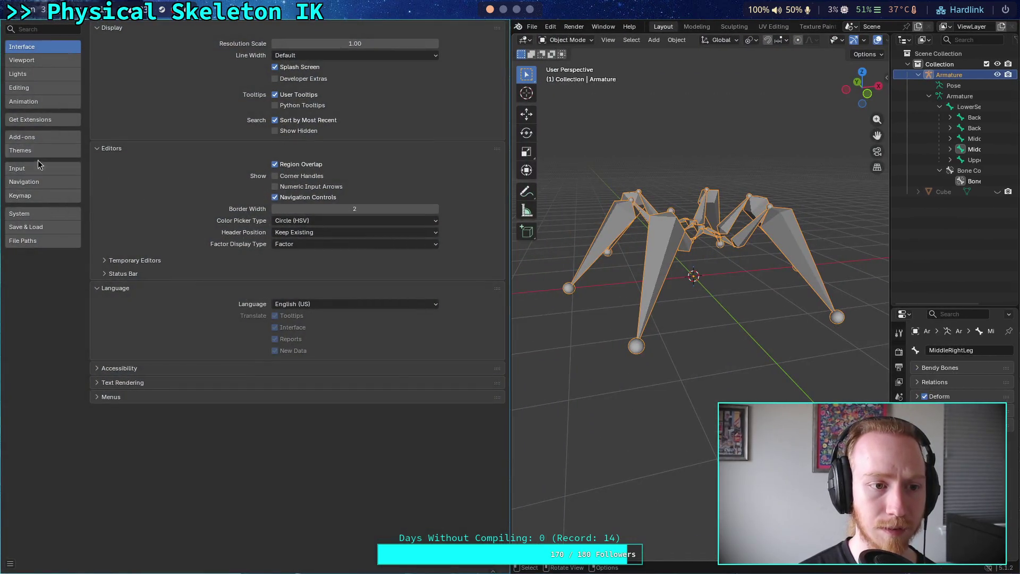
pyautogui.click(24, 182)
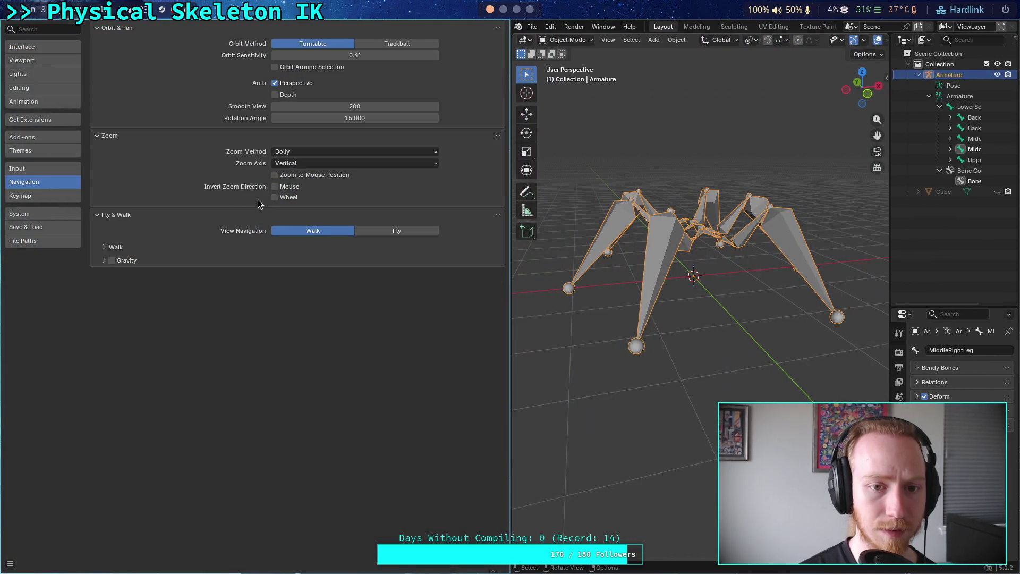
# Set Orbit Sensitivity to 15° and orbit the spider armature to test it.
pyautogui.click(373, 56)
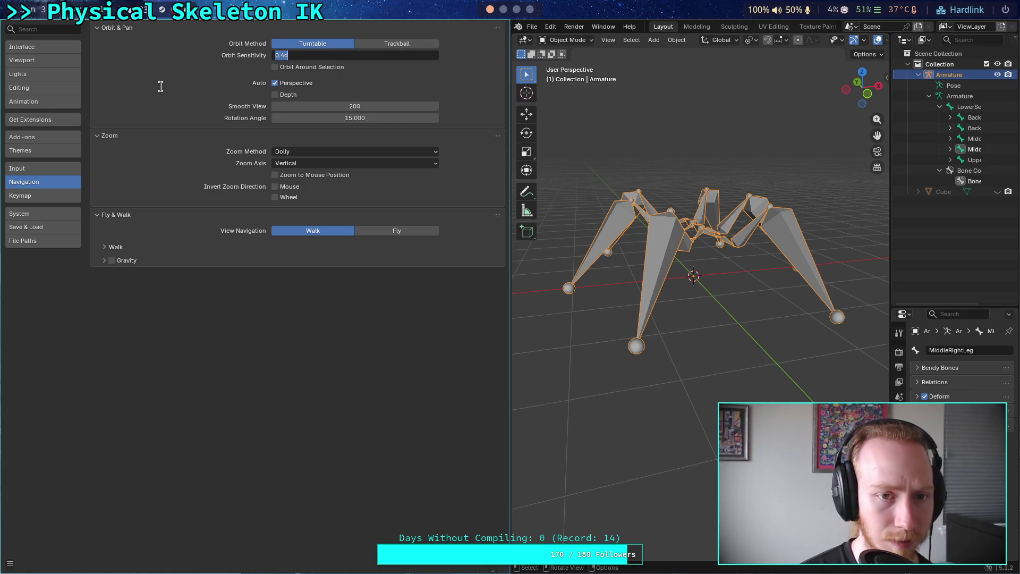
pyautogui.write('15')
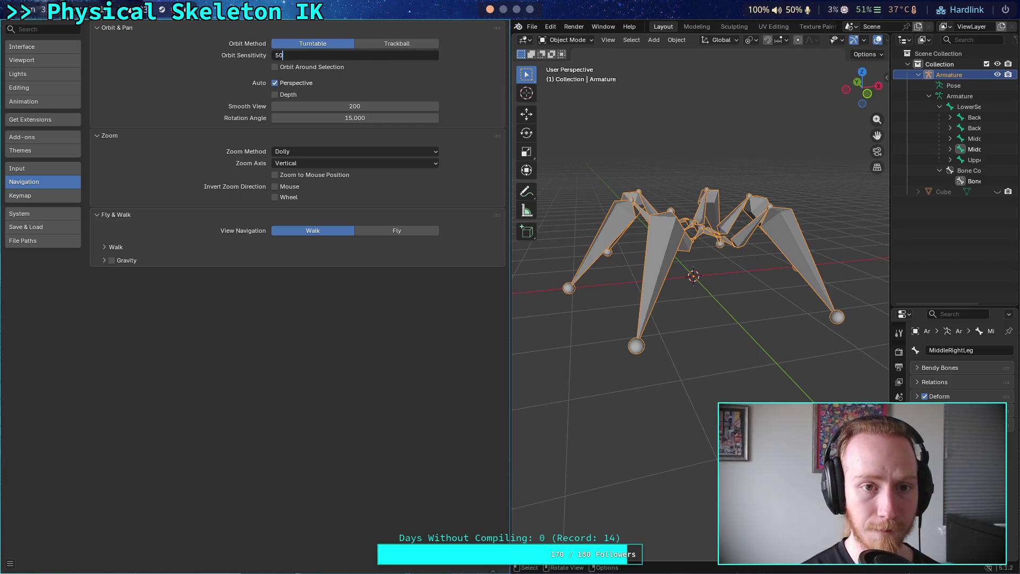
pyautogui.press('Return')
pyautogui.moveTo(671, 320); pyautogui.dragTo(667, 330)
pyautogui.moveTo(595, 78); pyautogui.dragTo(565, 111)
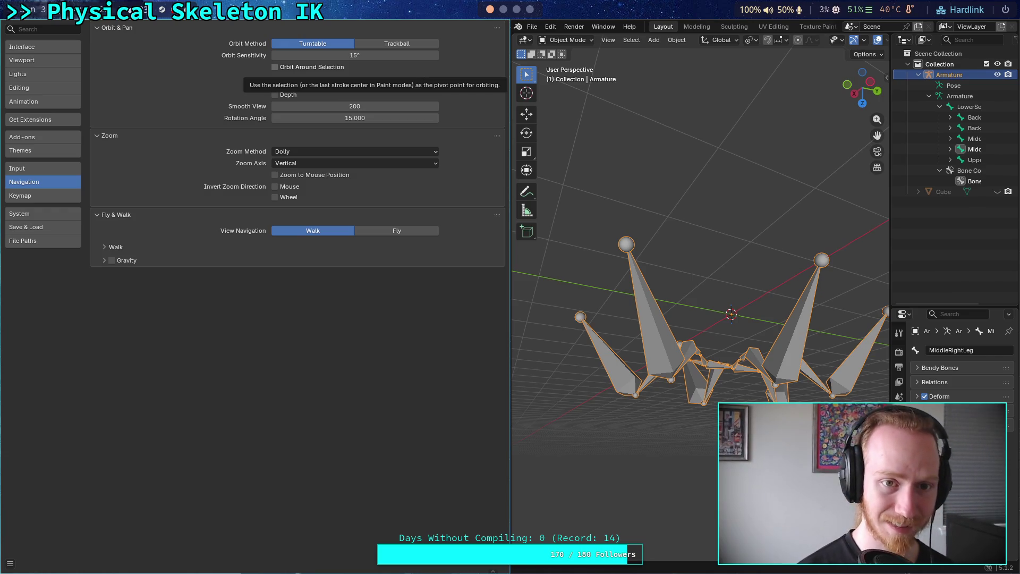
# Revert Orbit Sensitivity to 0.4°, recheck the orbit, and return to the manual page.
pyautogui.press('Escape')
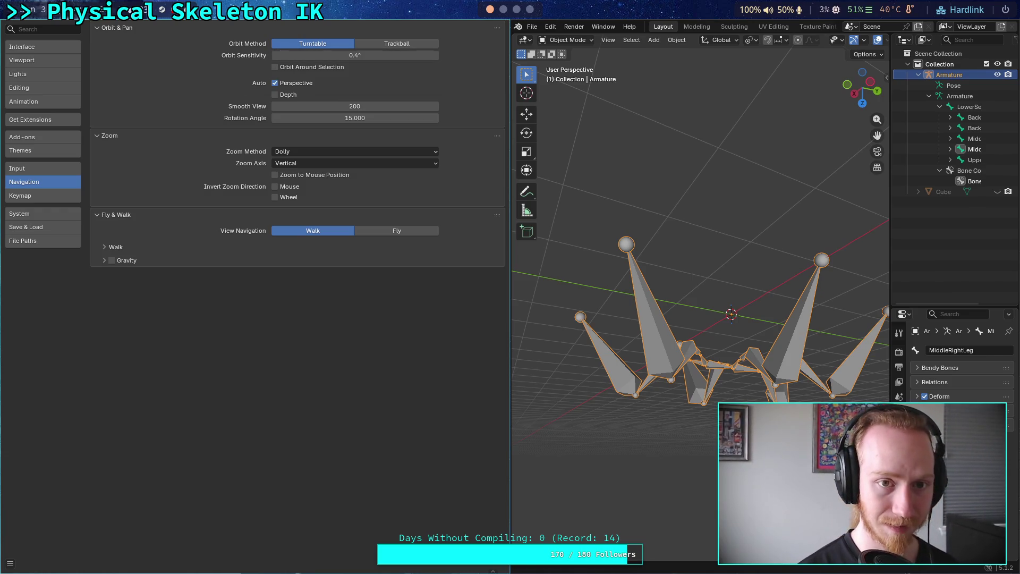
pyautogui.moveTo(659, 223)
pyautogui.mouseDown()
pyautogui.moveTo(685, 304)
pyautogui.moveTo(681, 269)
pyautogui.mouseUp()
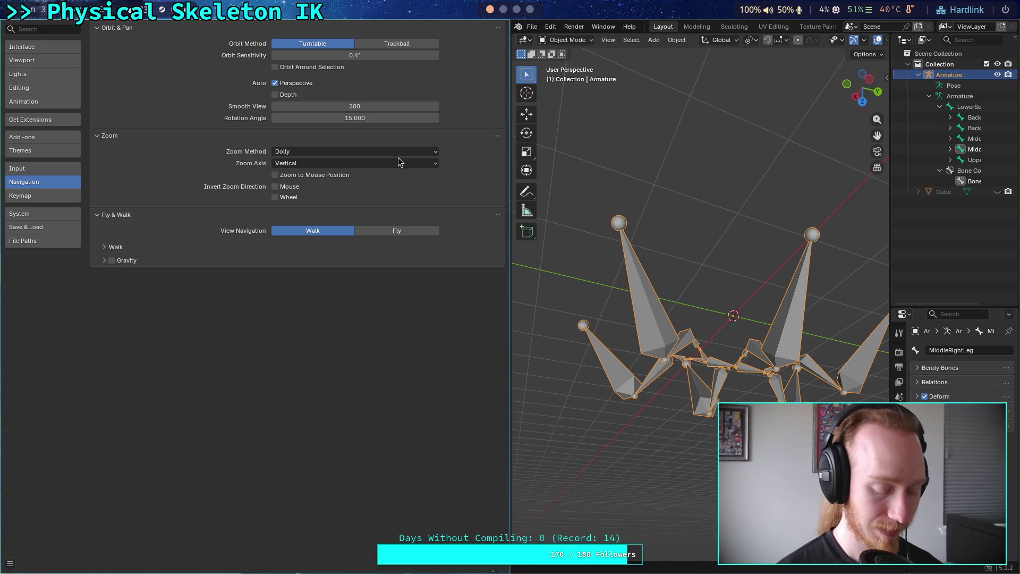
pyautogui.press('super+q')
pyautogui.click(529, 9)
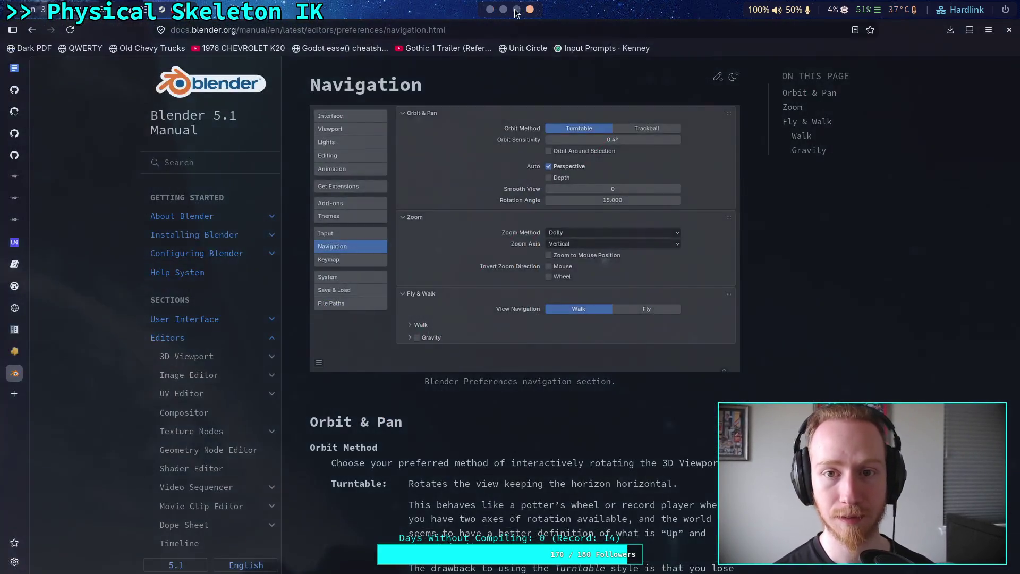
# Search 'blender orbit sensitivity very low', skim the results, and switch back to Blender.
pyautogui.click(441, 30)
pyautogui.write('blend')
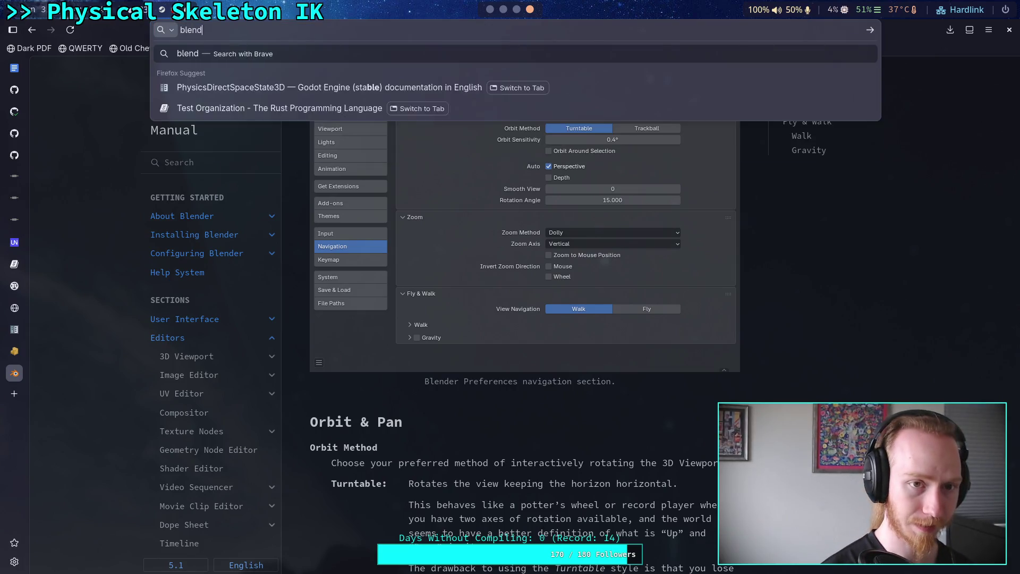
pyautogui.write('er orbit sen')
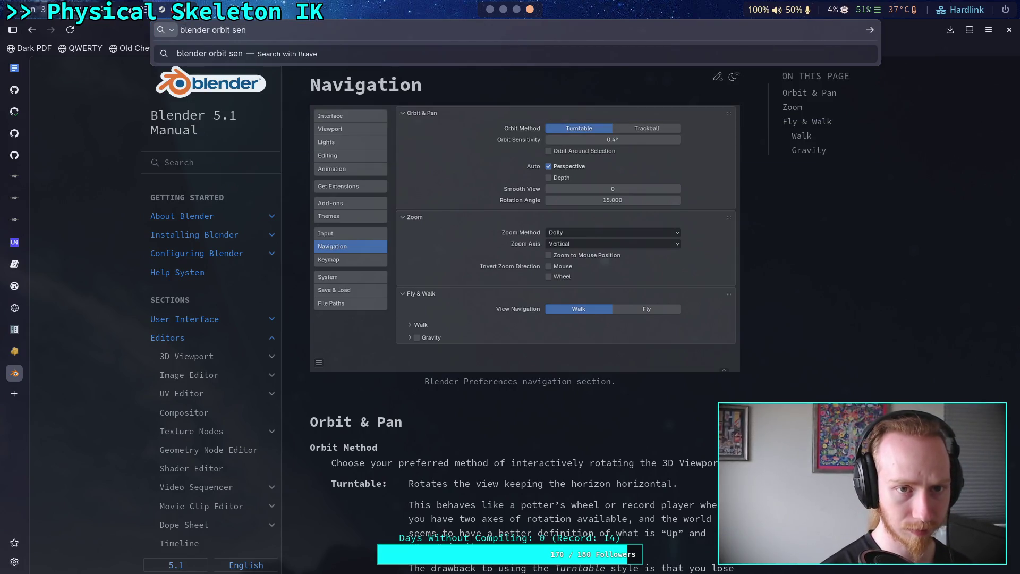
pyautogui.write('sitivity very low')
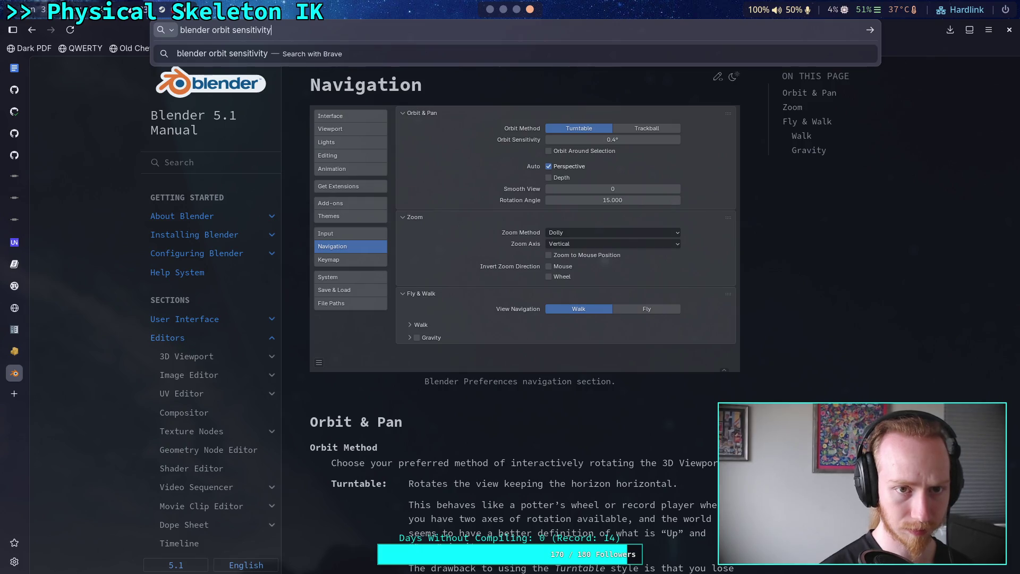
pyautogui.press('Return')
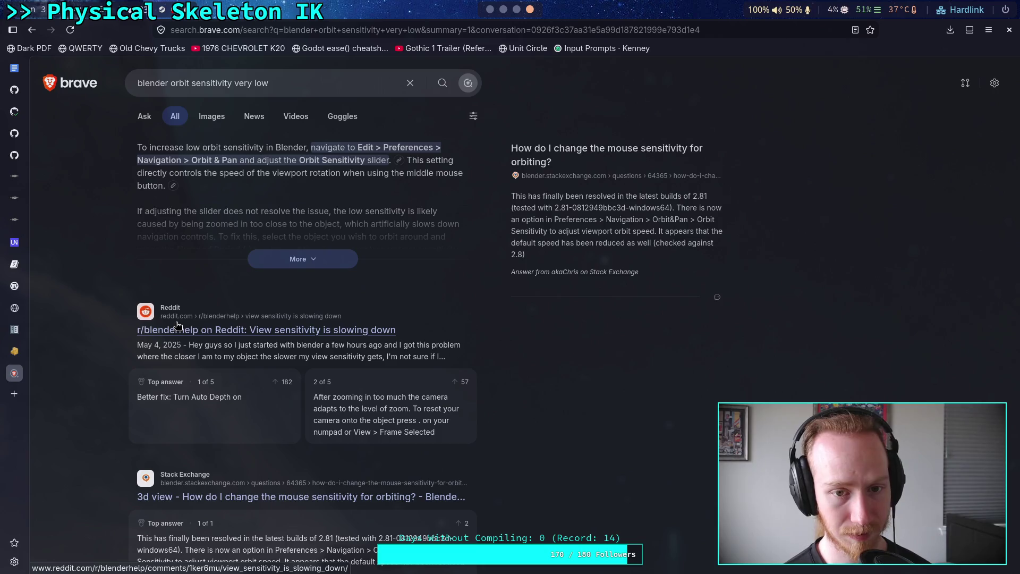
pyautogui.scroll(-5, 178, 326)
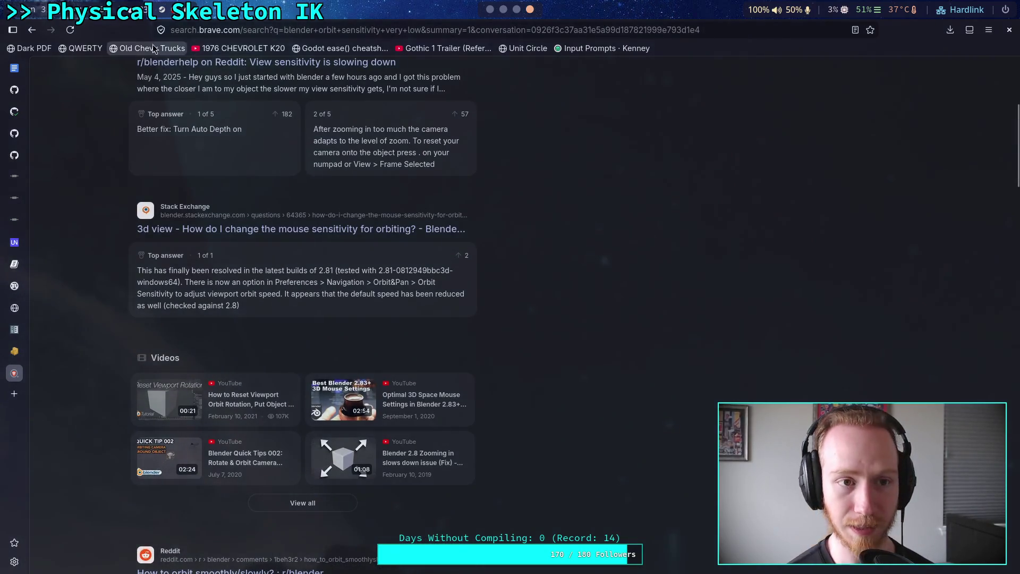
pyautogui.click(516, 9)
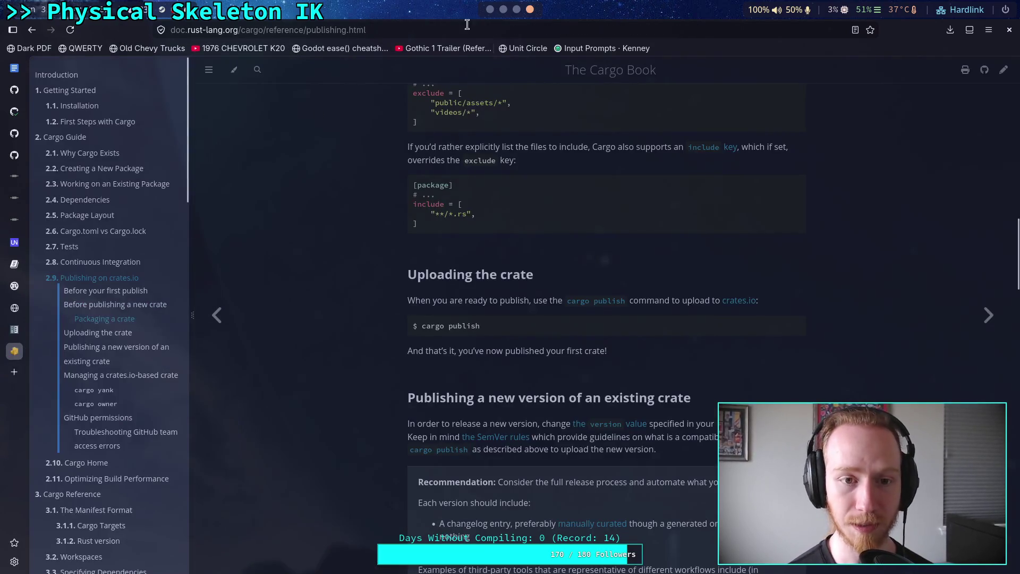
pyautogui.click(489, 11)
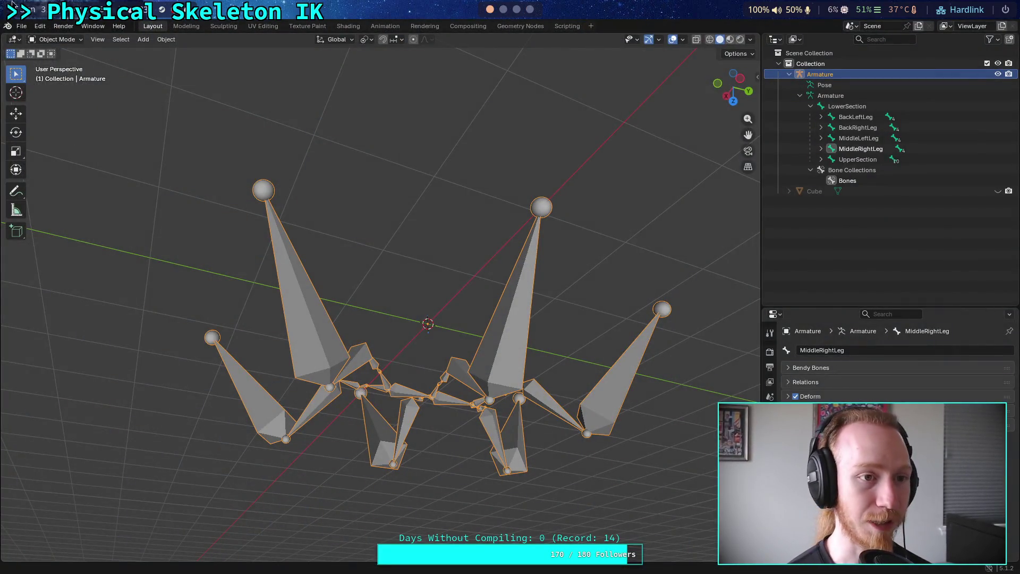
# Quit Blender from the File menu.
pyautogui.click(22, 26)
pyautogui.click(36, 252)
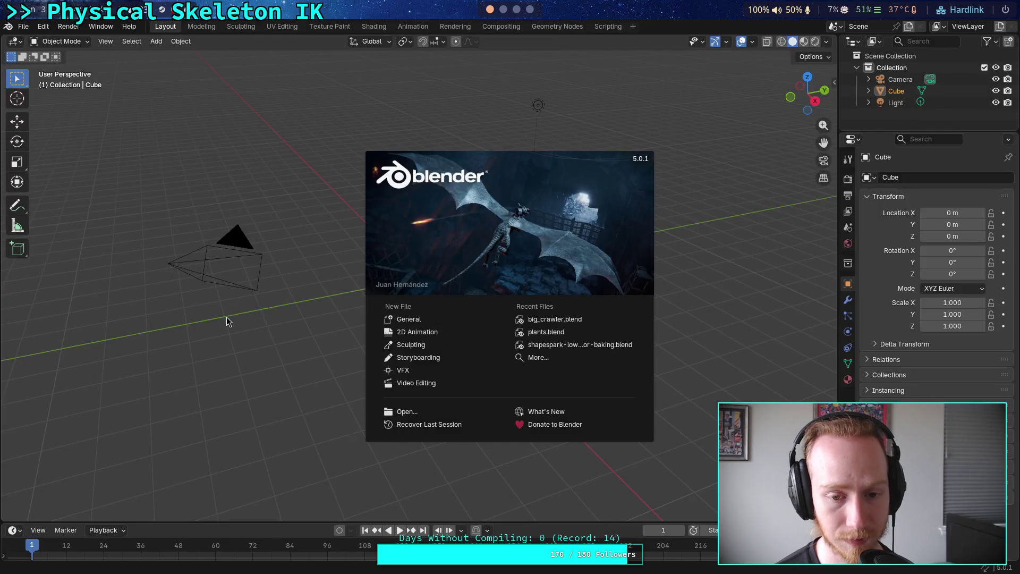
# Relaunch Blender with the default cube and orbit around it to test rotation speed.
pyautogui.click(533, 417)
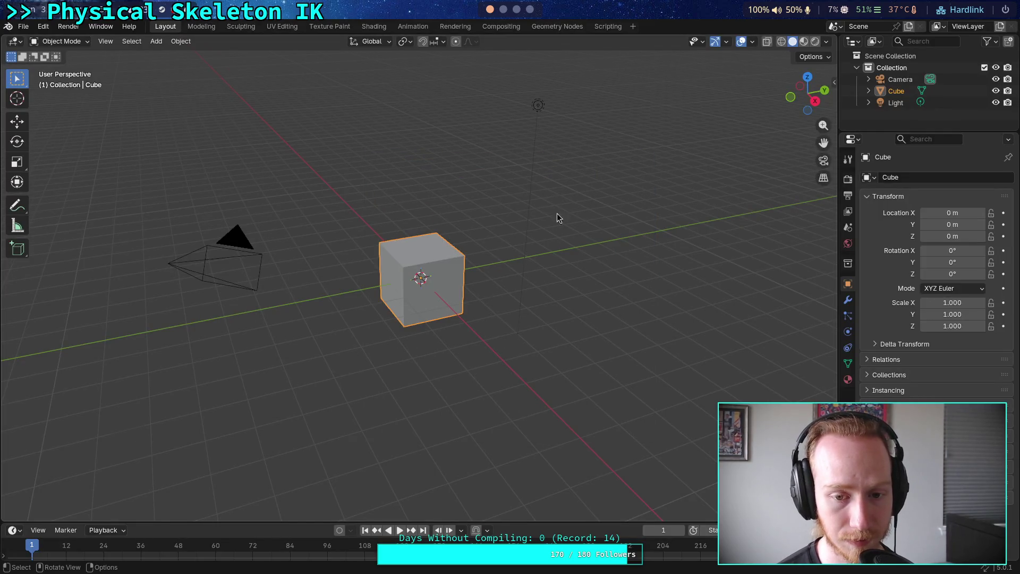
pyautogui.scroll(2, 557, 212)
pyautogui.hscroll(-2, 301, 333)
pyautogui.hscroll(-5, 370, 393)
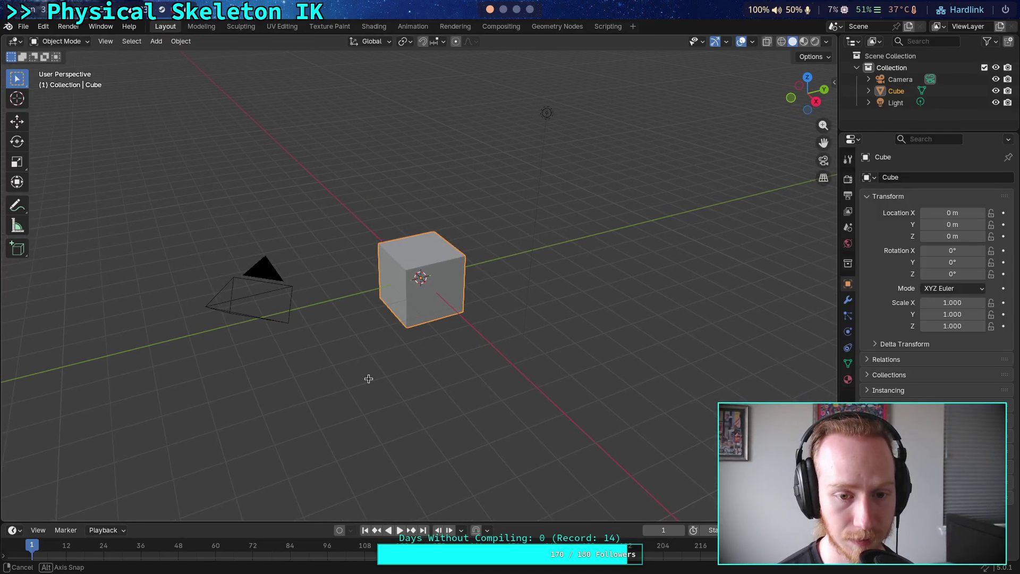
pyautogui.hscroll(-5, 370, 378)
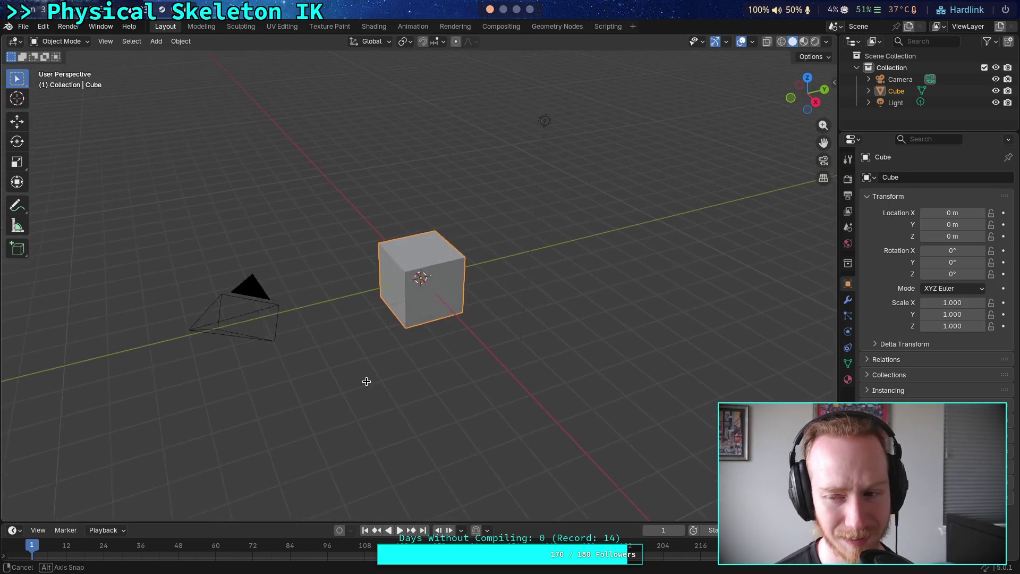
pyautogui.hscroll(-2, 369, 382)
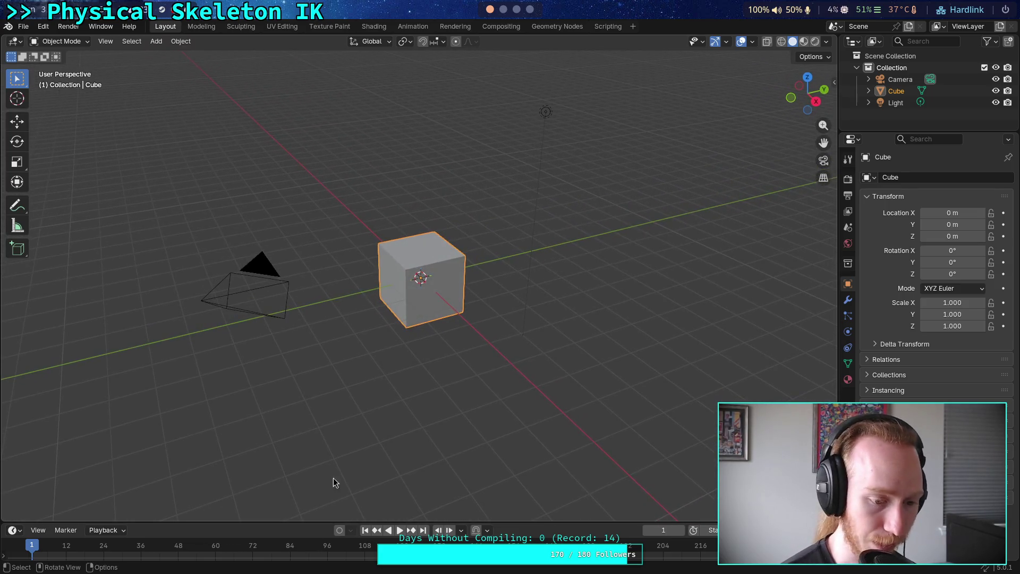
pyautogui.scroll(5, 385, 417)
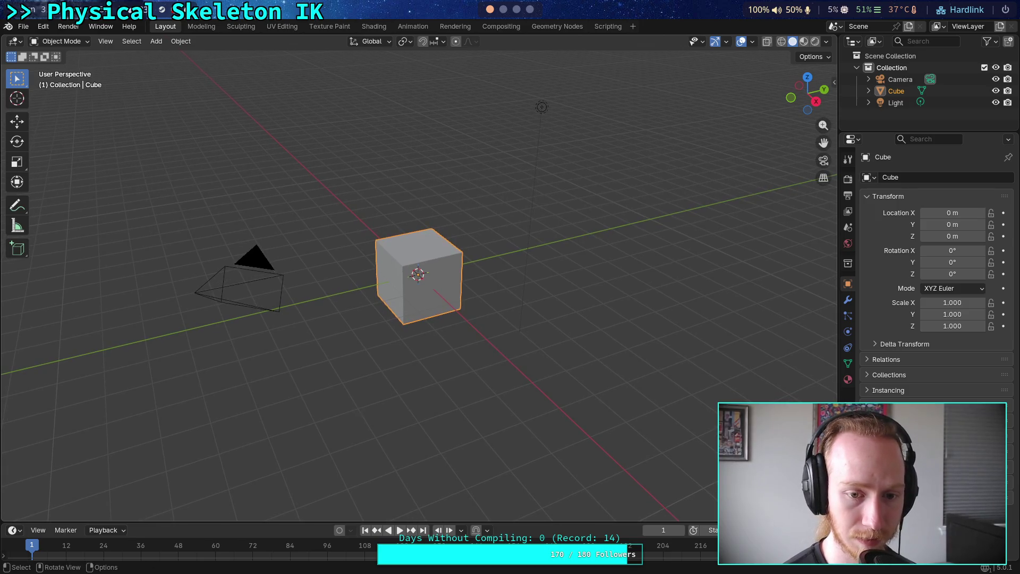
pyautogui.scroll(-2, 282, 369)
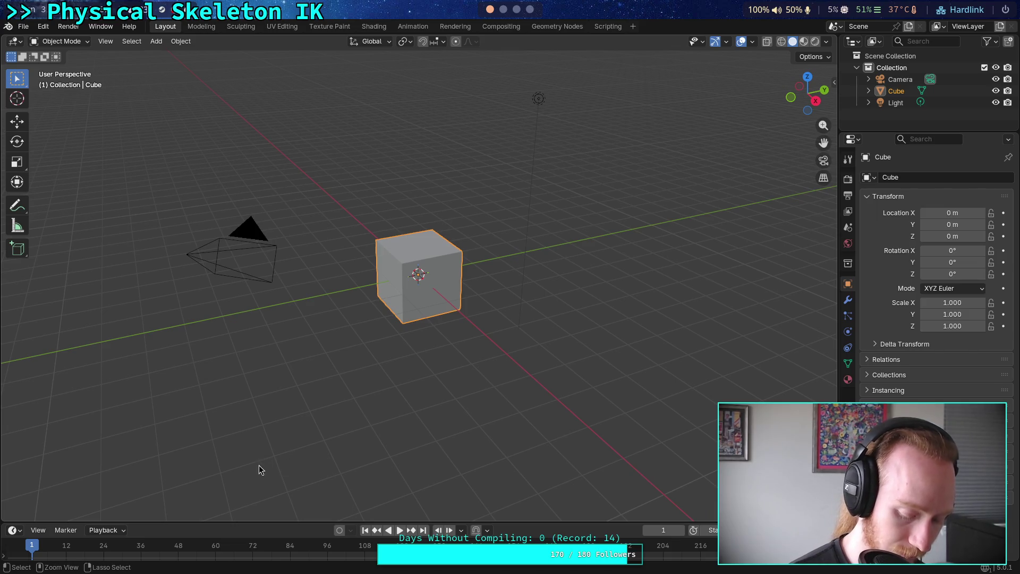
pyautogui.scroll(3, 326, 404)
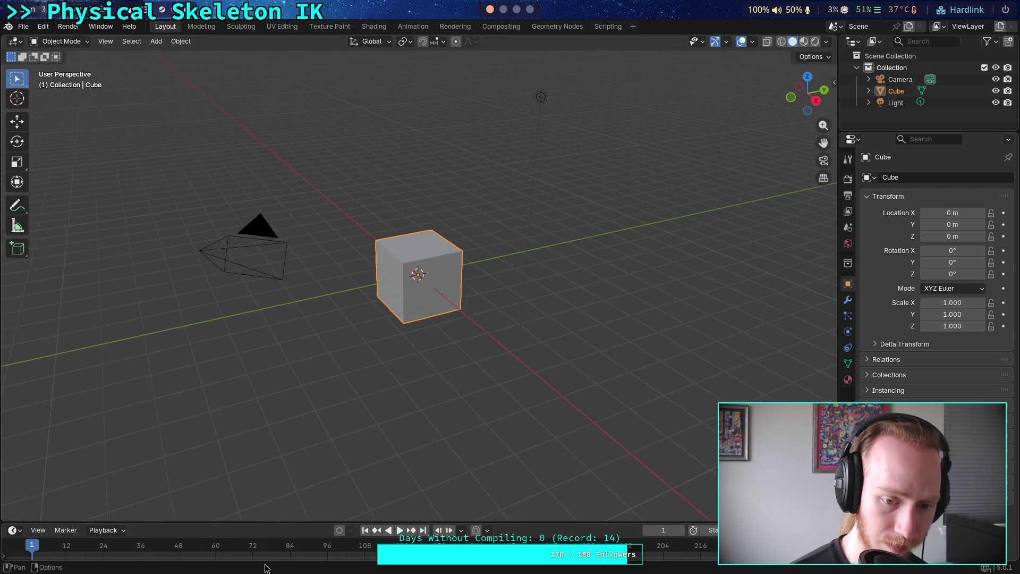
pyautogui.scroll(2, 310, 406)
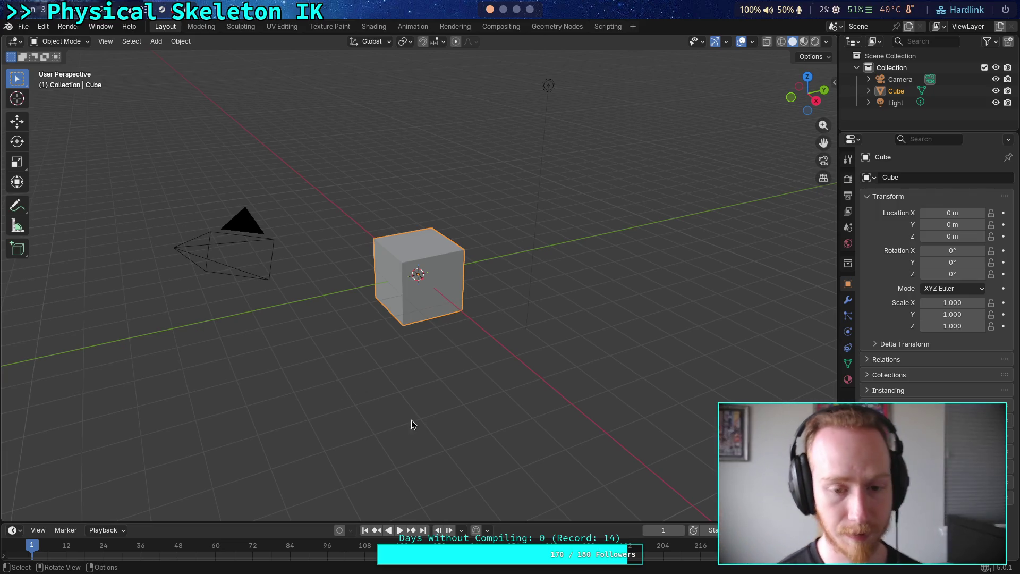
pyautogui.moveTo(411, 420); pyautogui.dragTo(519, 308)
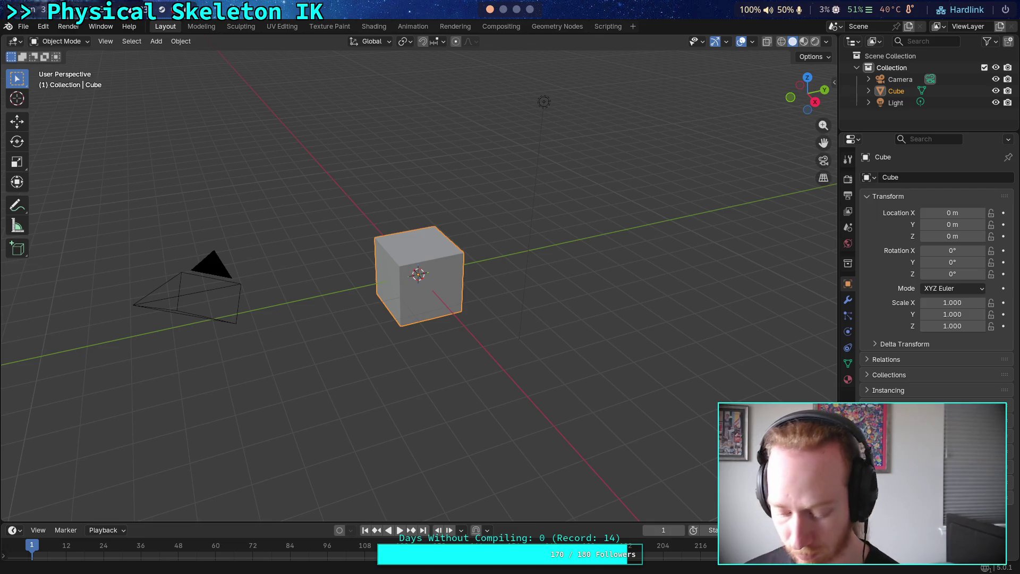
pyautogui.moveTo(518, 326); pyautogui.dragTo(400, 342)
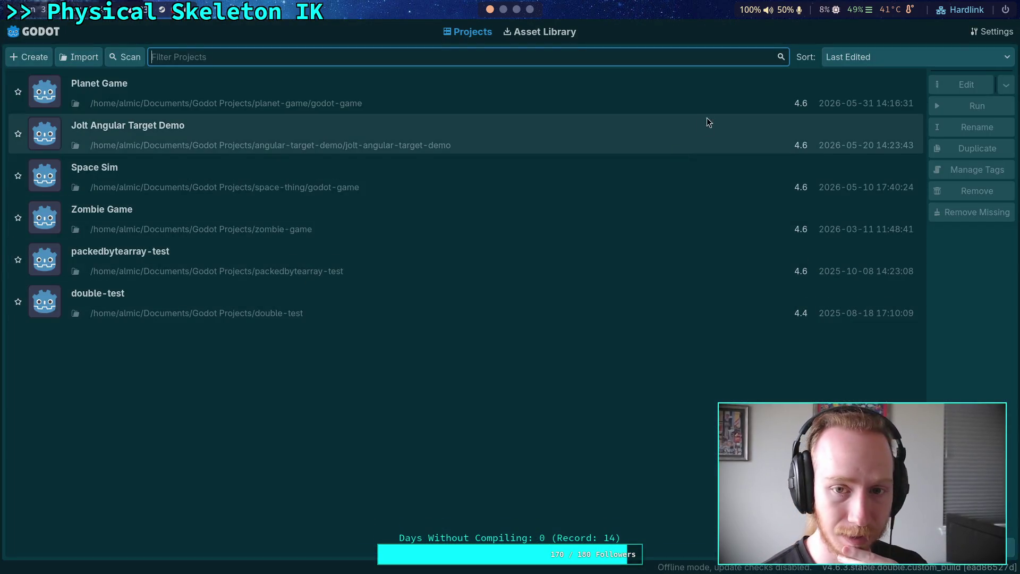
# Open Planet Game, view the crawler bot from a low side angle in 3D, then quit Godot.
pyautogui.doubleClick(712, 111)
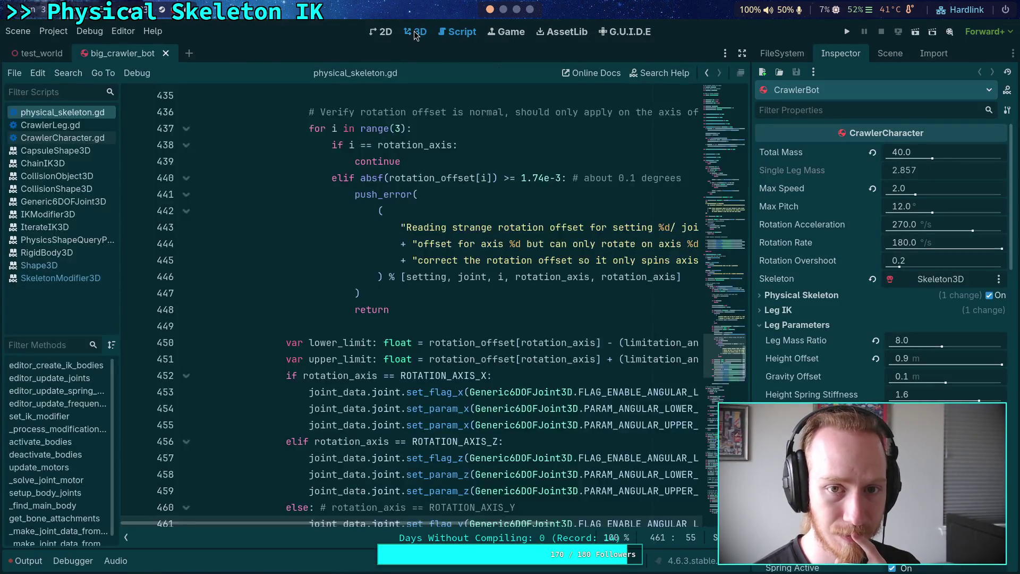
pyautogui.click(415, 33)
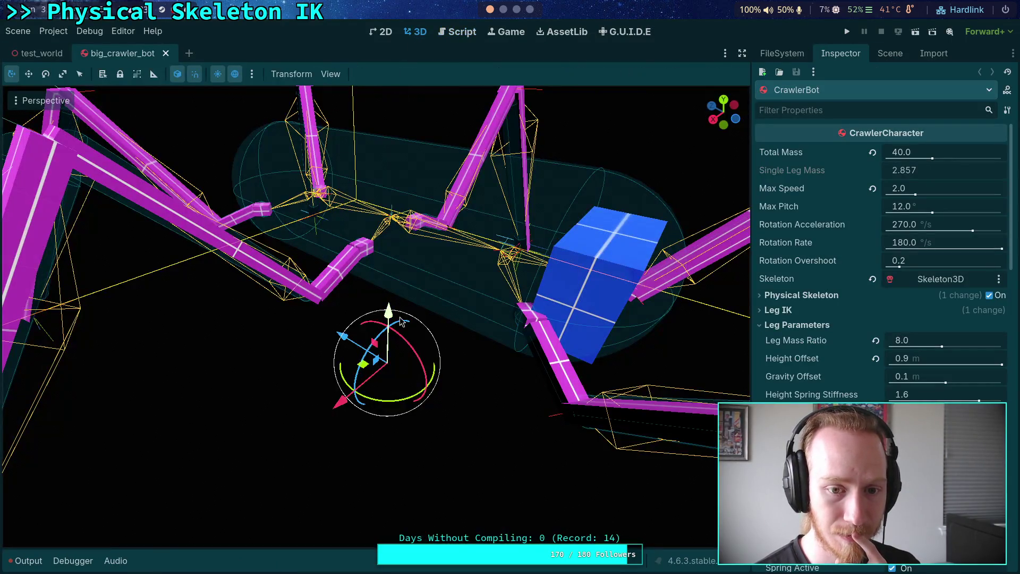
pyautogui.scroll(2, 219, 225)
pyautogui.moveTo(340, 478)
pyautogui.mouseDown()
pyautogui.moveTo(292, 353)
pyautogui.moveTo(333, 314)
pyautogui.moveTo(367, 351)
pyautogui.moveTo(391, 348)
pyautogui.moveTo(346, 319)
pyautogui.moveTo(388, 351)
pyautogui.mouseUp()
pyautogui.click(24, 33)
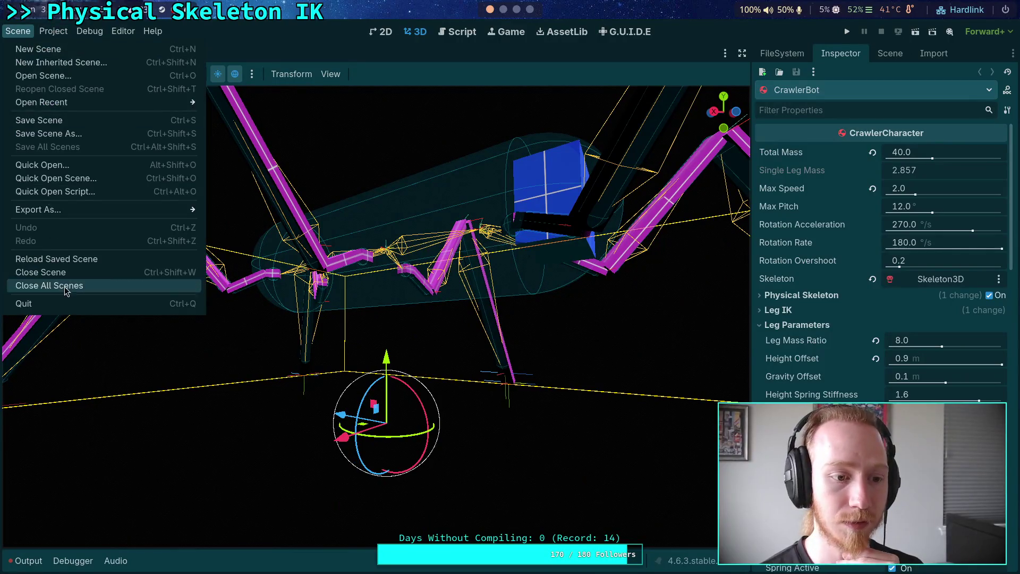
pyautogui.click(24, 304)
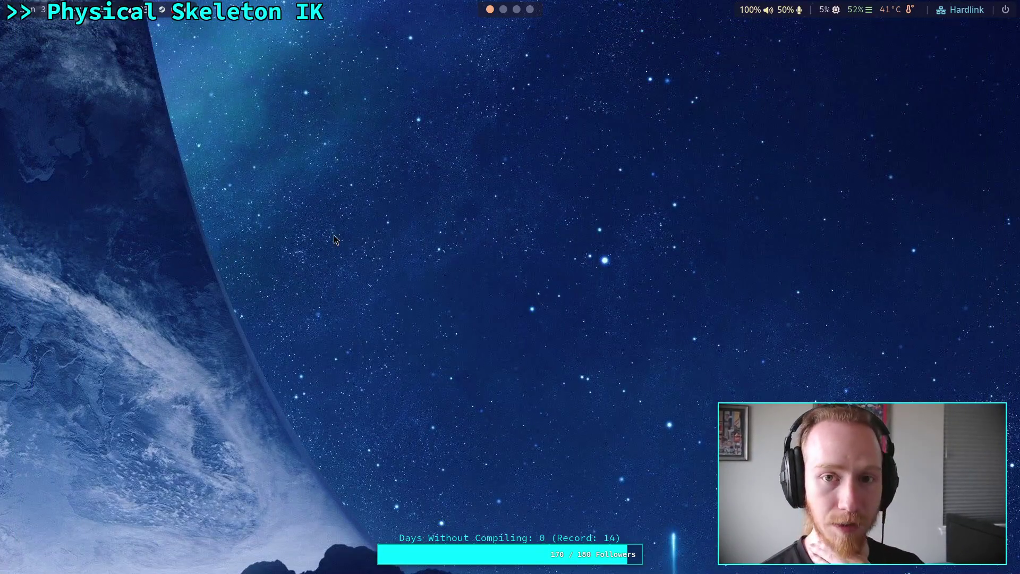
# In a new tab, search for 'blender super slow mouse sensitivity linux'.
pyautogui.scroll(-2, 533, 14)
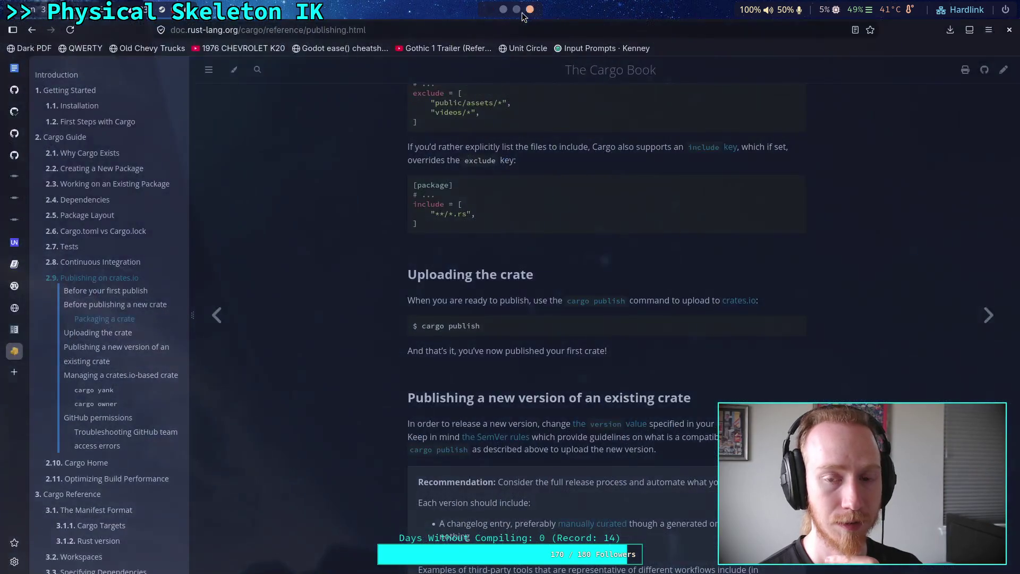
pyautogui.scroll(-1, 530, 15)
pyautogui.hotkey('ctrl', 't')
pyautogui.write('ble')
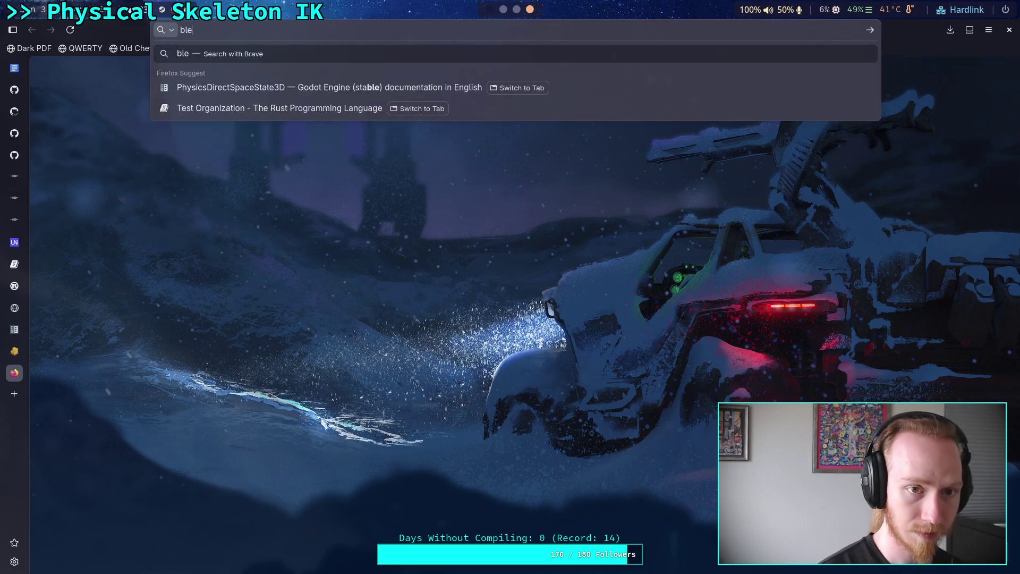
pyautogui.write('nder super slowro')
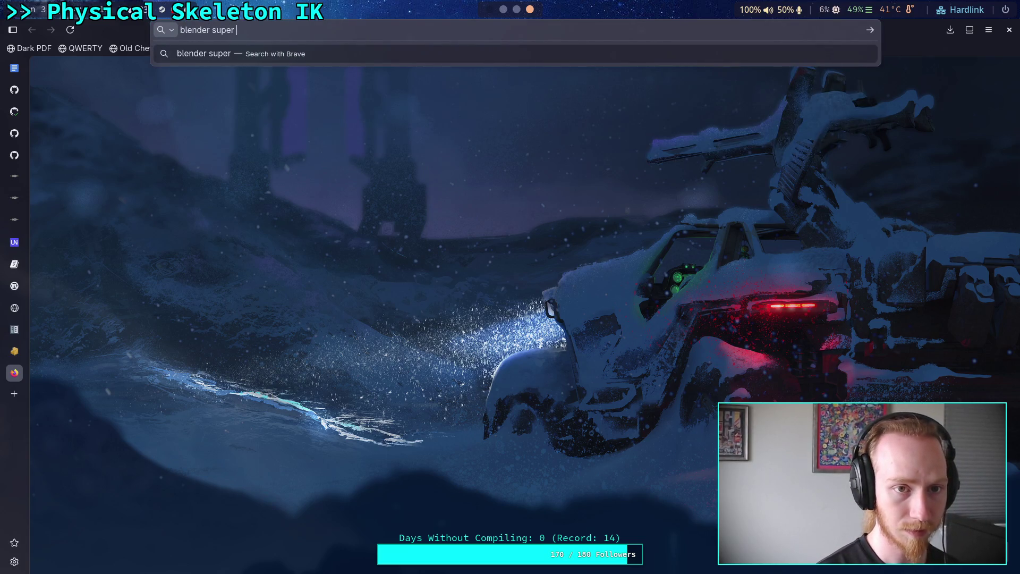
pyautogui.press('BackSpace')
pyautogui.press('BackSpace')
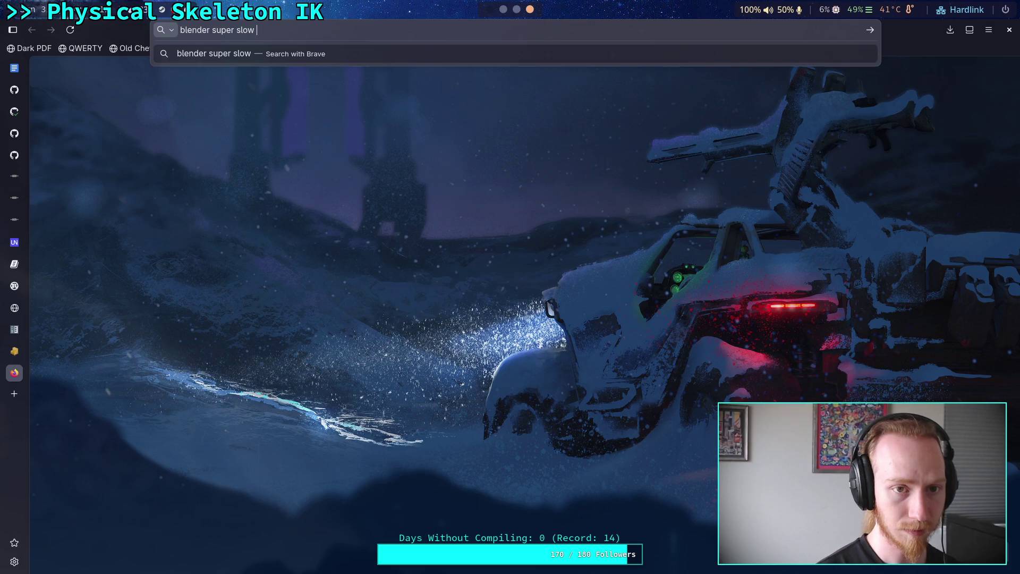
pyautogui.write('mouse sensitiv')
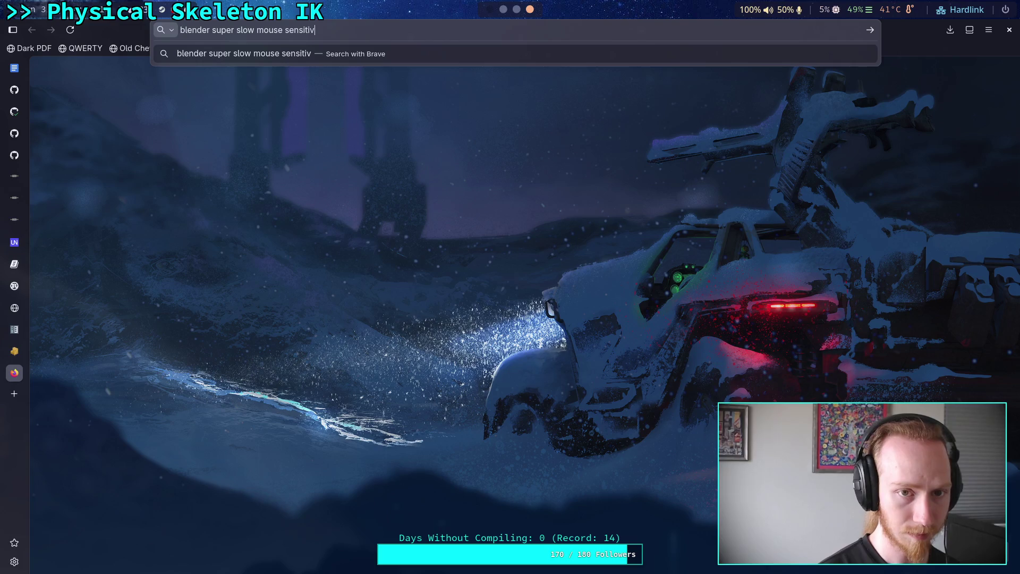
pyautogui.write('ity')
pyautogui.press('Return')
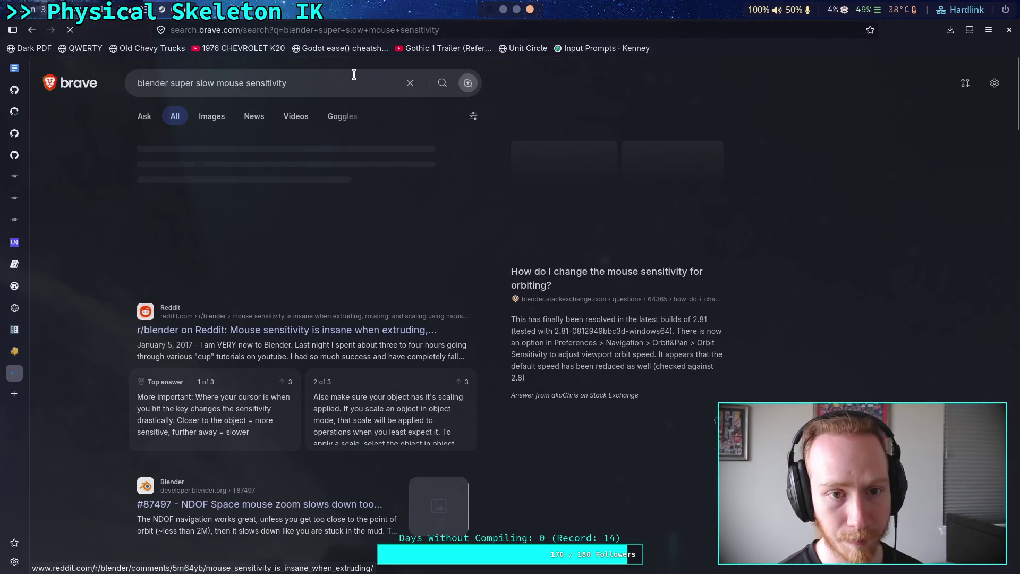
pyautogui.click(354, 75)
pyautogui.write('linux')
pyautogui.press('Return')
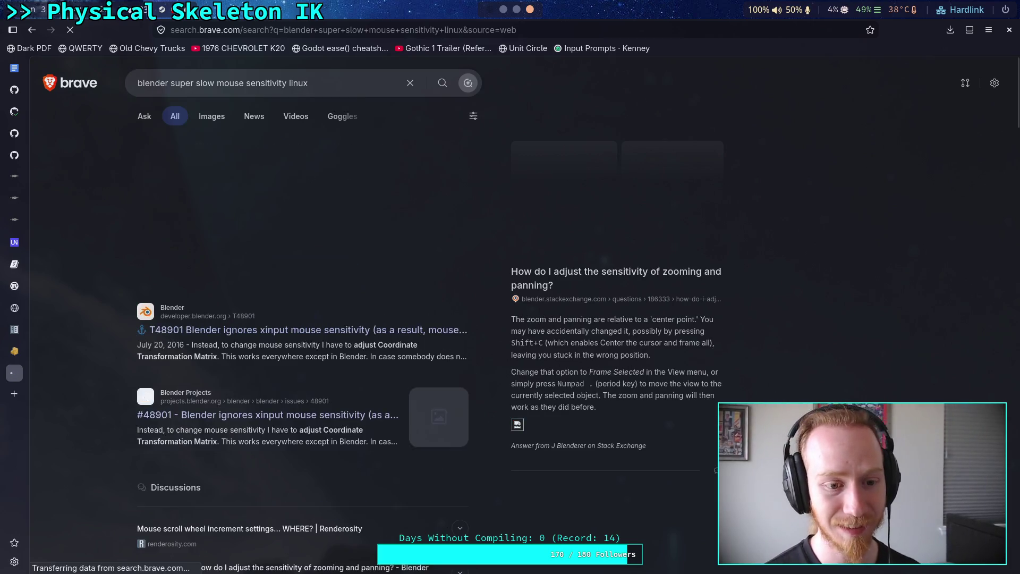
# Scroll through the results, scroll back up, and select the query in the search box.
pyautogui.scroll(-2, 106, 367)
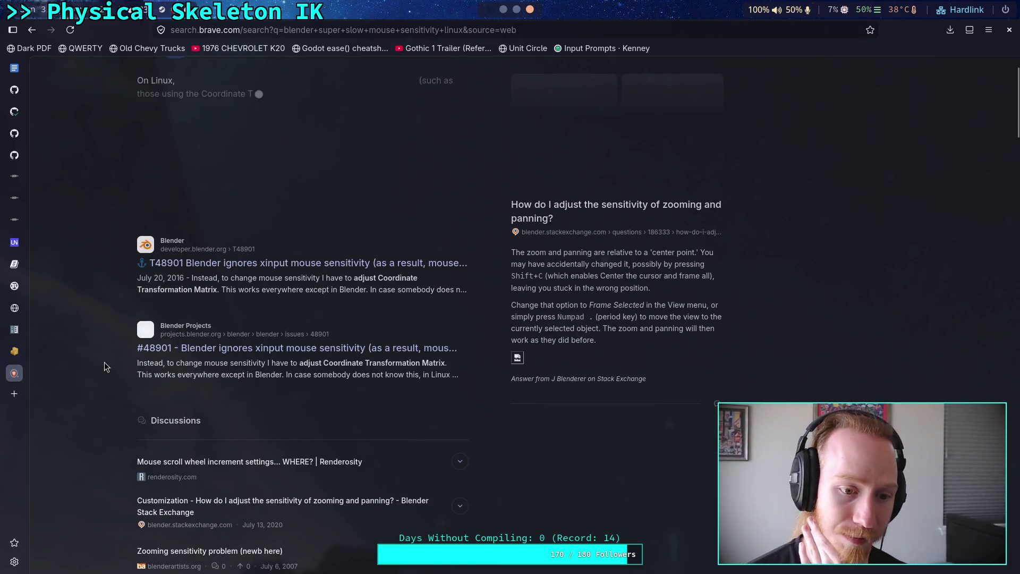
pyautogui.scroll(-2, 106, 367)
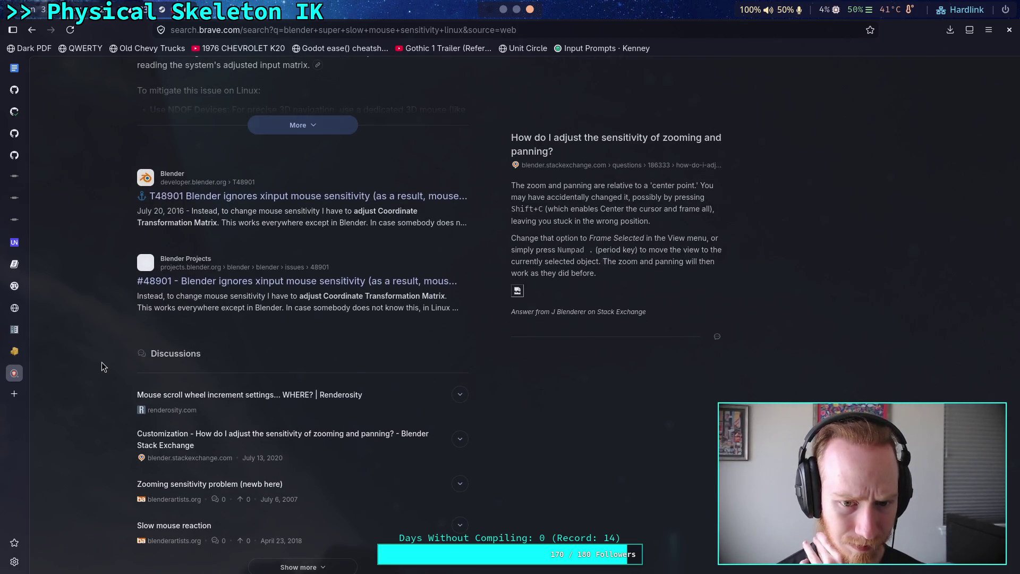
pyautogui.scroll(-10, 102, 367)
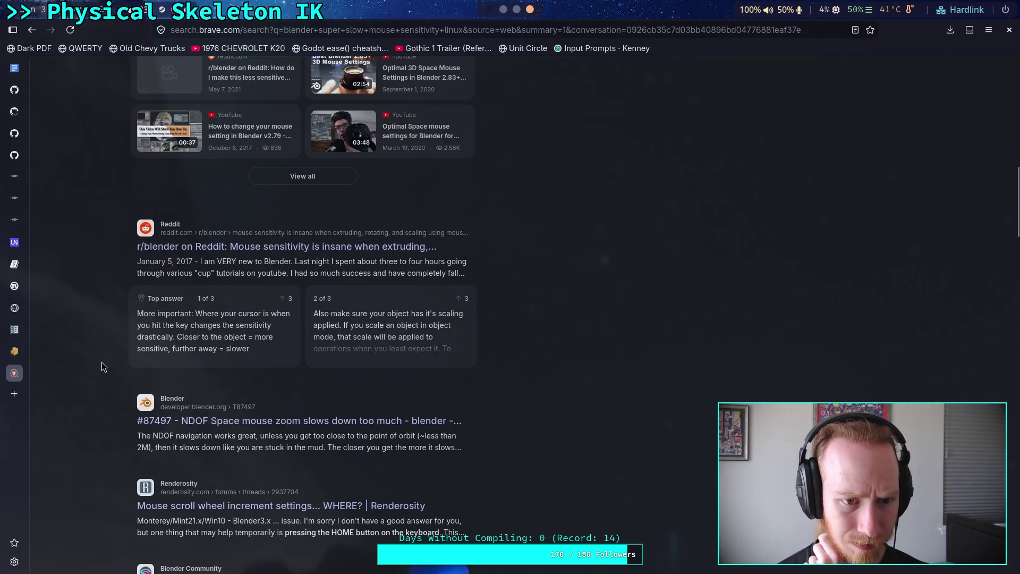
pyautogui.scroll(-2, 102, 363)
pyautogui.scroll(-2, 101, 362)
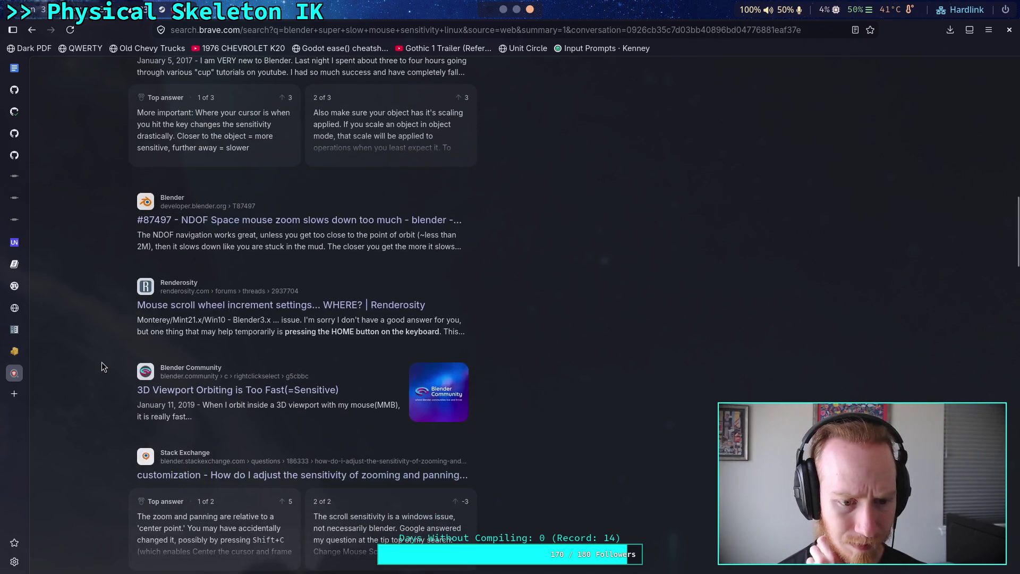
pyautogui.scroll(-1, 101, 362)
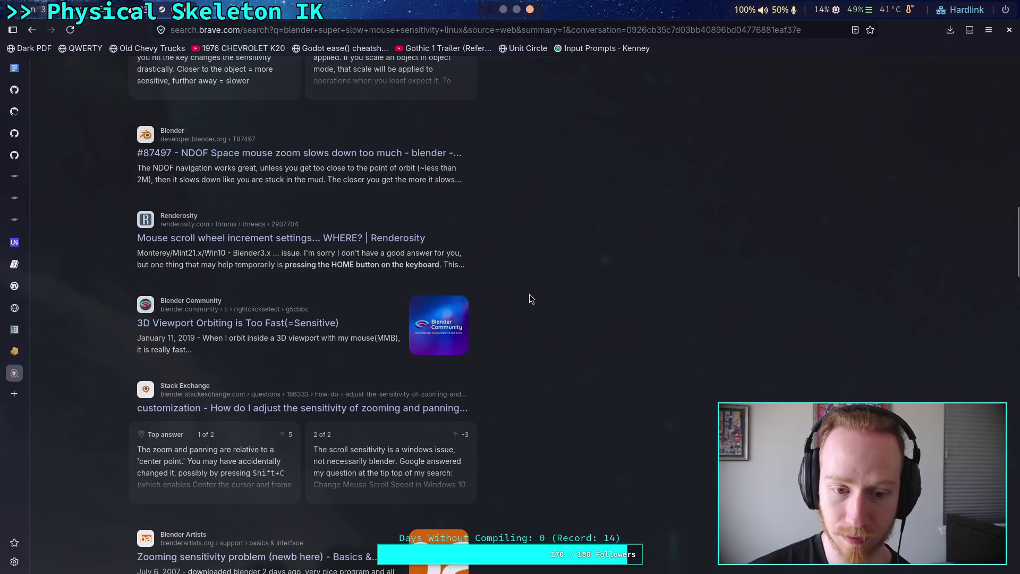
pyautogui.scroll(-4, 529, 297)
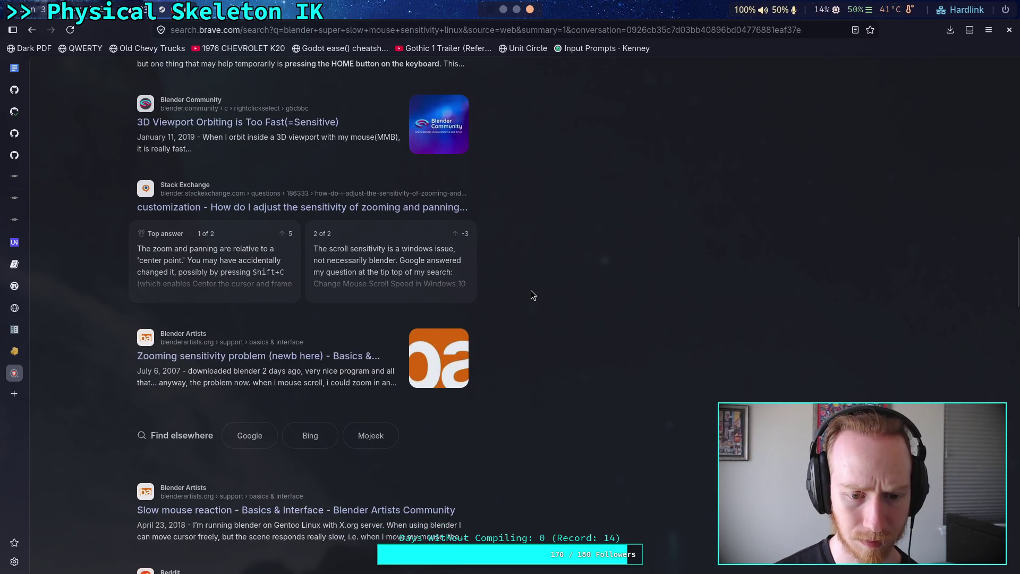
pyautogui.scroll(-3, 531, 293)
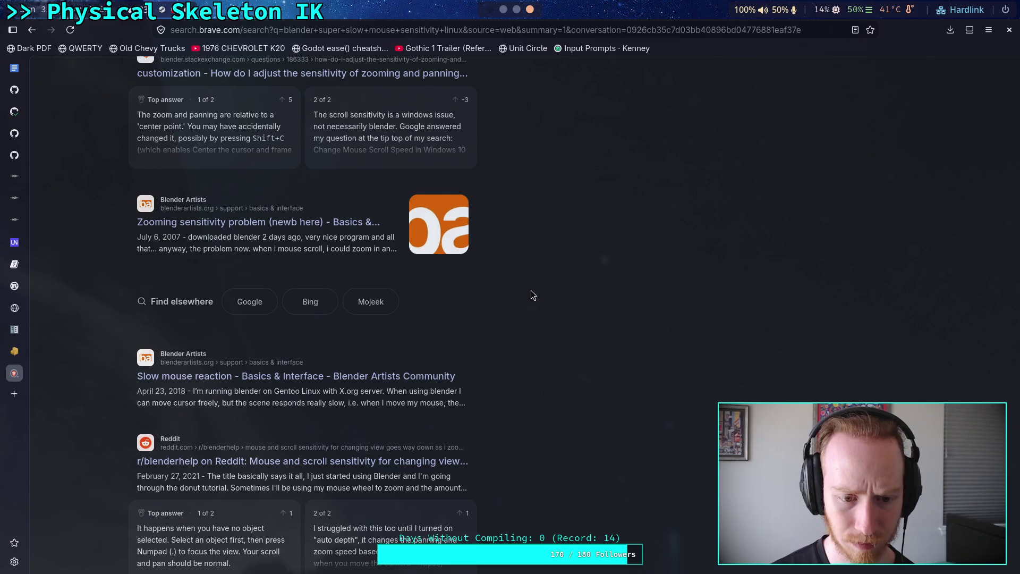
pyautogui.scroll(15, 531, 290)
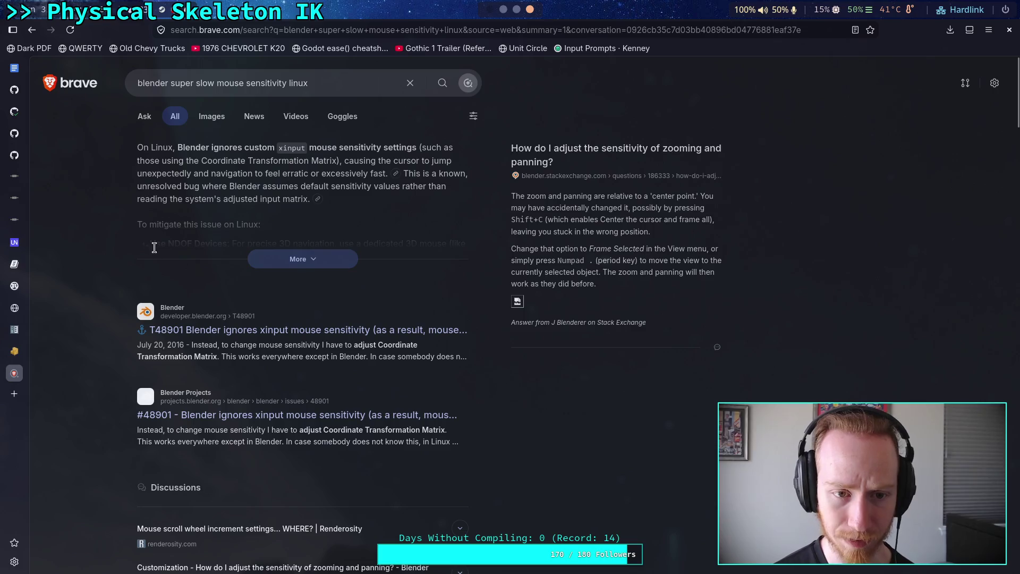
pyautogui.click(324, 82)
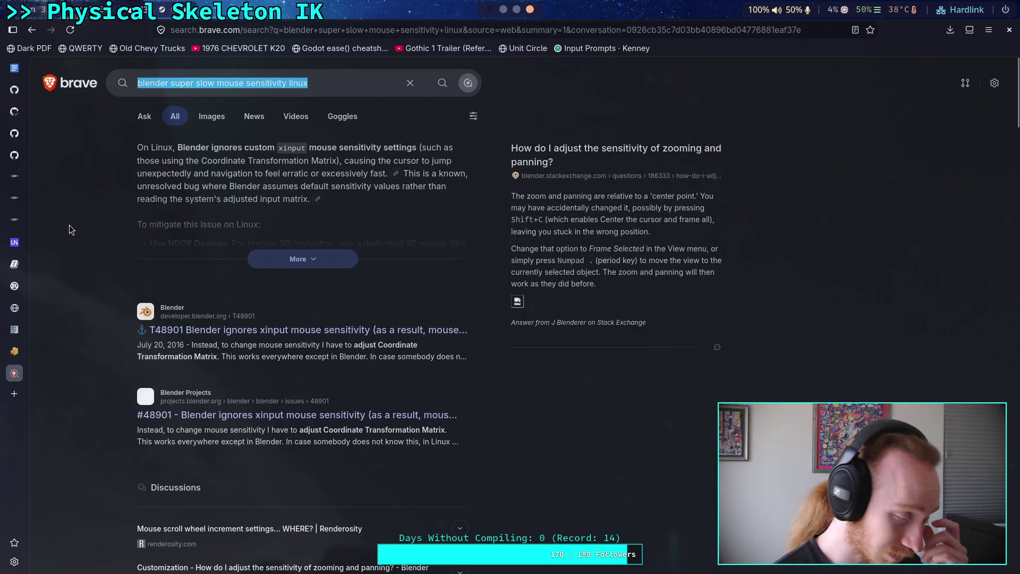
# Search 'blender orbit is very low sensitivity' and open the Reddit post 'View sensitivity is slowing down'.
pyautogui.write('blender orbit is ')
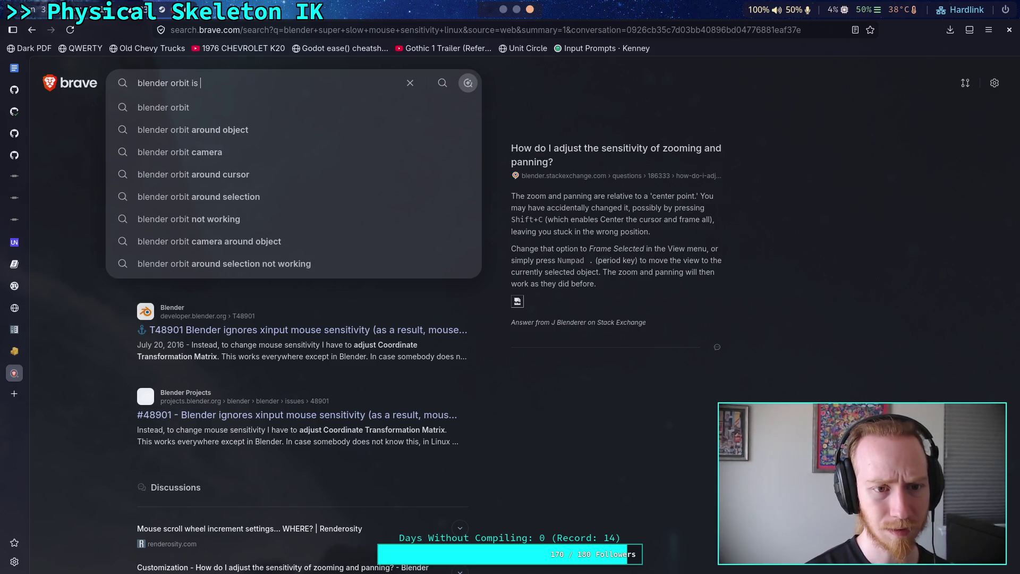
pyautogui.write('very low sensitiv')
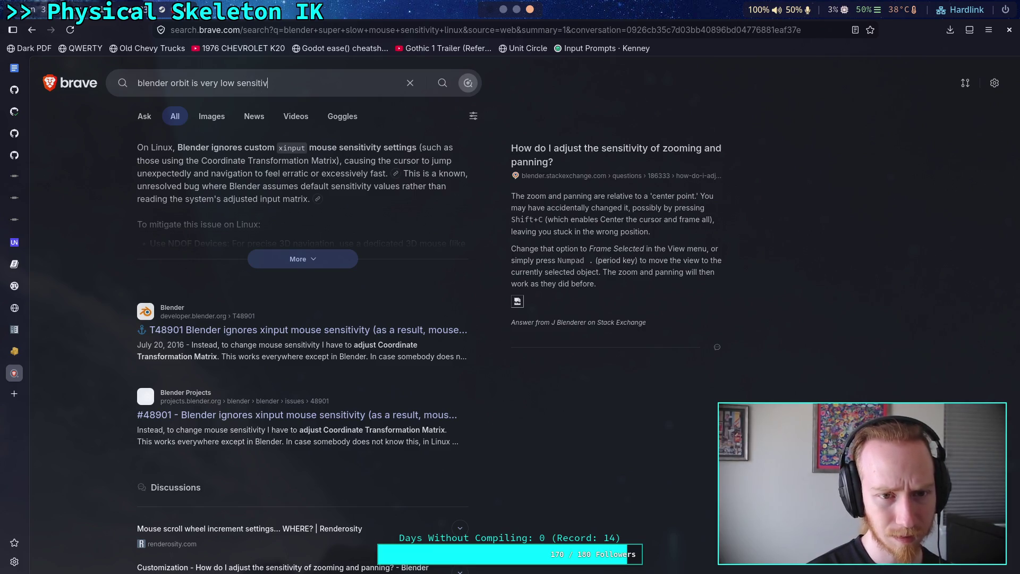
pyautogui.write('ity')
pyautogui.press('Return')
pyautogui.scroll(-3, 85, 340)
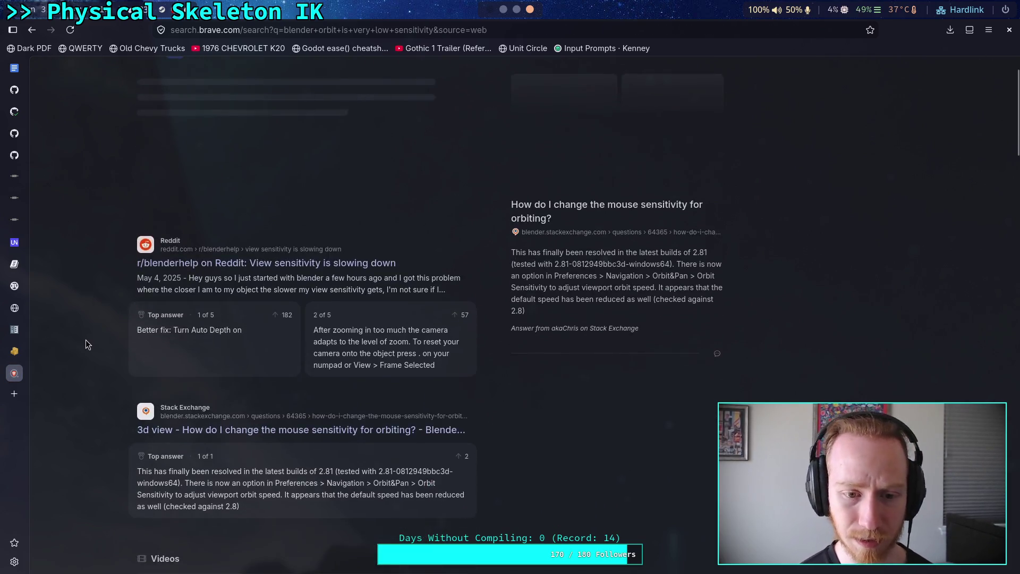
pyautogui.scroll(-2, 95, 351)
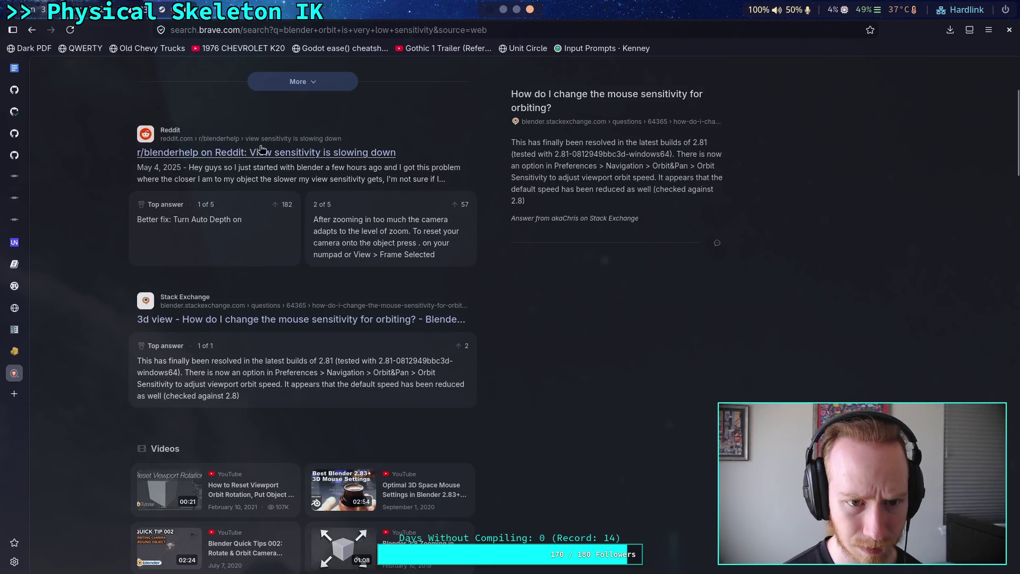
pyautogui.click(320, 115)
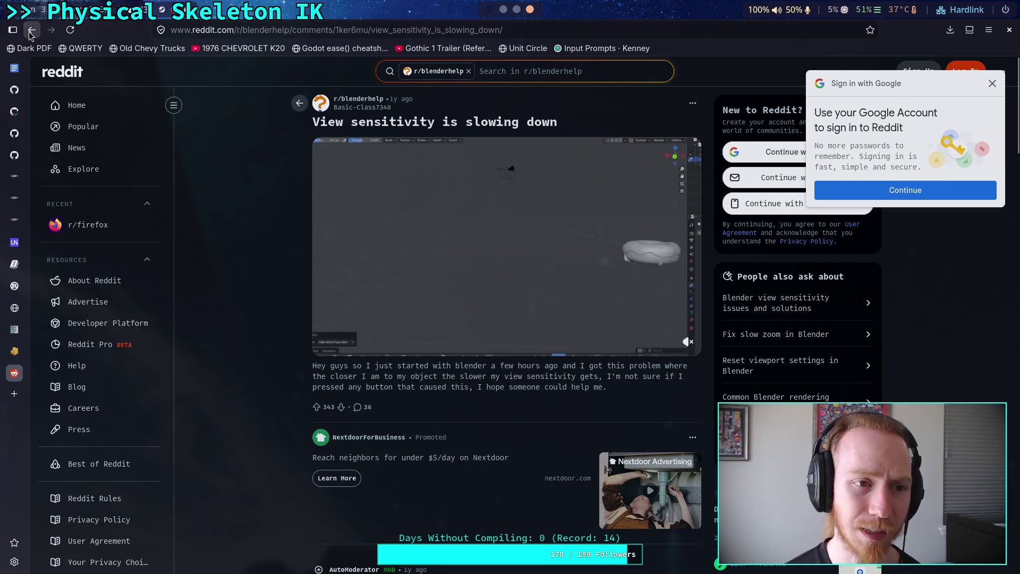
# Back in the results, open and read the 'How to orbit smoothly/slowly?' thread.
pyautogui.hotkey('alt', 'Left')
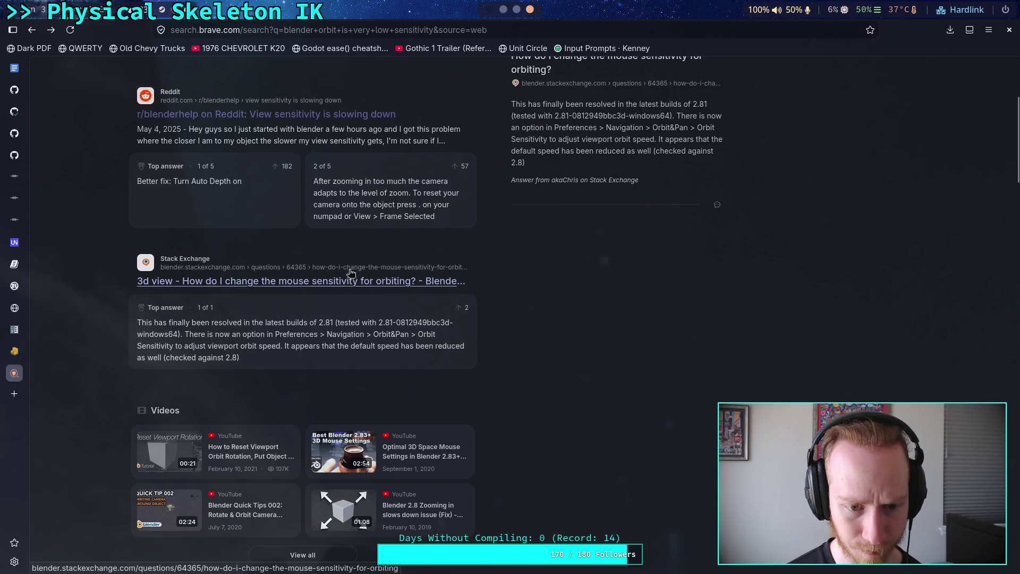
pyautogui.scroll(-6, 351, 282)
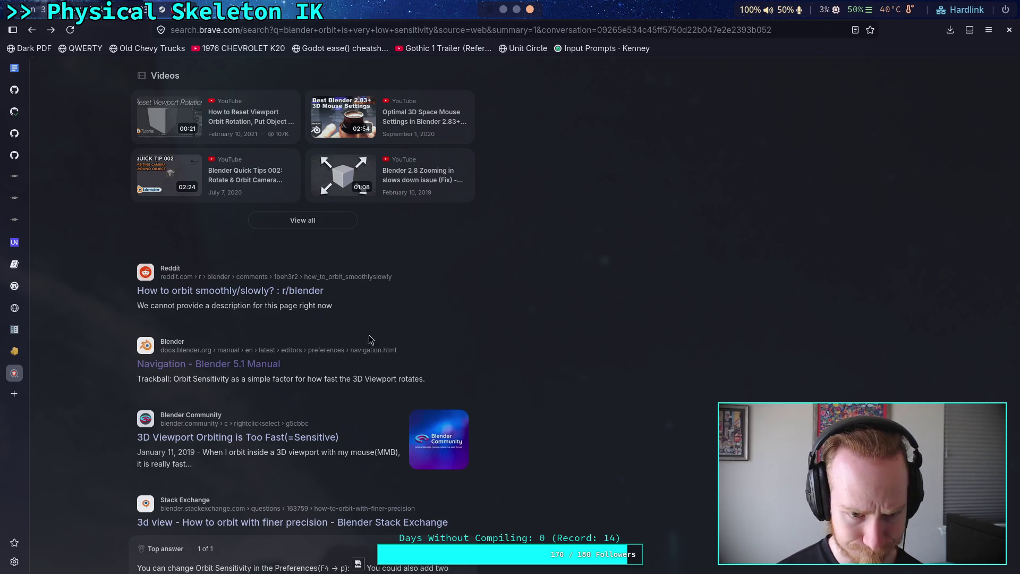
pyautogui.click(291, 291)
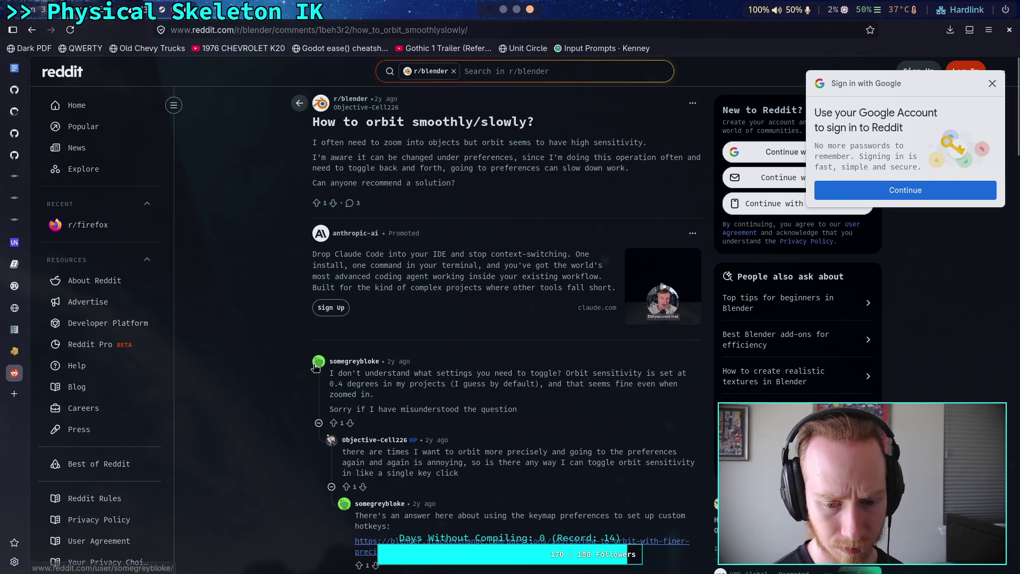
pyautogui.scroll(-3, 224, 322)
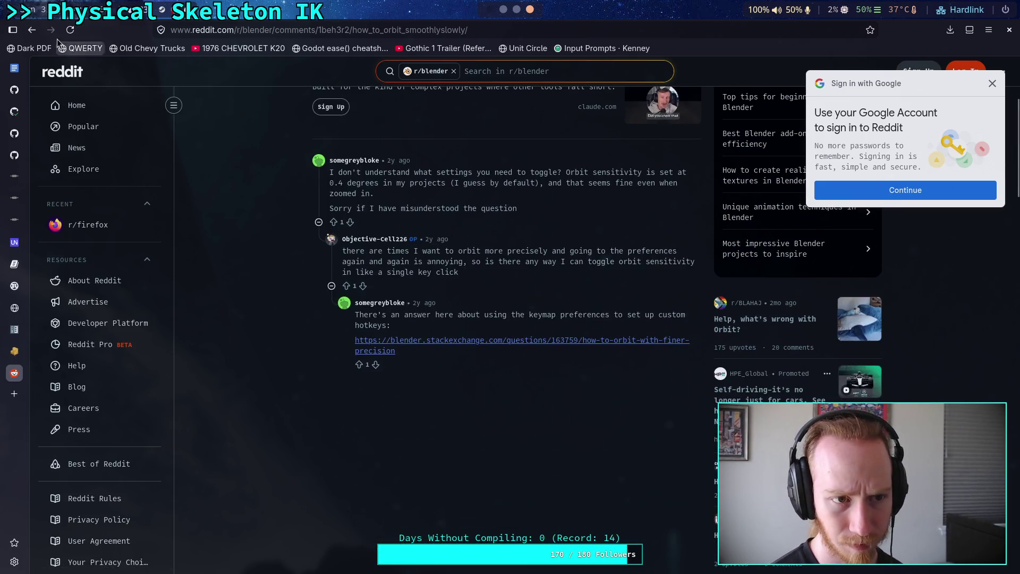
# Go back, close the search tab, and switch to the Blender workspace.
pyautogui.click(32, 30)
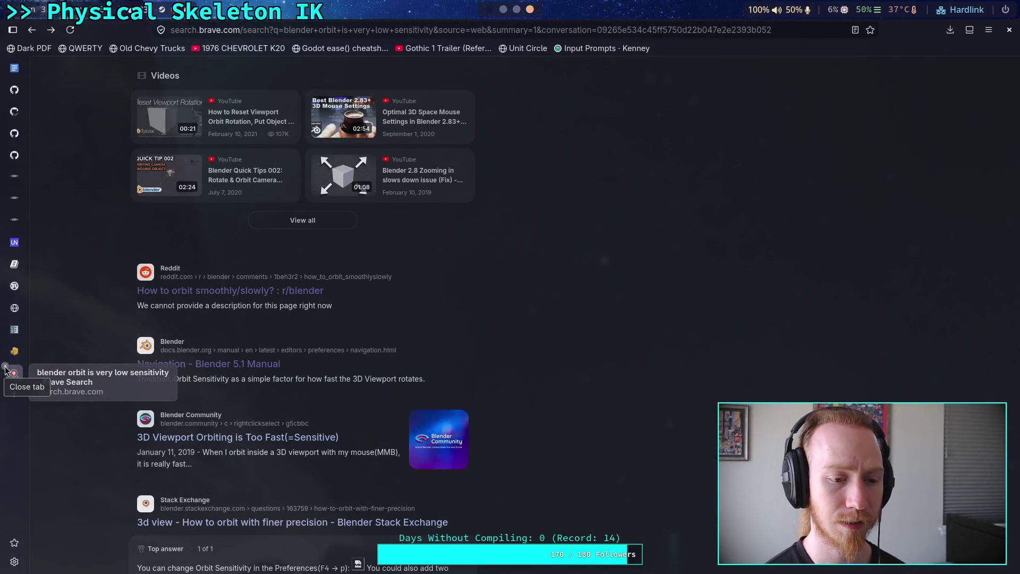
pyautogui.click(6, 370)
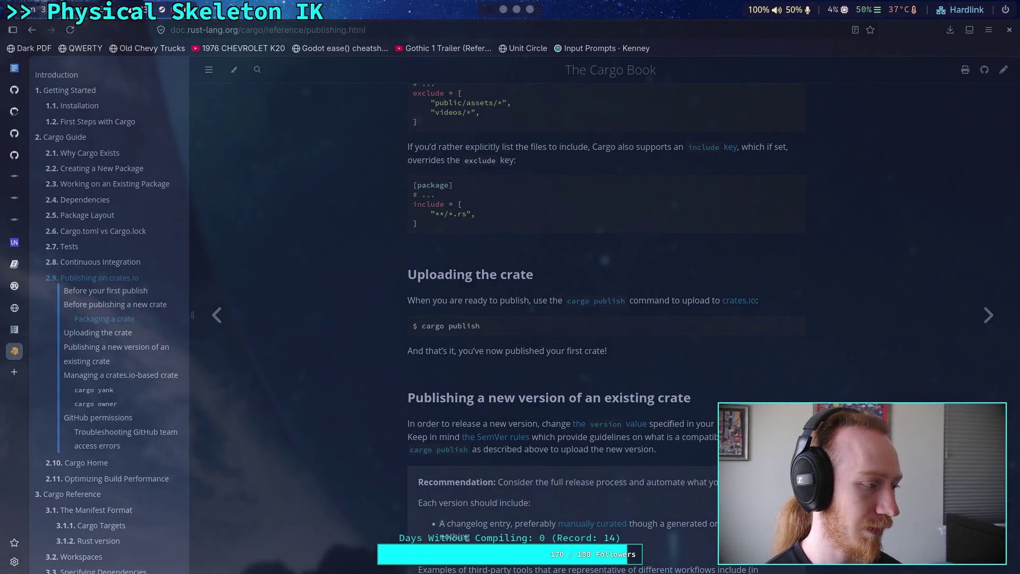
pyautogui.press('super+1')
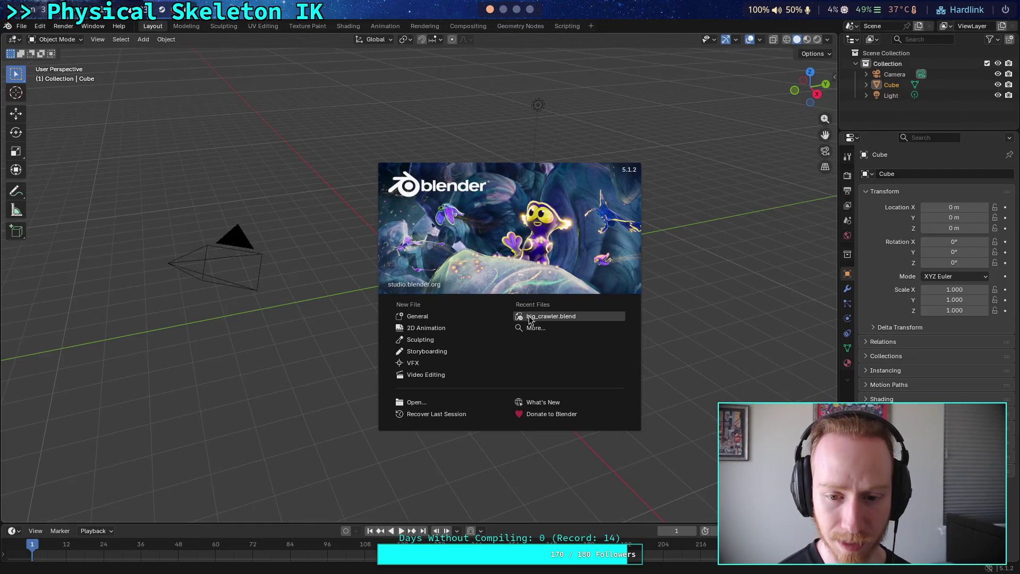
# Open big_crawler.blend from Recent Files and orbit and zoom around the spider armature.
pyautogui.click(591, 316)
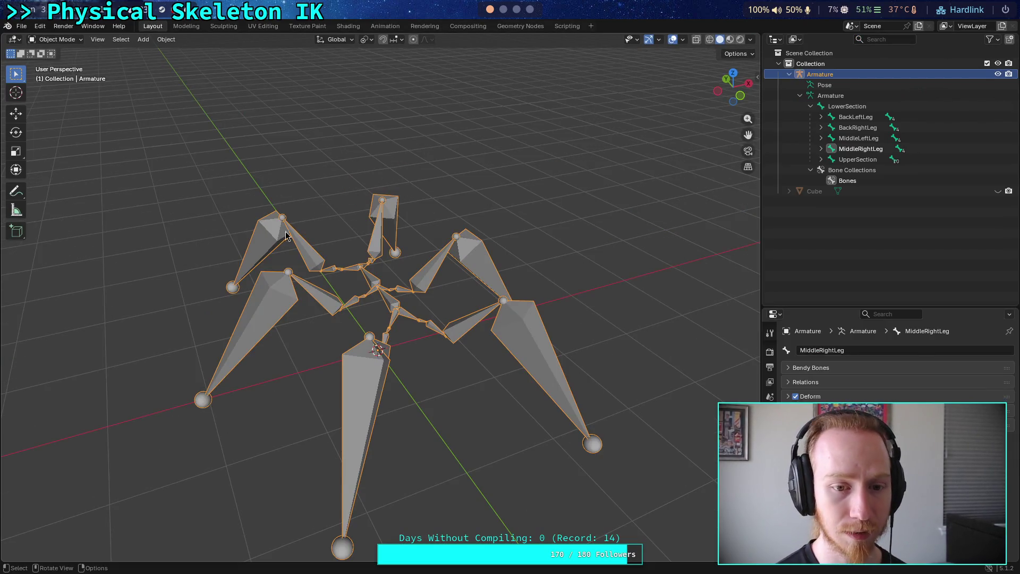
pyautogui.moveTo(287, 236); pyautogui.dragTo(376, 377)
pyautogui.scroll(-10, 375, 377)
pyautogui.scroll(10, 404, 315)
pyautogui.moveTo(364, 384); pyautogui.dragTo(372, 391)
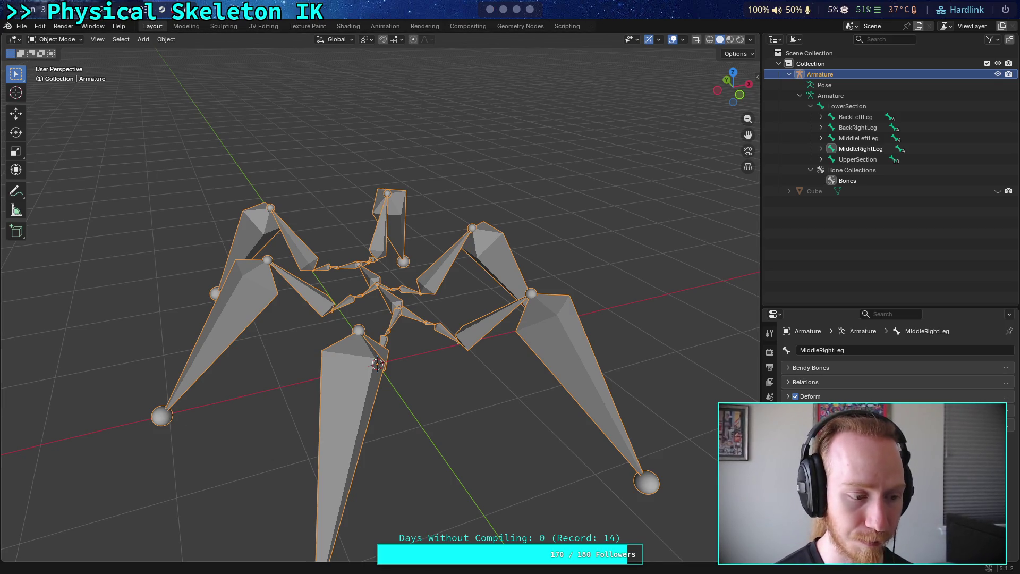
pyautogui.moveTo(260, 167)
pyautogui.mouseDown()
pyautogui.moveTo(250, 202)
pyautogui.moveTo(270, 228)
pyautogui.mouseUp()
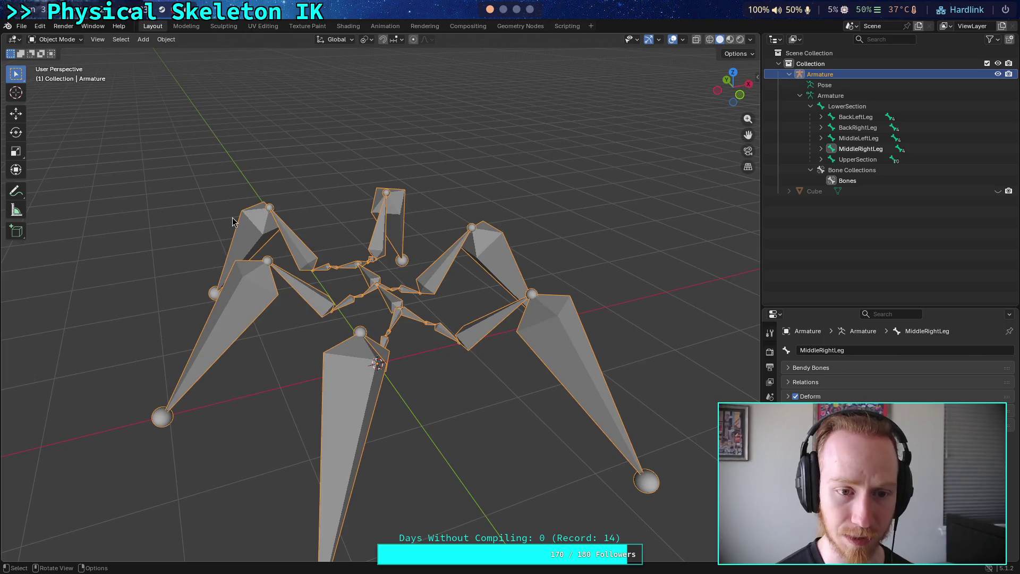
pyautogui.moveTo(467, 181)
pyautogui.mouseDown()
pyautogui.moveTo(481, 219)
pyautogui.moveTo(426, 191)
pyautogui.mouseUp()
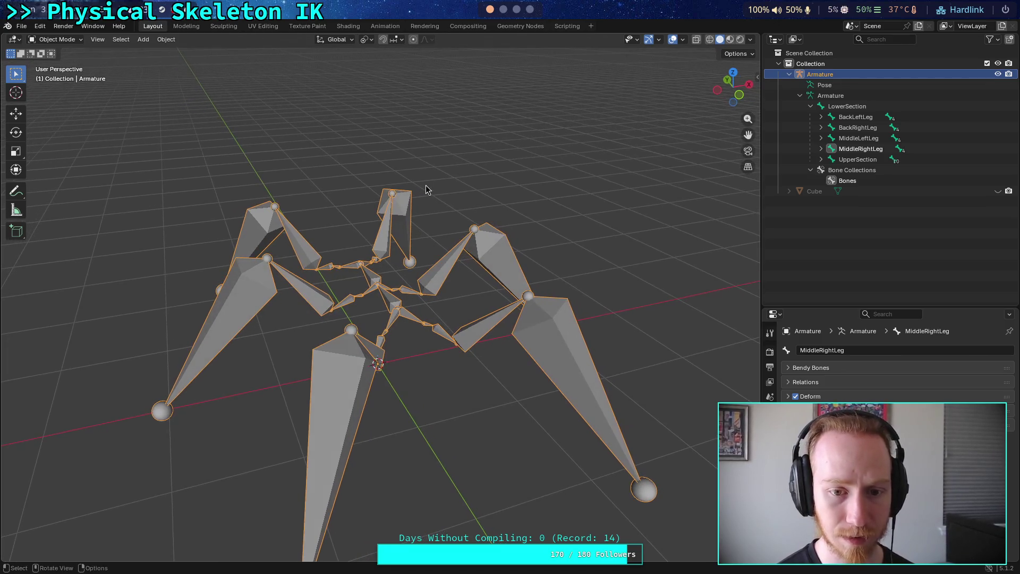
# Browse the File menu, then open the Edit menu toward Preferences.
pyautogui.click(26, 26)
pyautogui.moveTo(75, 238)
pyautogui.click(40, 26)
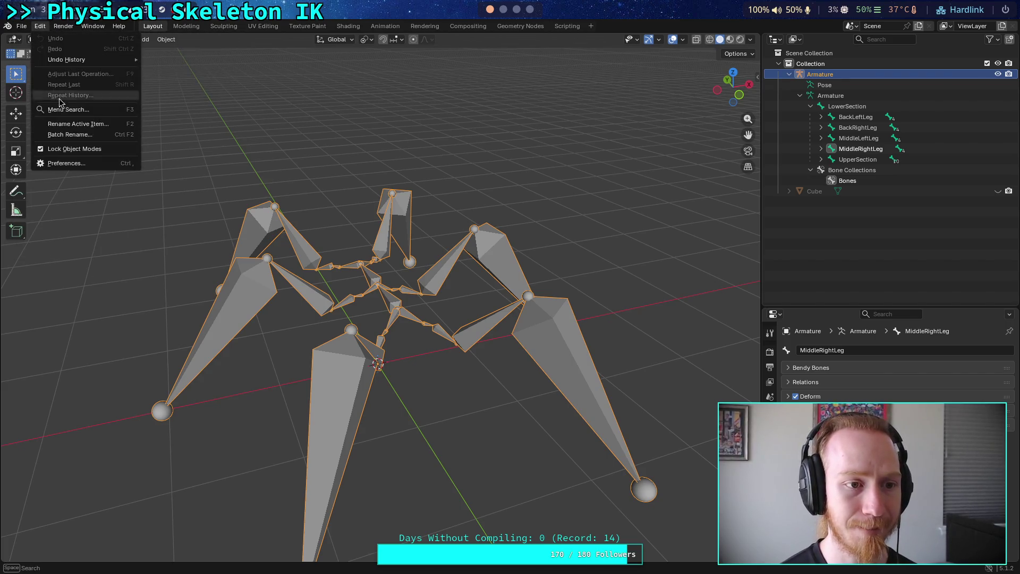
# Tick Emulate 3 Button Mouse on the Input page of Preferences, then close the Preferences window.
pyautogui.click(88, 162)
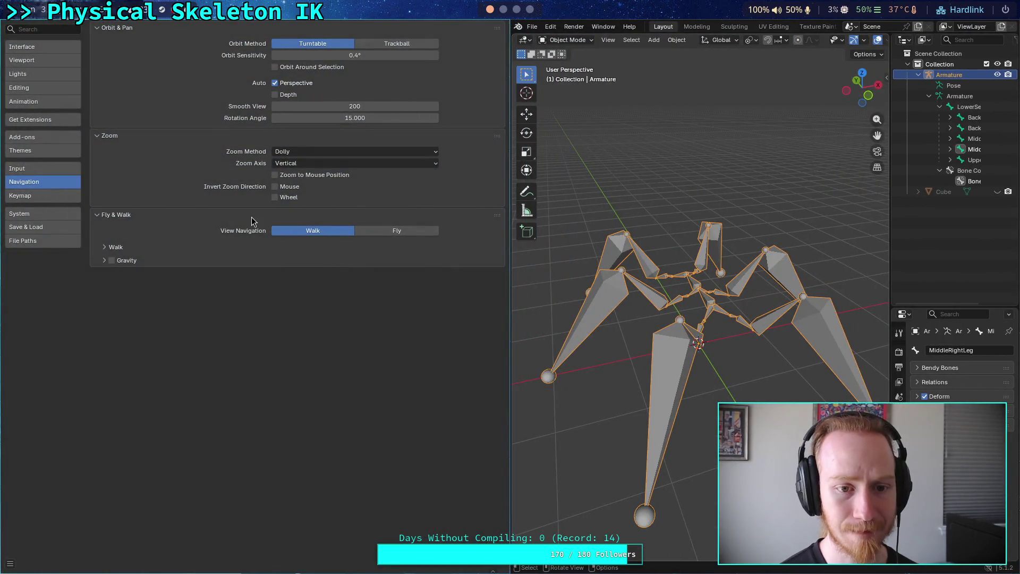
pyautogui.click(50, 196)
pyautogui.click(58, 172)
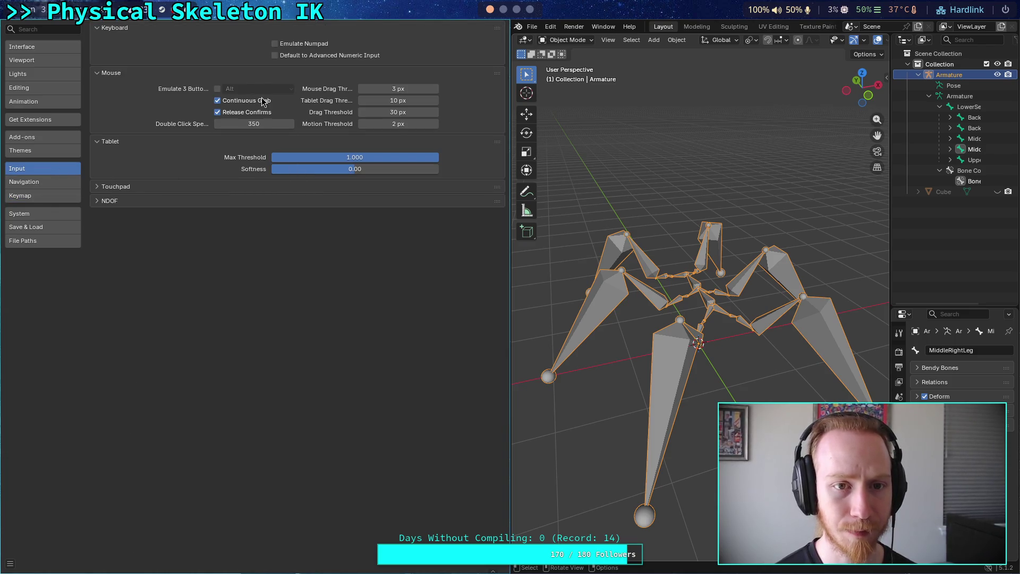
pyautogui.click(217, 89)
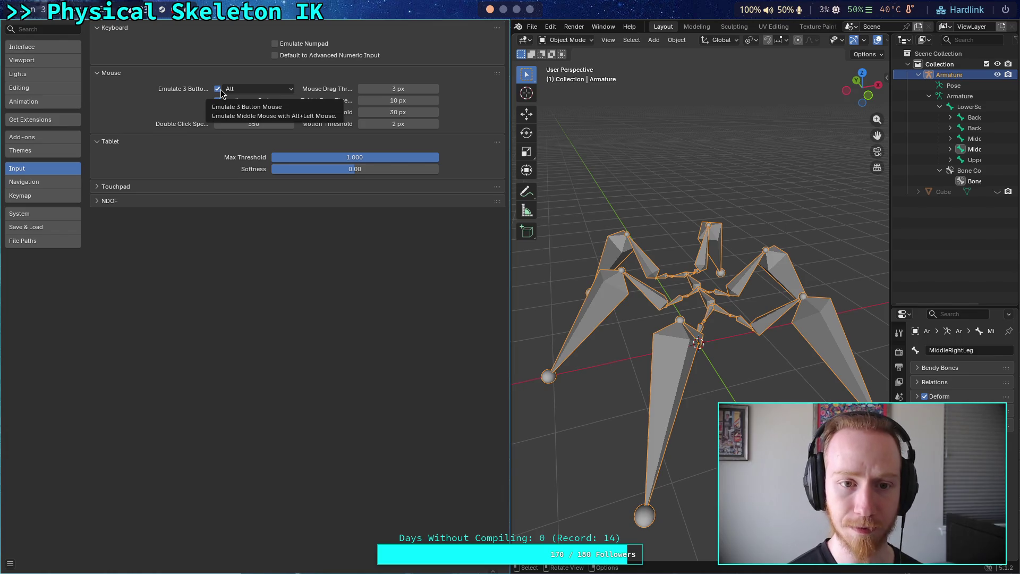
pyautogui.press('super+q')
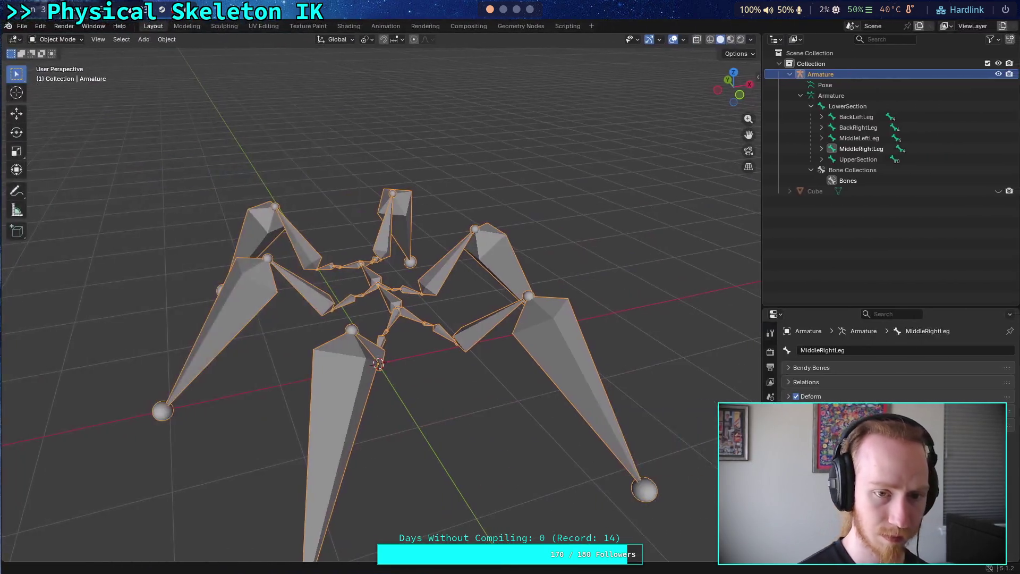
# Test the new mouse setting by orbiting the view, then reopen Preferences from the Edit menu.
pyautogui.moveTo(405, 277)
pyautogui.mouseDown()
pyautogui.moveTo(491, 276)
pyautogui.moveTo(537, 462)
pyautogui.moveTo(515, 414)
pyautogui.moveTo(658, 532)
pyautogui.moveTo(517, 358)
pyautogui.moveTo(462, 322)
pyautogui.moveTo(474, 338)
pyautogui.mouseUp()
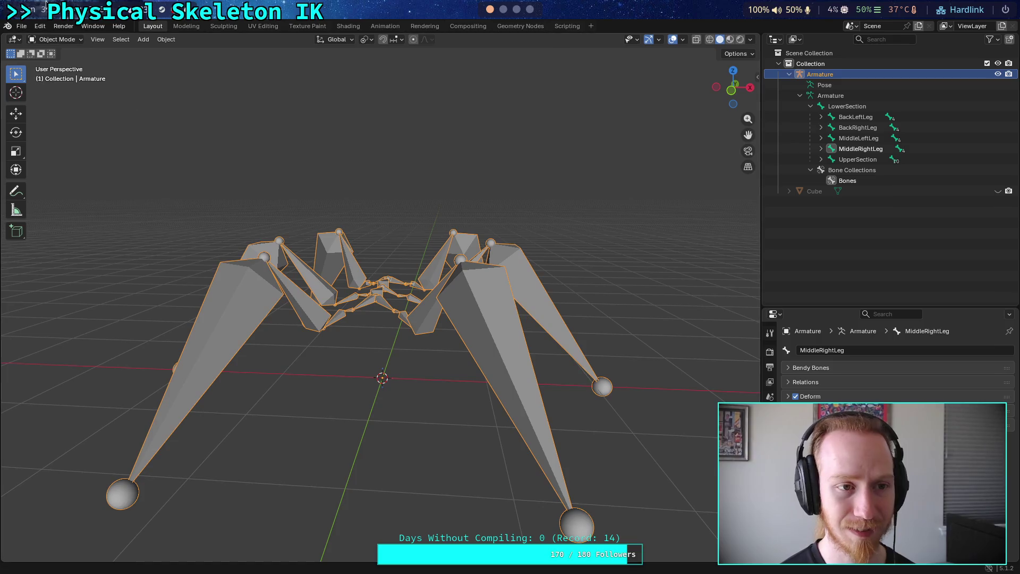
pyautogui.click(22, 28)
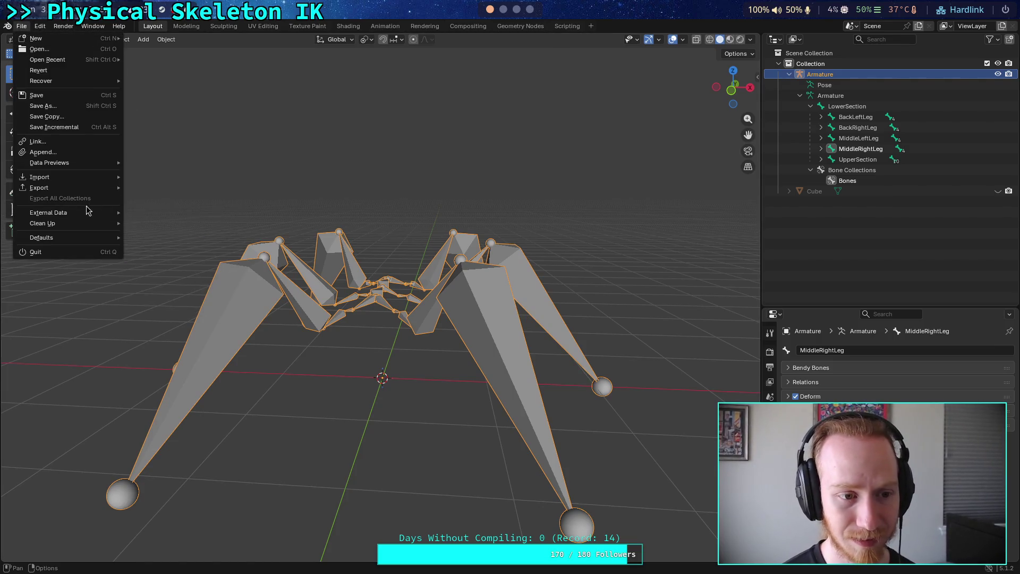
pyautogui.click(40, 26)
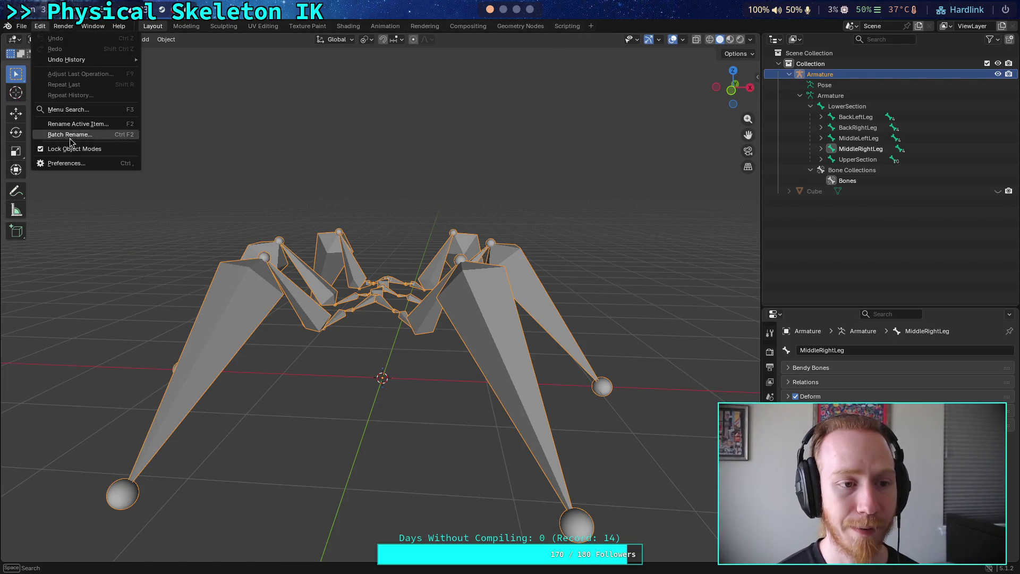
pyautogui.click(53, 167)
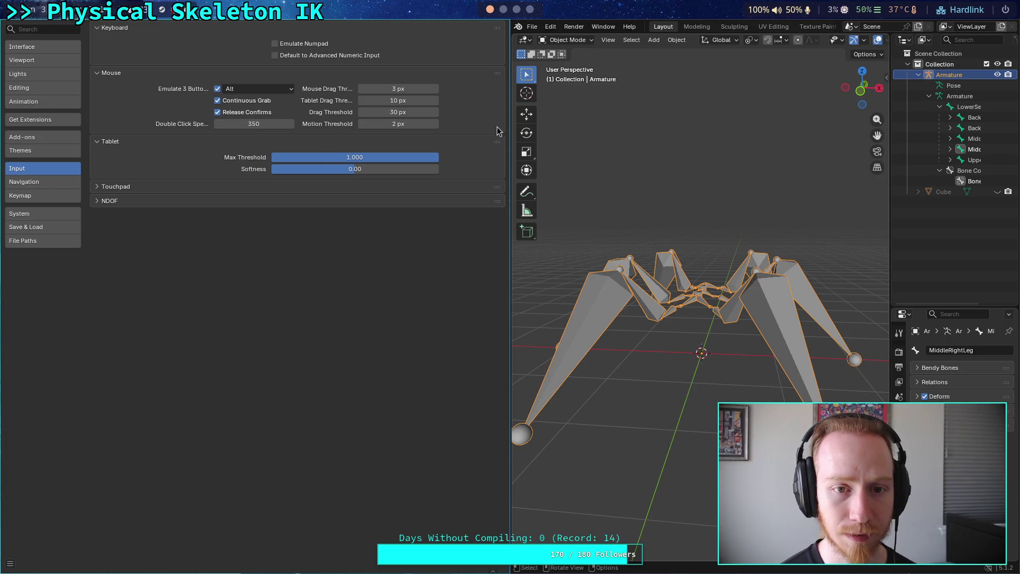
# Widen the Preferences window and look through the Navigation, Keymap and Input pages.
pyautogui.moveTo(486, 121); pyautogui.dragTo(599, 128)
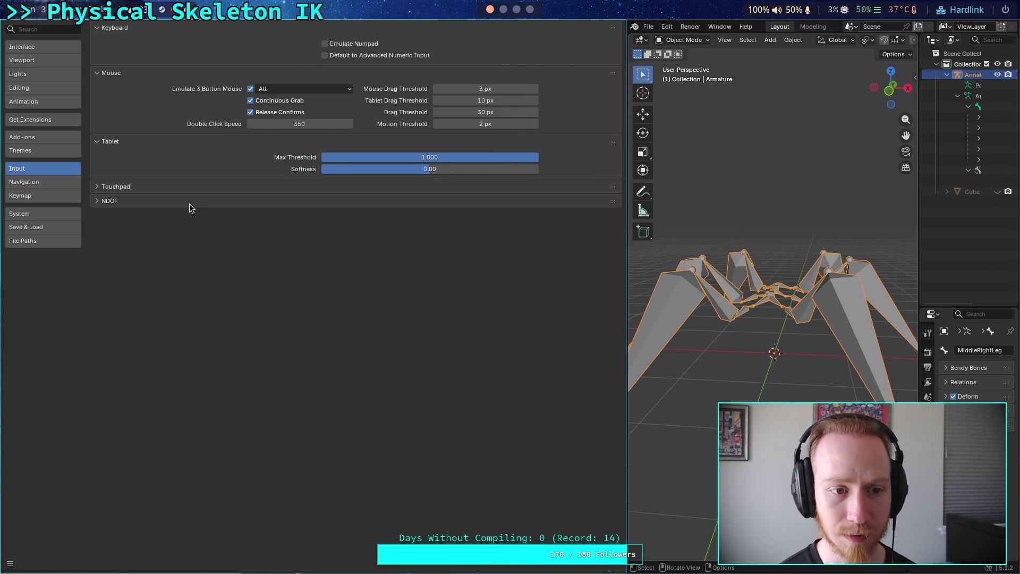
pyautogui.click(47, 183)
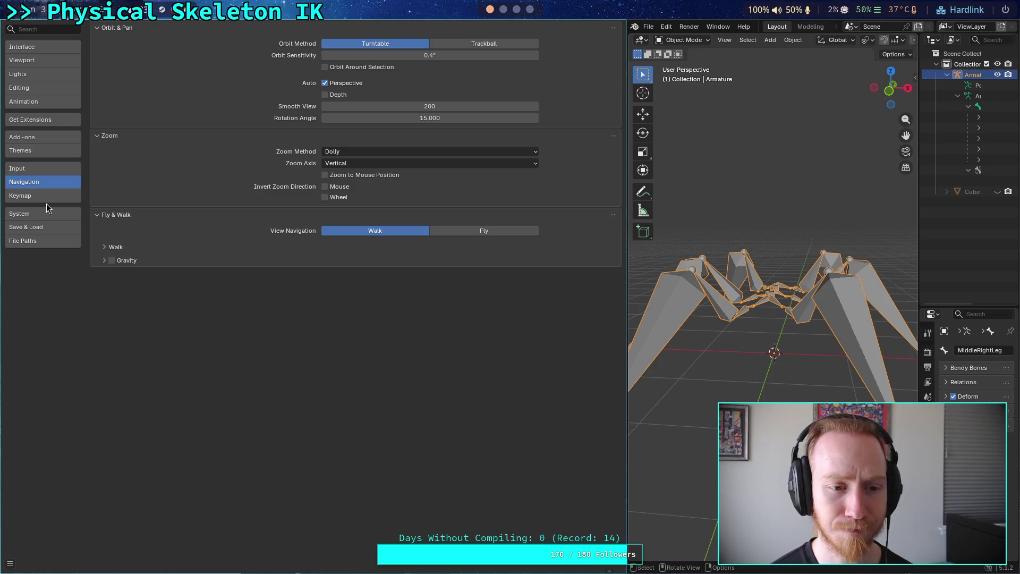
pyautogui.click(47, 199)
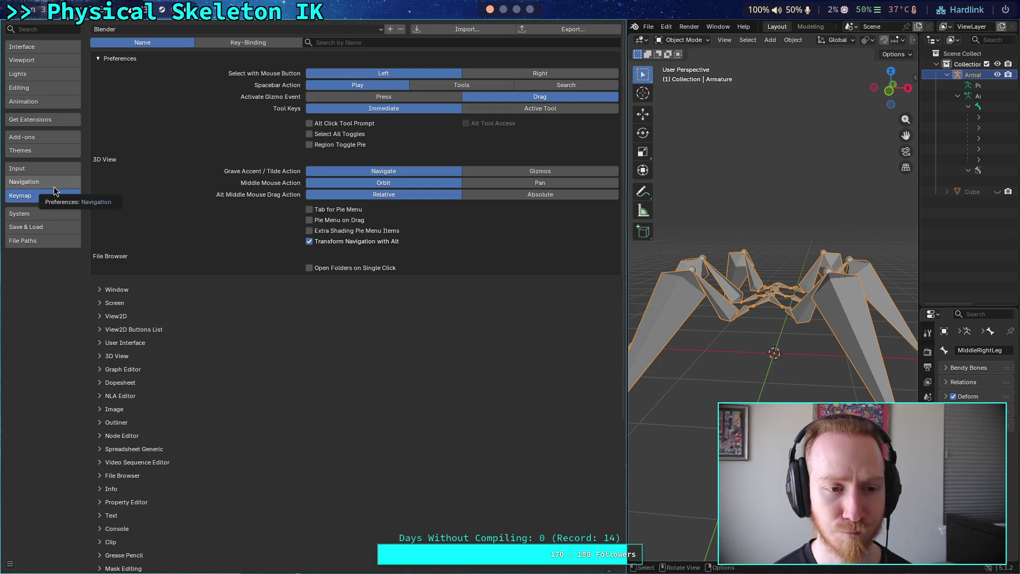
pyautogui.click(56, 182)
pyautogui.click(60, 169)
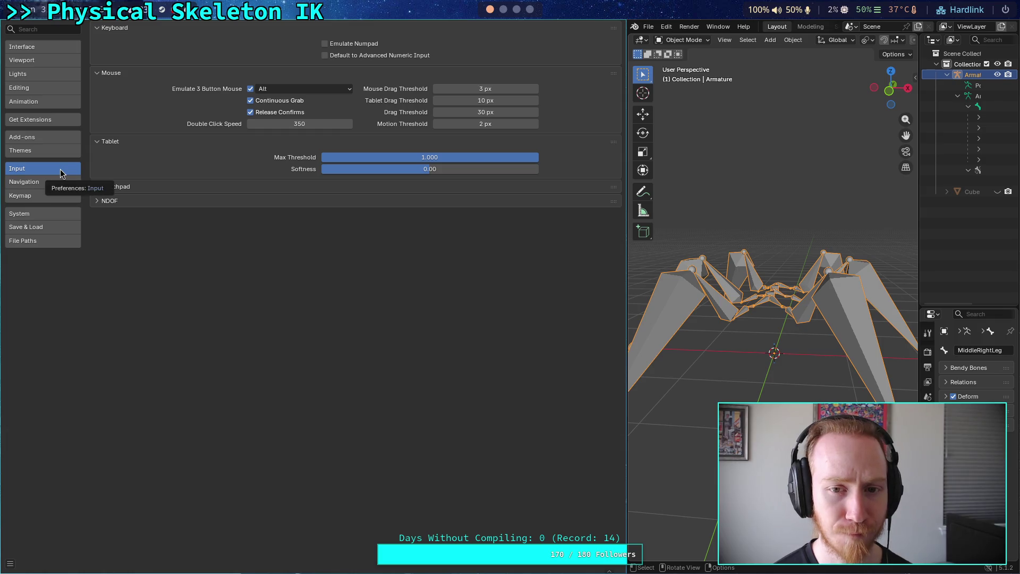
# Review the Interface, Viewport and Lights pages, then close Preferences.
pyautogui.click(51, 47)
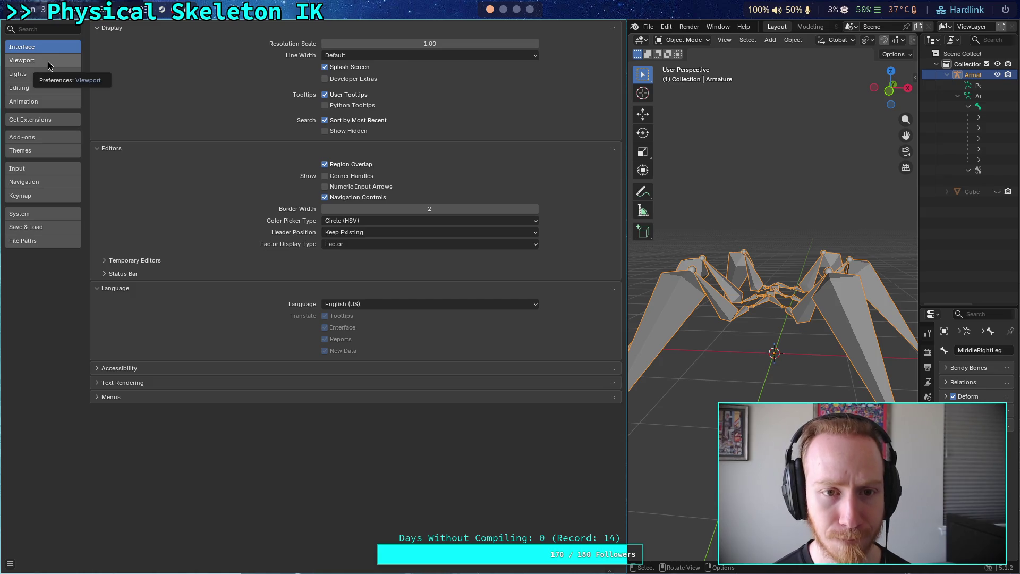
pyautogui.click(48, 65)
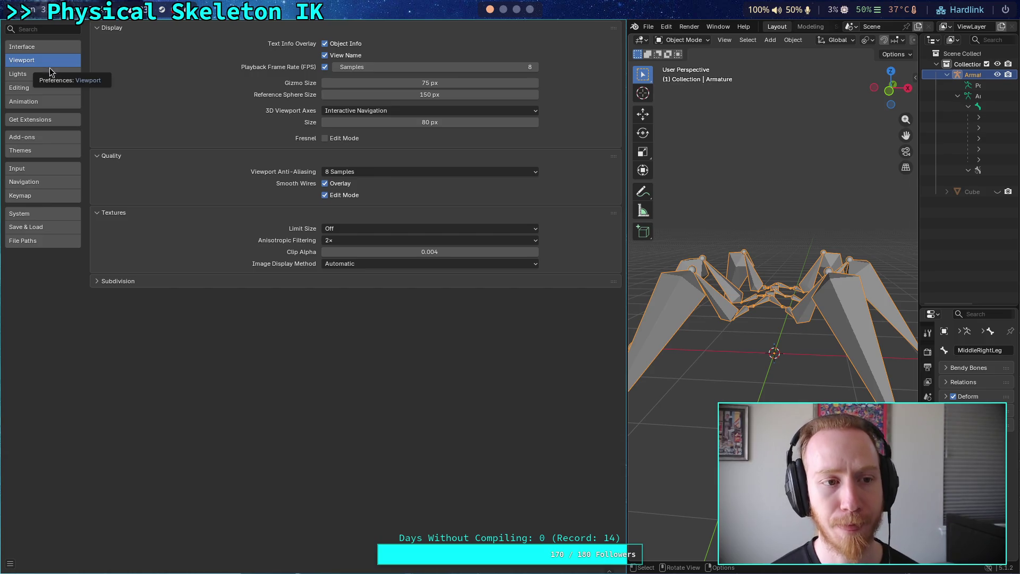
pyautogui.click(50, 73)
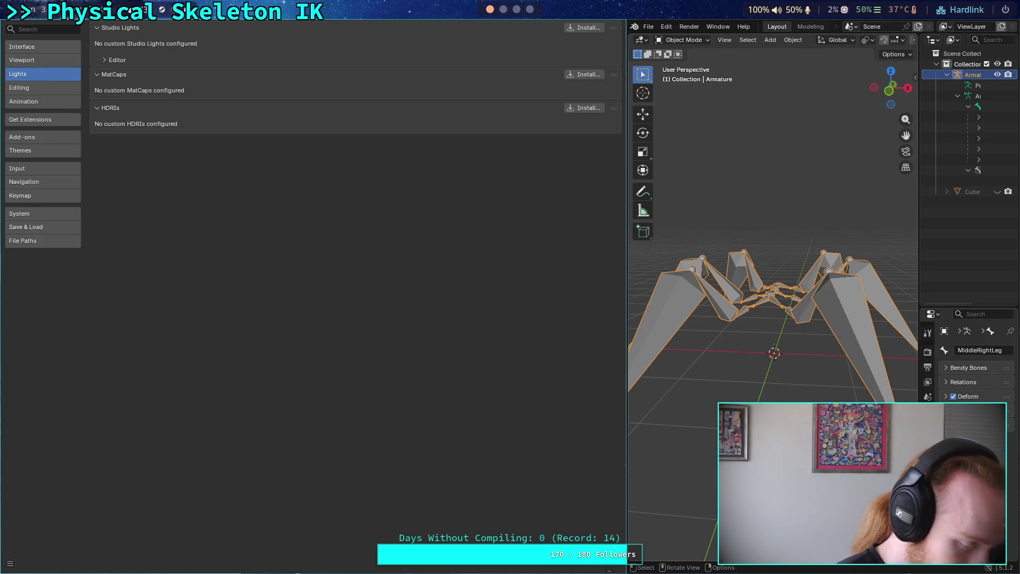
pyautogui.press('super+q')
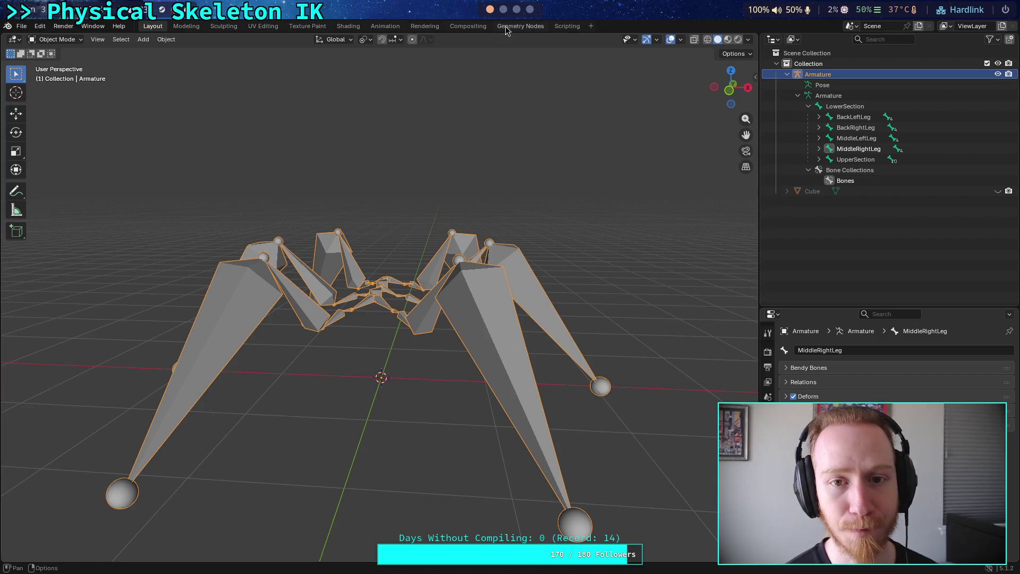
# Orbit the view, check the front view, then settle on top view zoomed out to show every leg.
pyautogui.moveTo(627, 319)
pyautogui.mouseDown()
pyautogui.moveTo(658, 337)
pyautogui.moveTo(672, 373)
pyautogui.moveTo(664, 341)
pyautogui.mouseUp()
pyautogui.moveTo(733, 62); pyautogui.dragTo(733, 63)
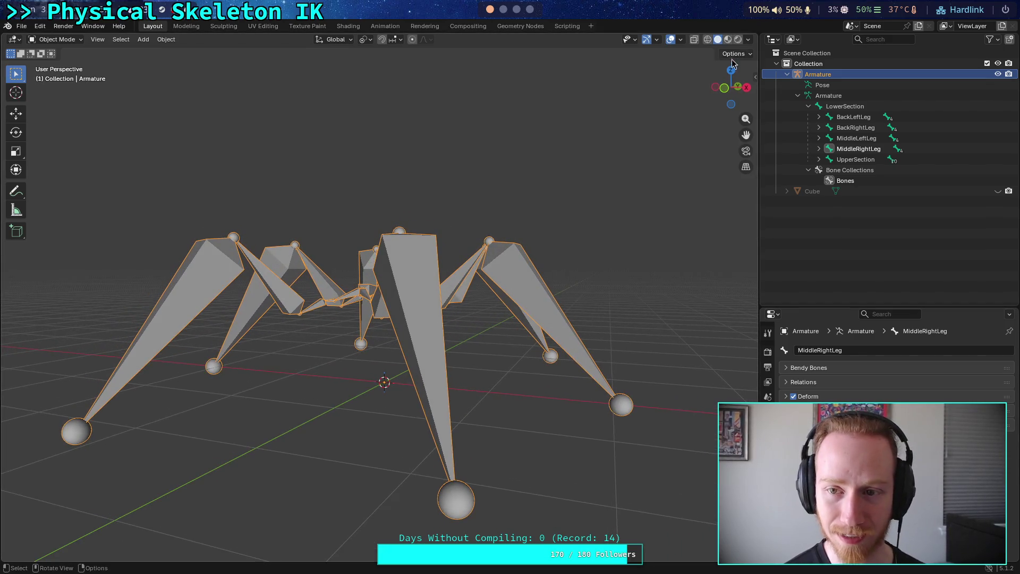
pyautogui.click(732, 62)
pyautogui.scroll(3, 462, 336)
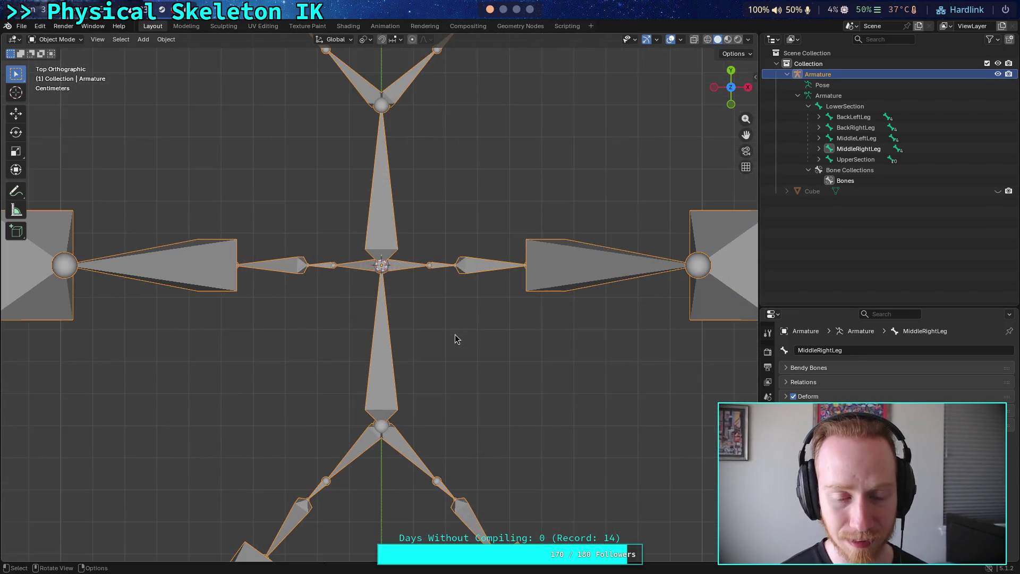
pyautogui.click(732, 105)
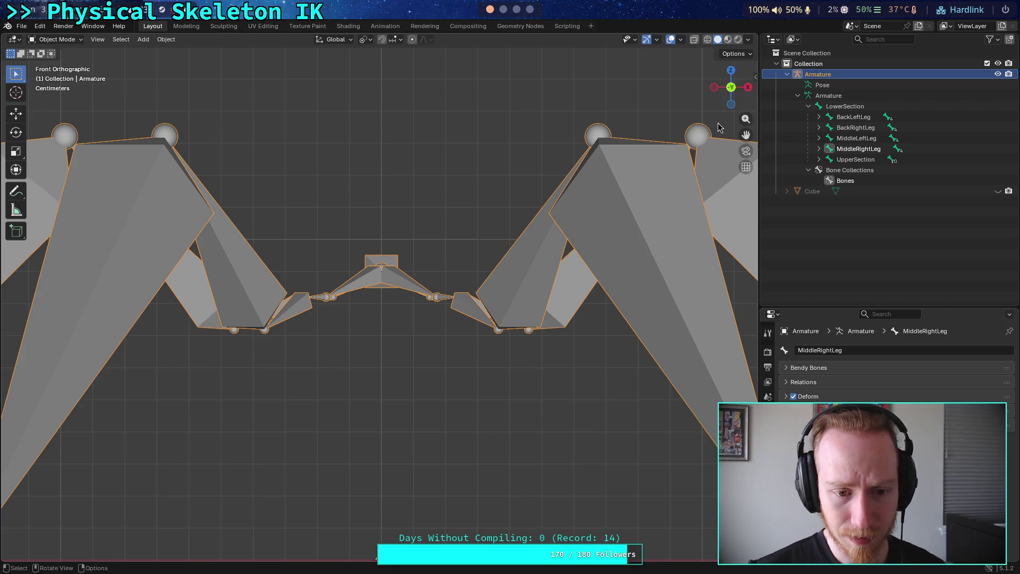
pyautogui.click(731, 71)
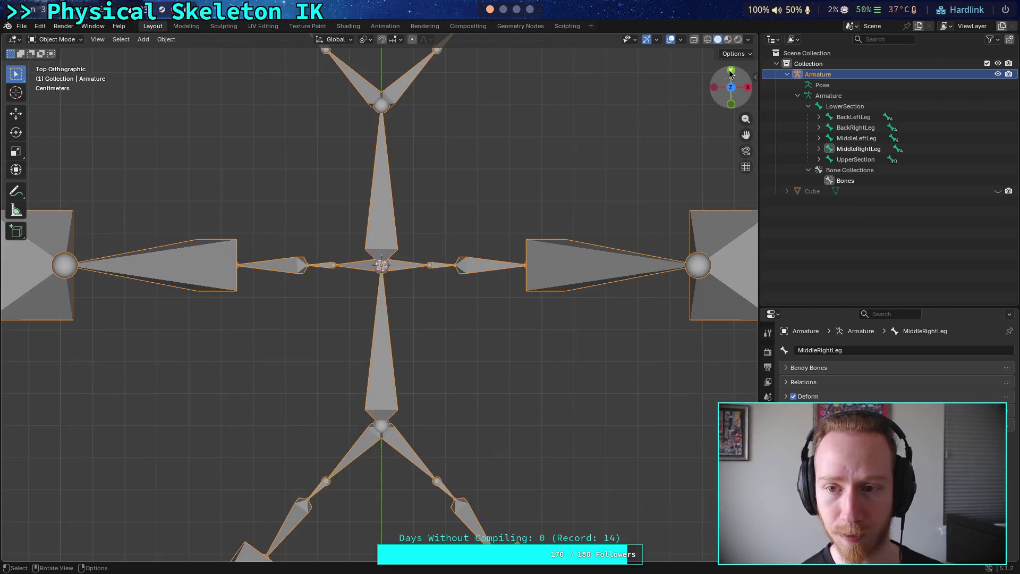
pyautogui.scroll(-3, 461, 308)
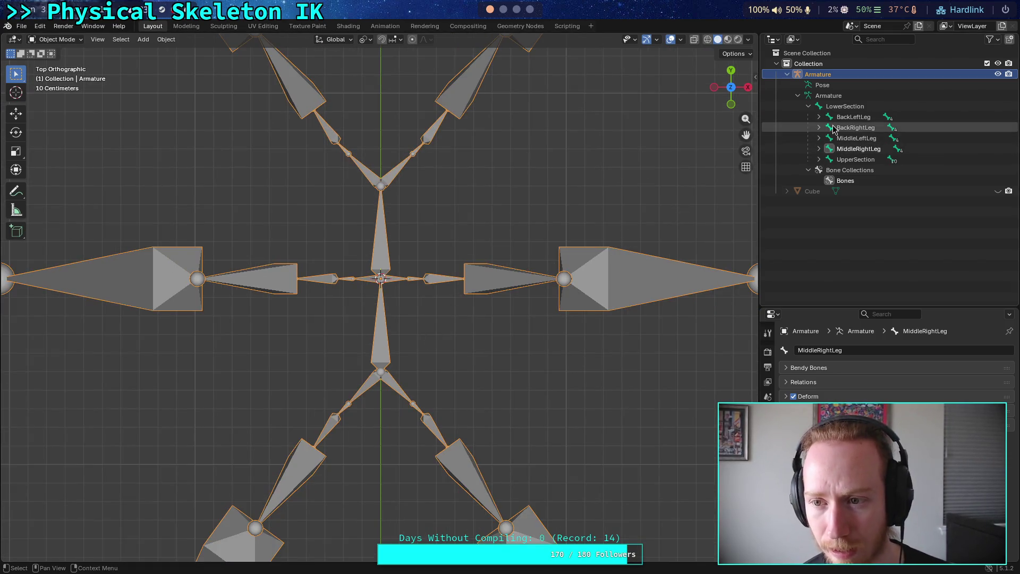
# In the Outliner, expand BackLeftLeg, BackRightLeg, MiddleLeftLeg, MiddleRightLeg, UpperSection and MiddleRightCoxa.
pyautogui.click(830, 150)
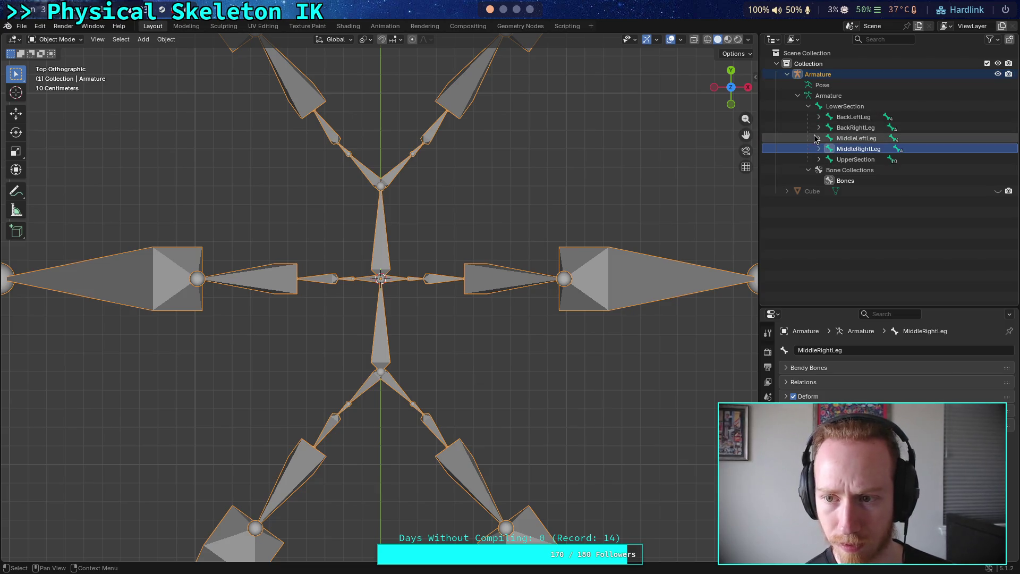
pyautogui.click(819, 138)
pyautogui.click(819, 127)
pyautogui.click(819, 117)
pyautogui.click(819, 180)
pyautogui.click(819, 202)
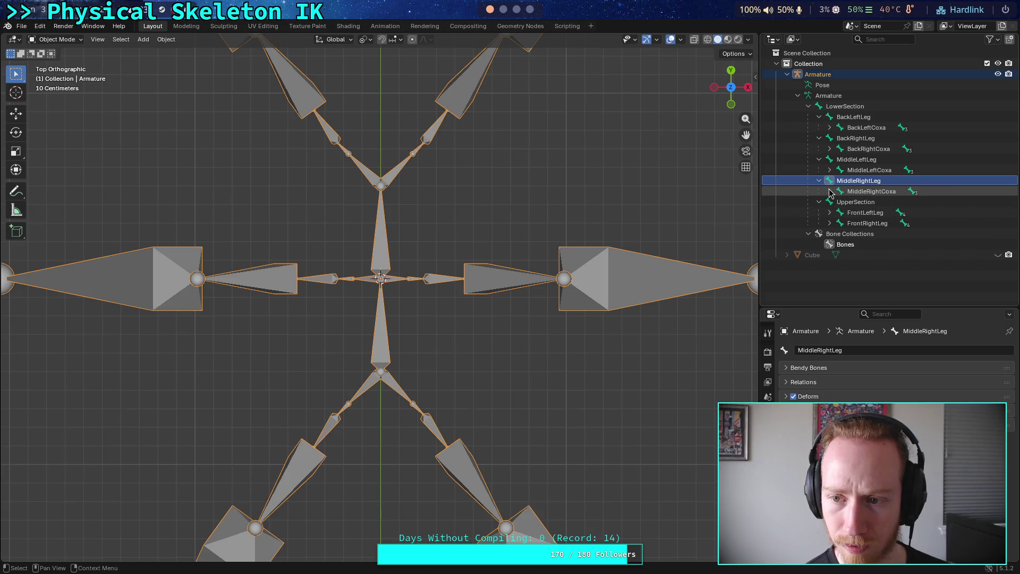
pyautogui.click(830, 192)
pyautogui.click(831, 213)
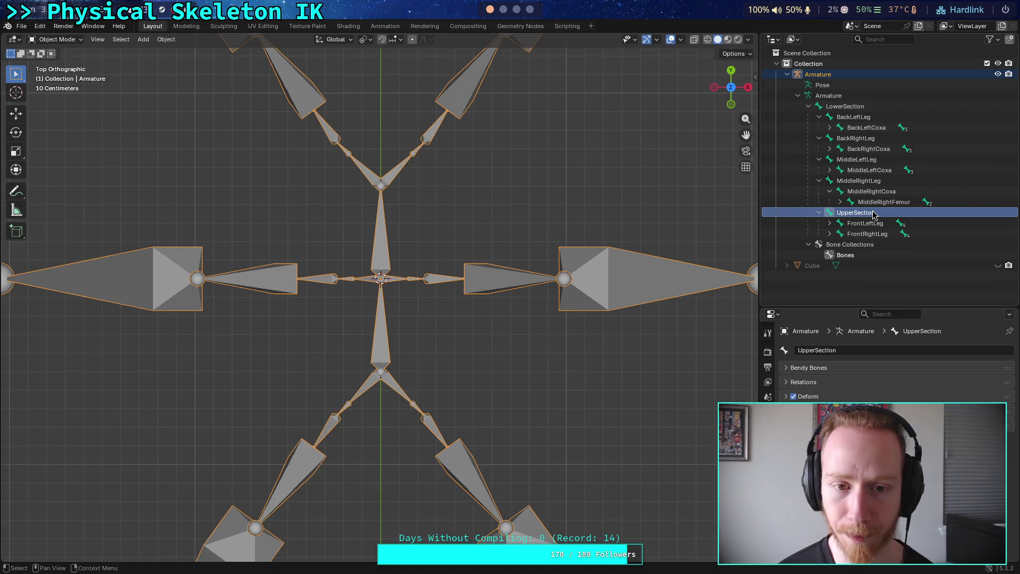
# Enter Edit Mode and select the MiddleLeftLeg, MiddleLeftCoxa and MiddleLeftFemur bones.
pyautogui.press('Tab')
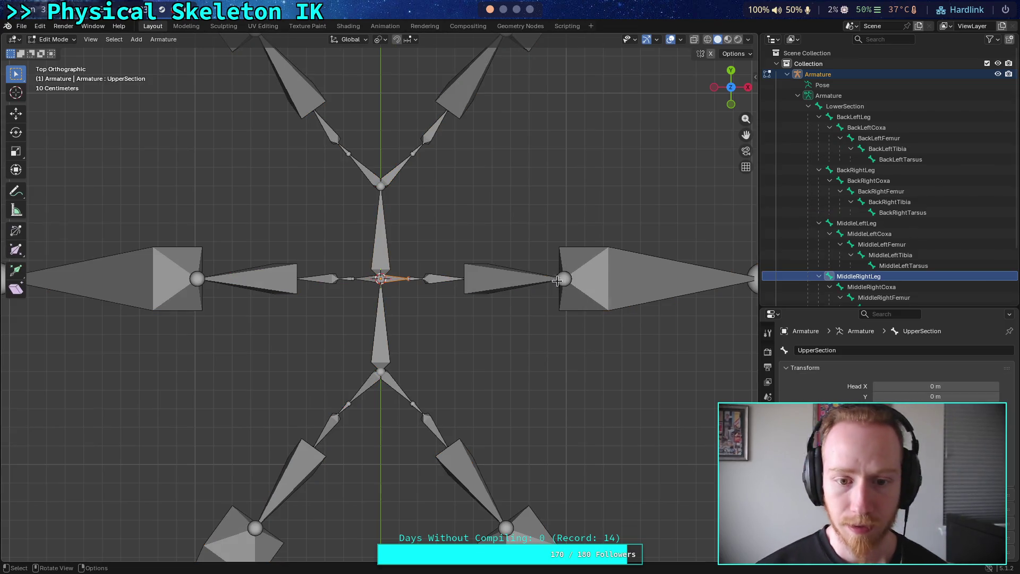
pyautogui.click(802, 223)
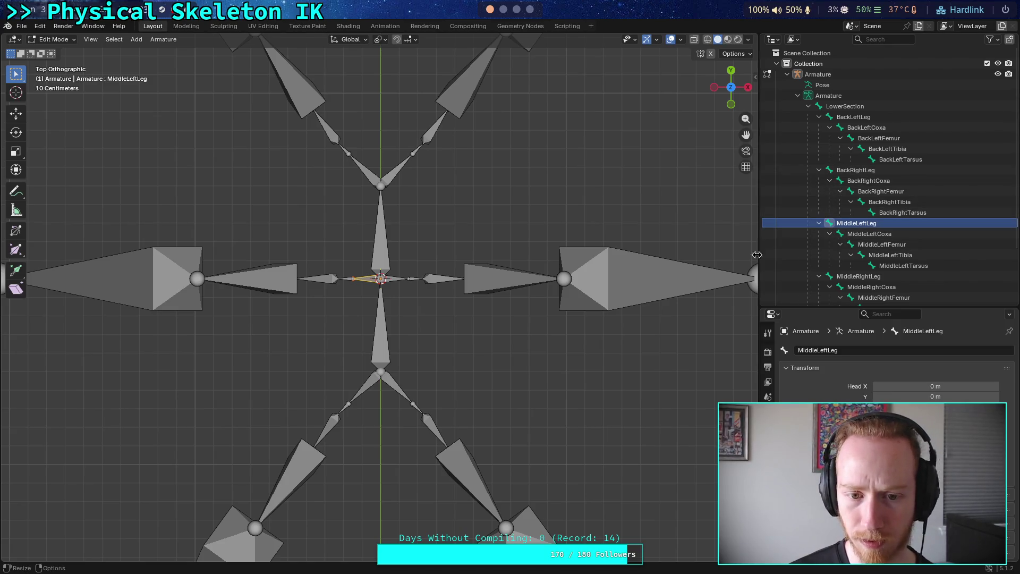
pyautogui.click(851, 234)
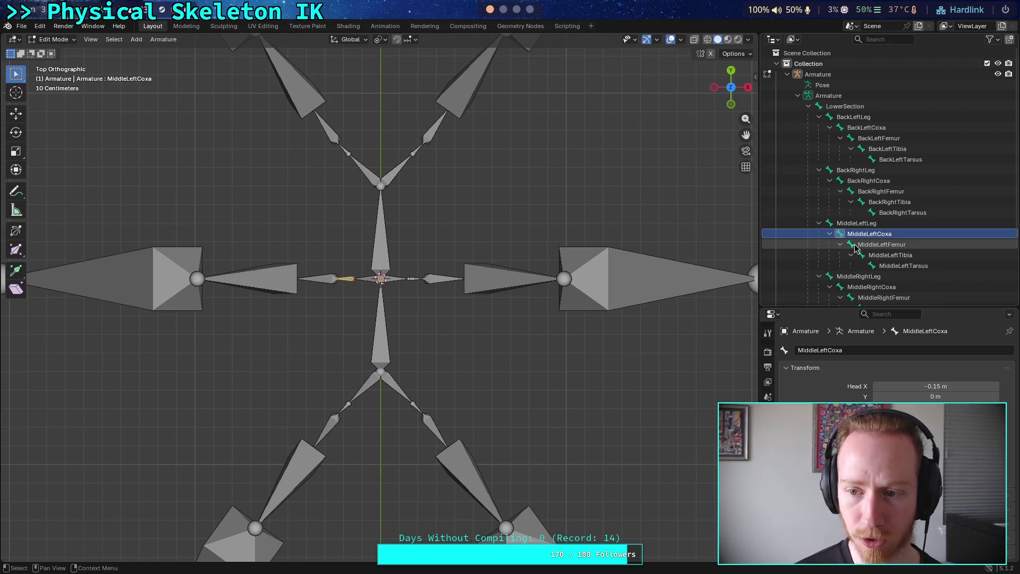
pyautogui.click(855, 245)
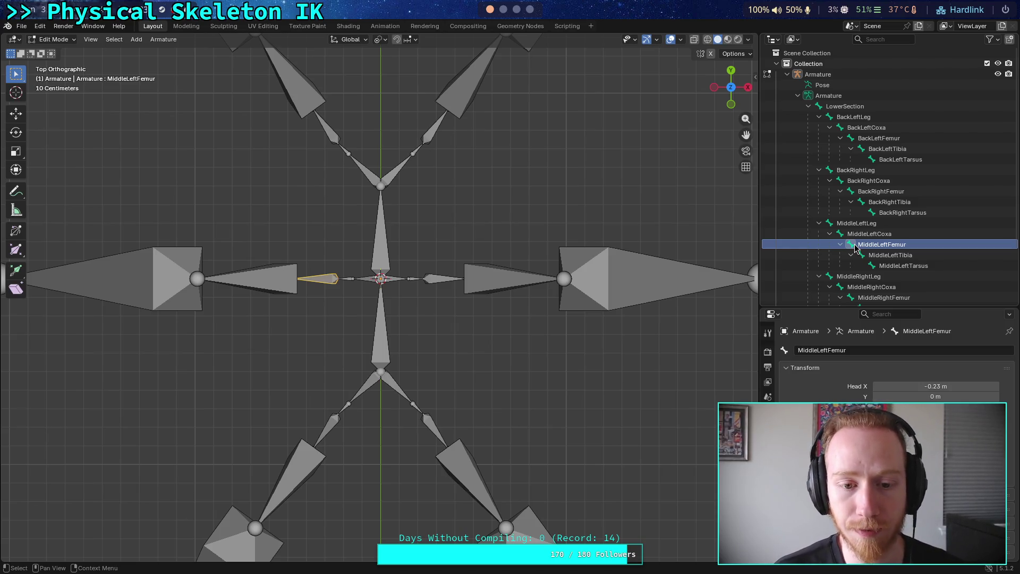
pyautogui.moveTo(314, 300)
pyautogui.mouseDown()
pyautogui.moveTo(348, 249)
pyautogui.moveTo(356, 260)
pyautogui.moveTo(321, 312)
pyautogui.mouseUp()
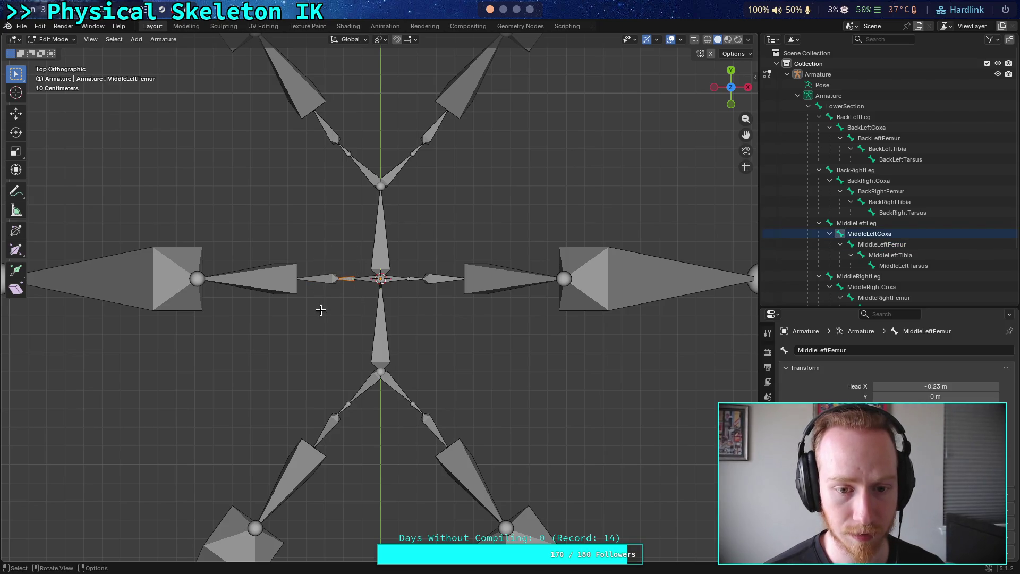
pyautogui.moveTo(358, 259); pyautogui.dragTo(289, 309)
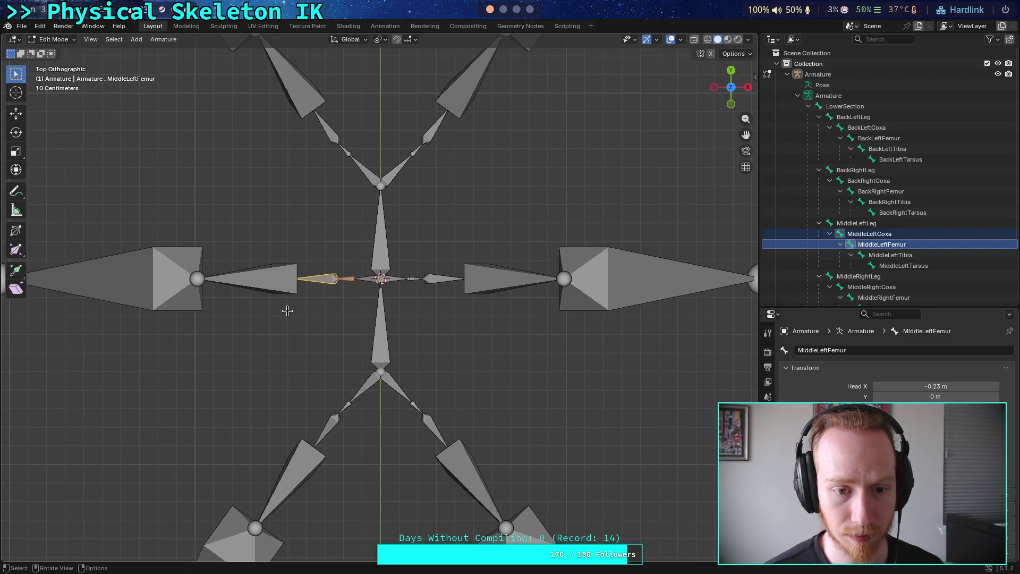
# Try dissolving the middle-left femur from the bone context menu, undoing both attempts.
pyautogui.rightClick(322, 281)
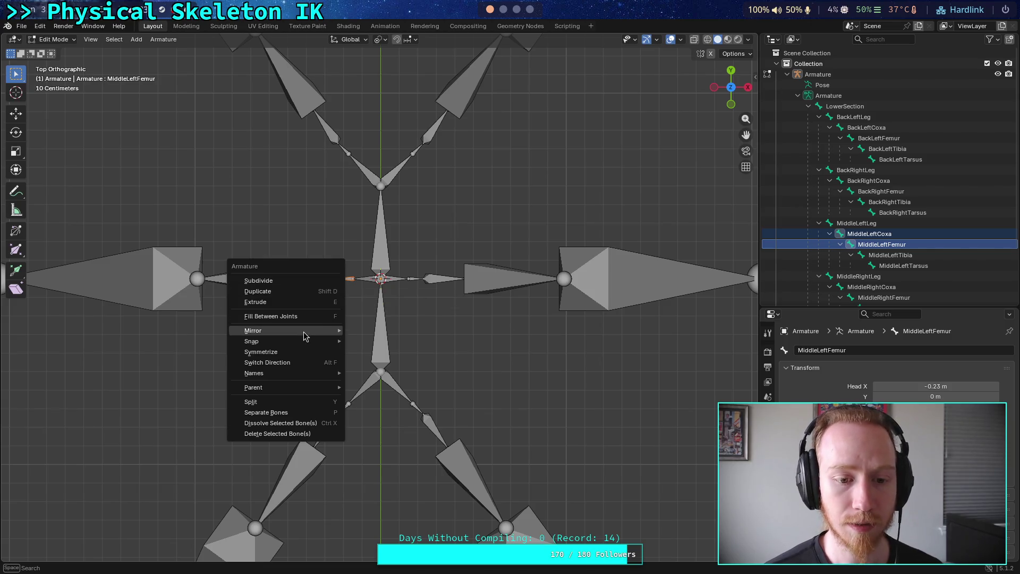
pyautogui.moveTo(301, 332)
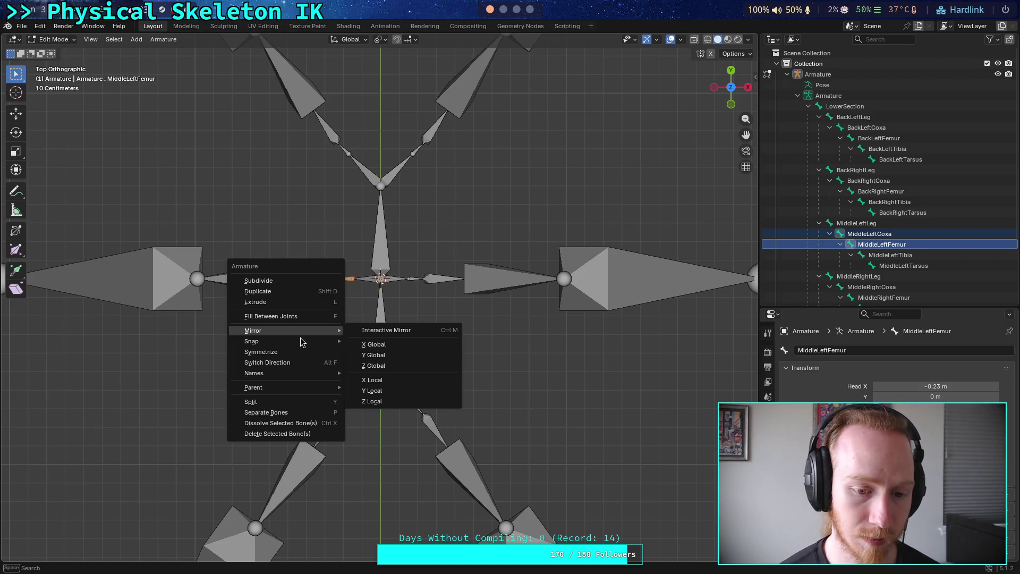
pyautogui.click(314, 277)
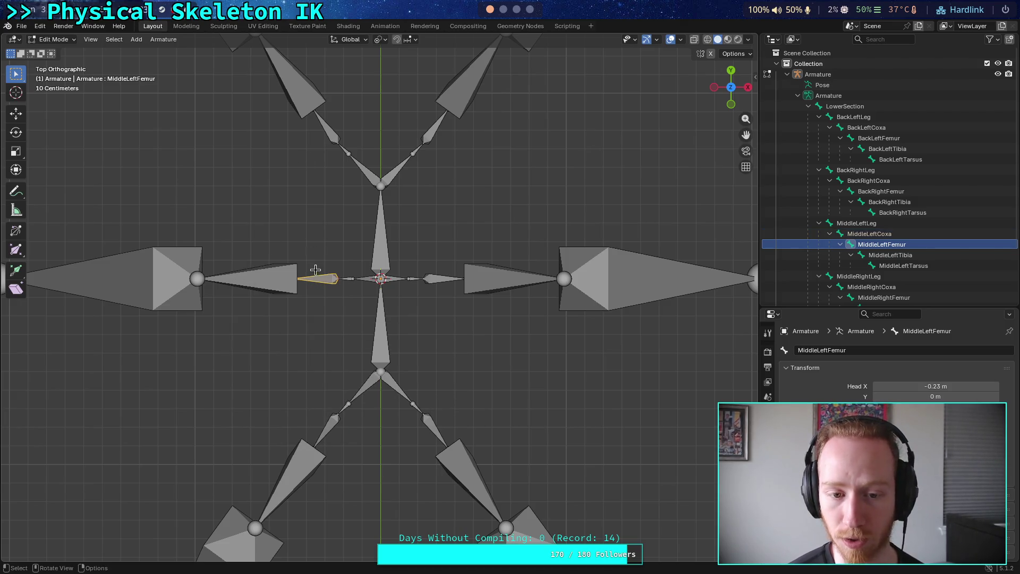
pyautogui.rightClick(321, 283)
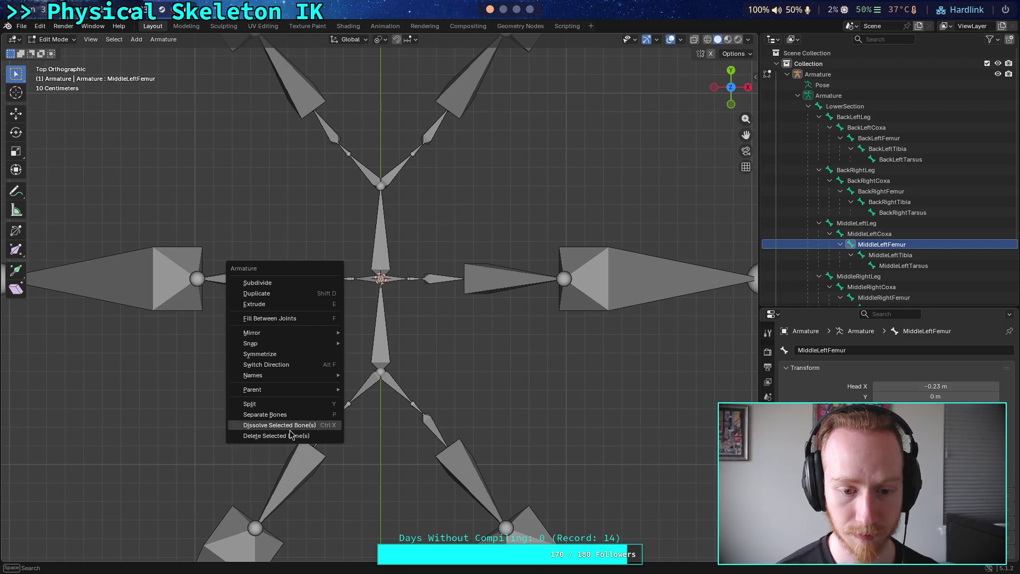
pyautogui.click(287, 425)
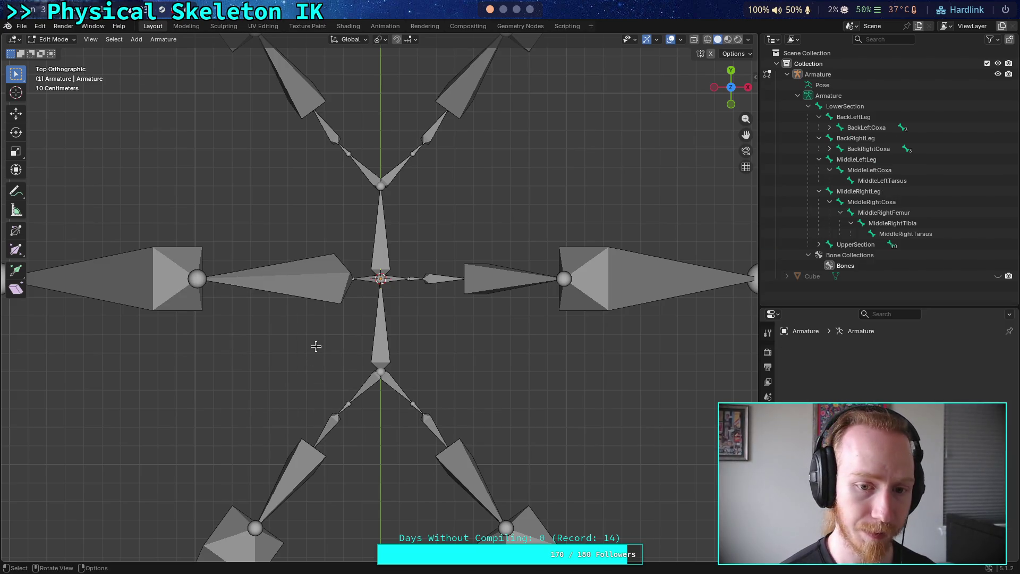
pyautogui.hotkey('ctrl', 'z')
pyautogui.click(334, 312)
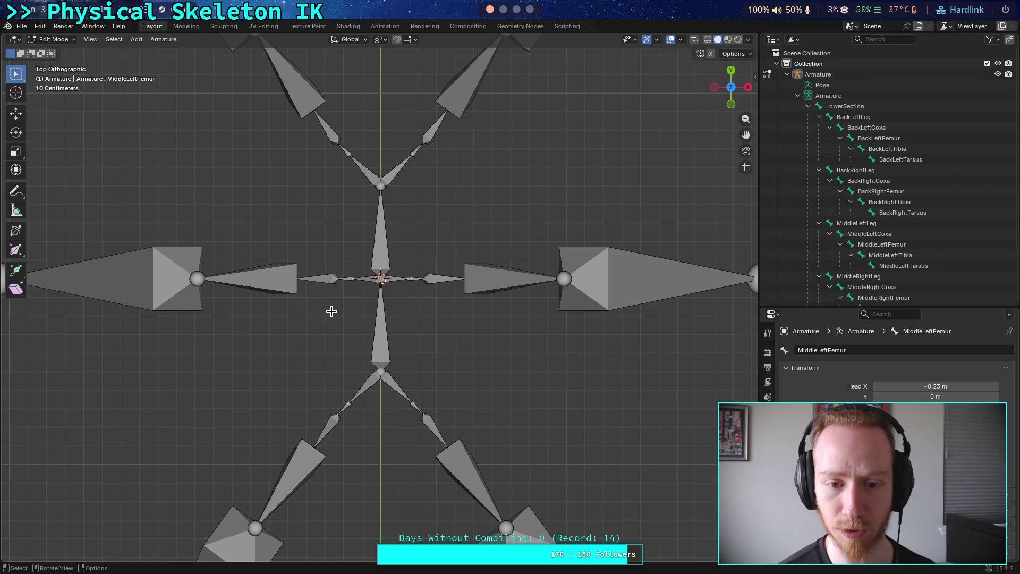
pyautogui.rightClick(318, 275)
pyautogui.click(310, 278)
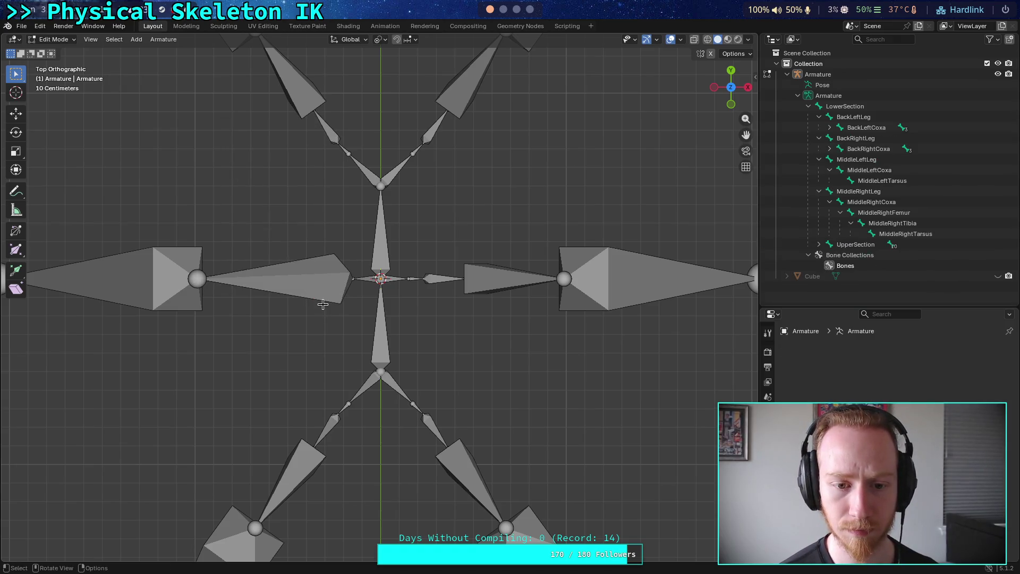
pyautogui.hotkey('ctrl', 'z')
# Orbit to a perspective angle and retry dissolving and merging the middle-left leg bones, undoing each.
pyautogui.moveTo(326, 340)
pyautogui.mouseDown()
pyautogui.moveTo(314, 346)
pyautogui.moveTo(311, 444)
pyautogui.mouseUp()
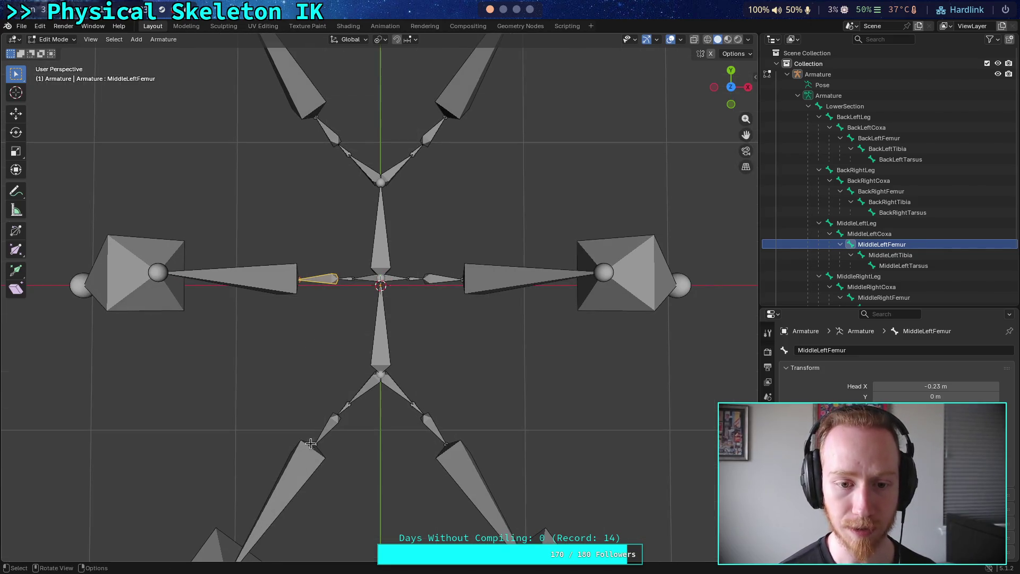
pyautogui.moveTo(363, 404)
pyautogui.mouseDown()
pyautogui.moveTo(377, 410)
pyautogui.moveTo(331, 417)
pyautogui.mouseUp()
pyautogui.rightClick(322, 279)
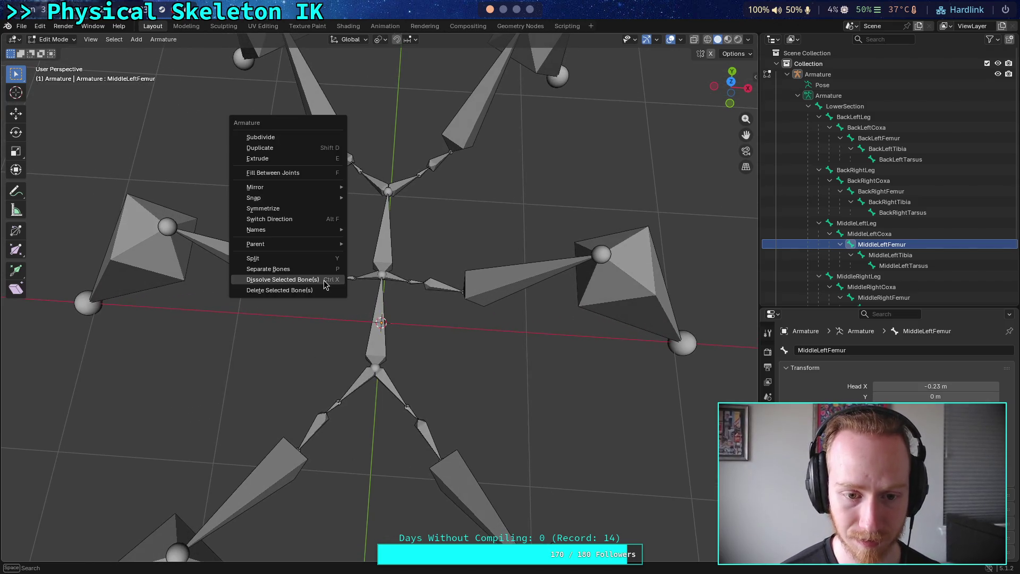
pyautogui.click(324, 279)
pyautogui.hotkey('ctrl', 'z')
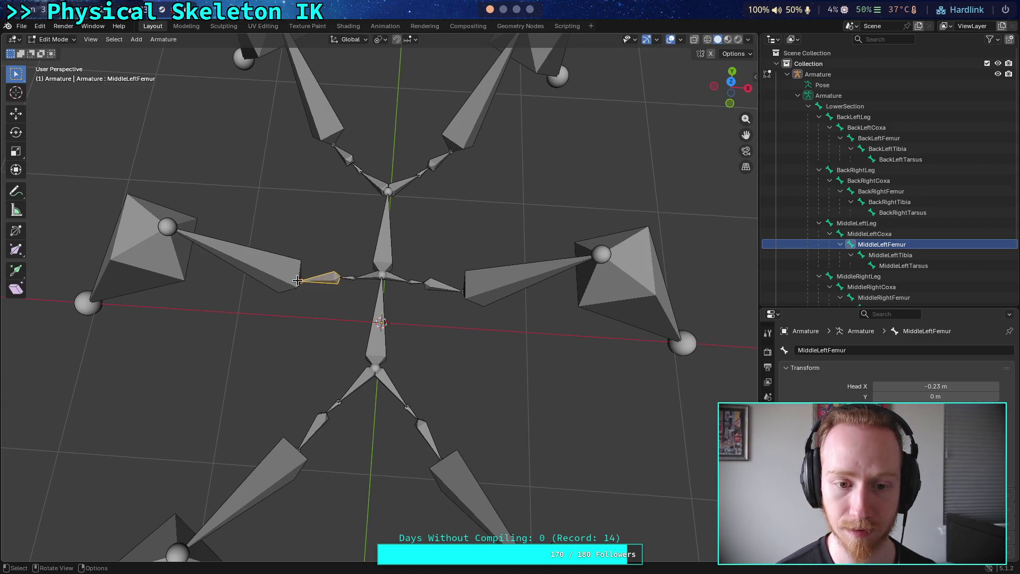
pyautogui.click(307, 272)
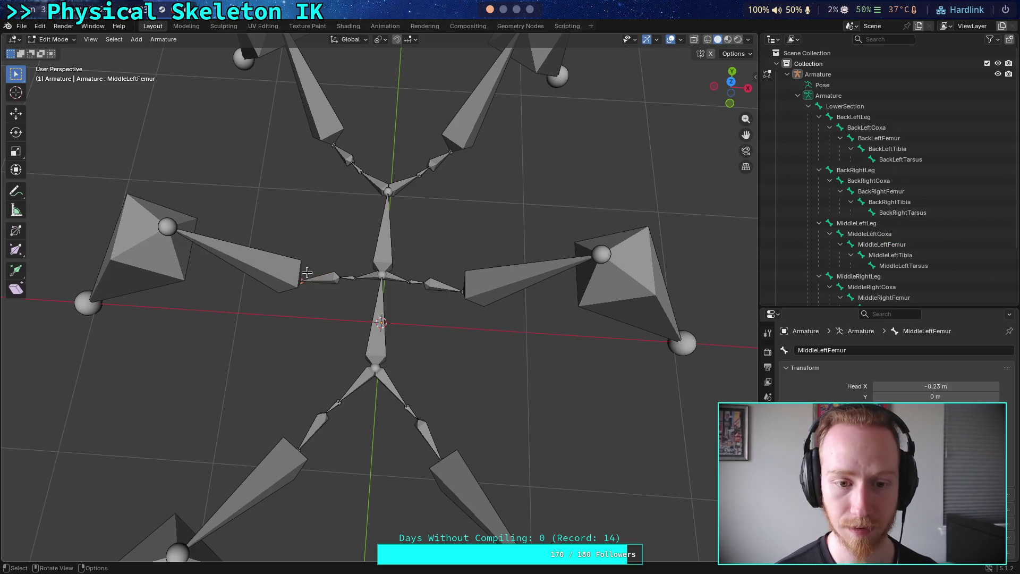
pyautogui.rightClick(301, 279)
pyautogui.click(301, 279)
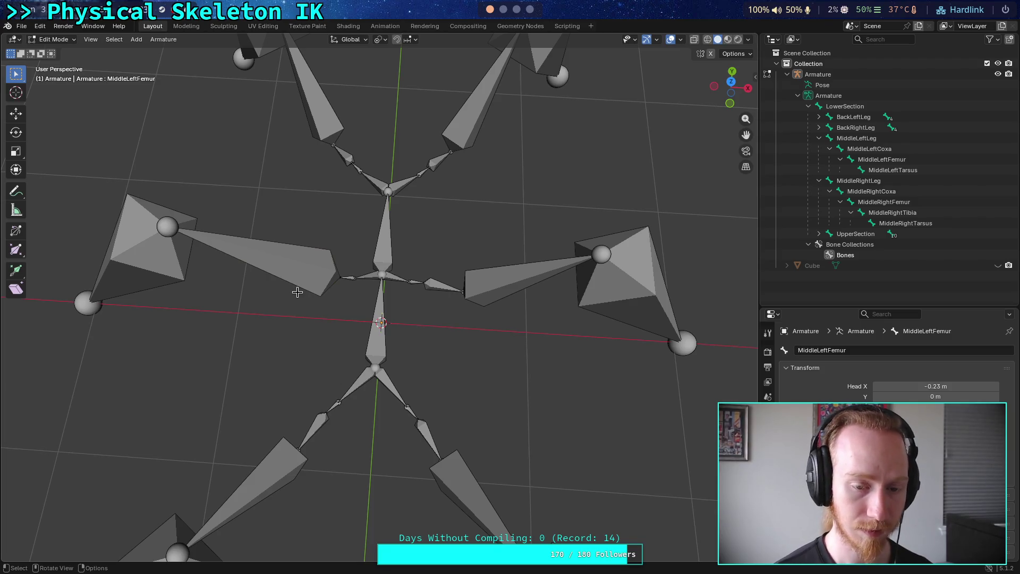
pyautogui.hotkey('ctrl', 'z')
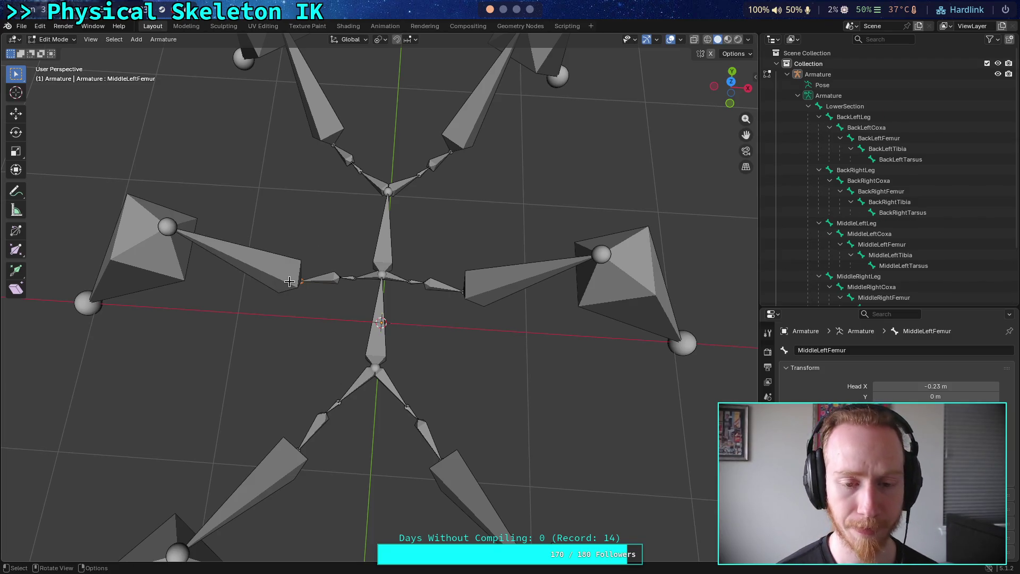
# Dissolve the MiddleLeftFemur bone so the middle-left coxa leads straight into its tibia.
pyautogui.click(338, 278)
pyautogui.rightClick(337, 287)
pyautogui.click(330, 287)
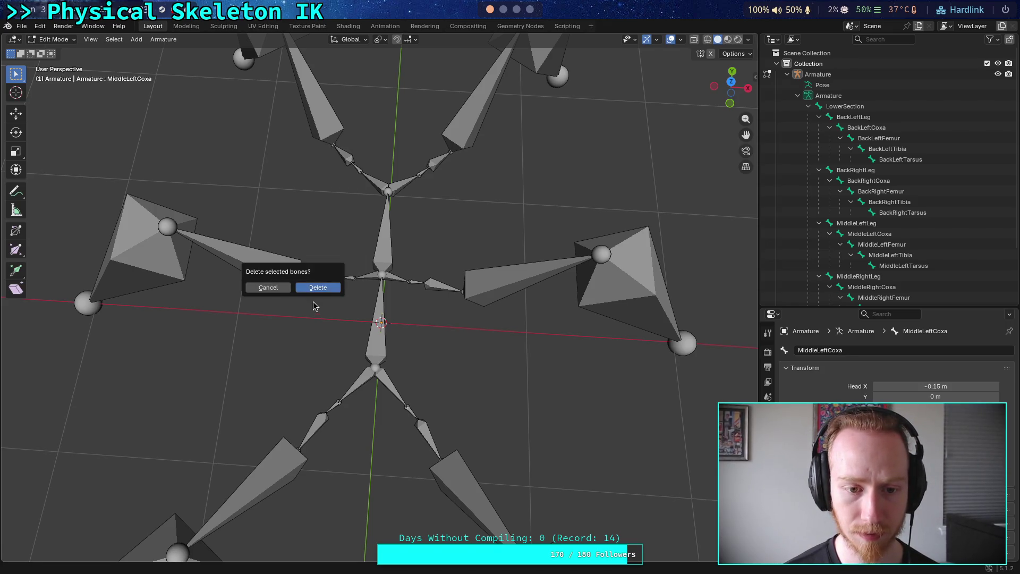
pyautogui.rightClick(304, 276)
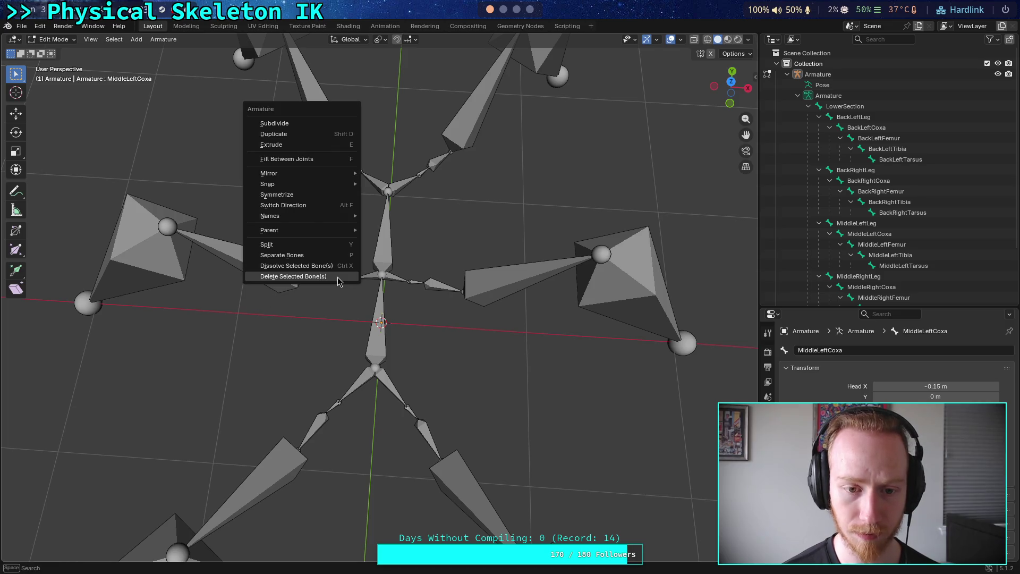
pyautogui.click(302, 268)
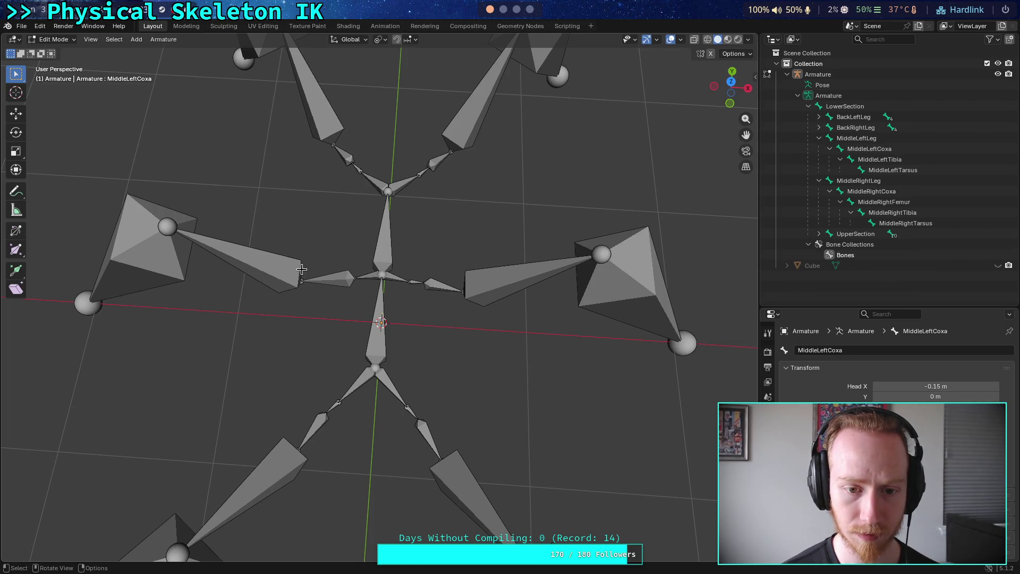
pyautogui.moveTo(301, 269)
pyautogui.mouseDown()
pyautogui.moveTo(330, 323)
pyautogui.moveTo(245, 565)
pyautogui.moveTo(279, 444)
pyautogui.mouseUp()
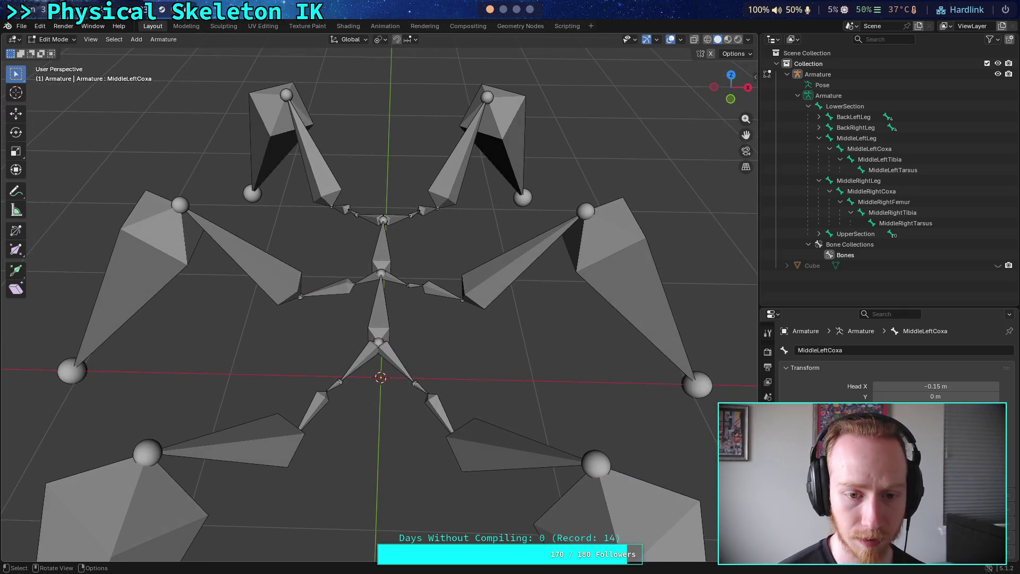
# Dissolve the MiddleRightFemur, then the two small front leg bones.
pyautogui.click(425, 289)
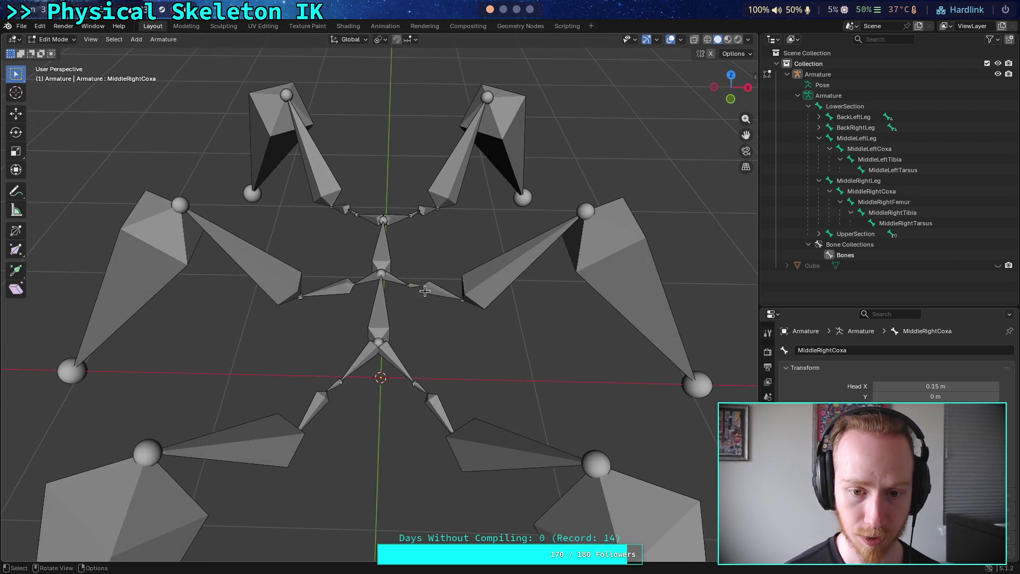
pyautogui.rightClick(424, 291)
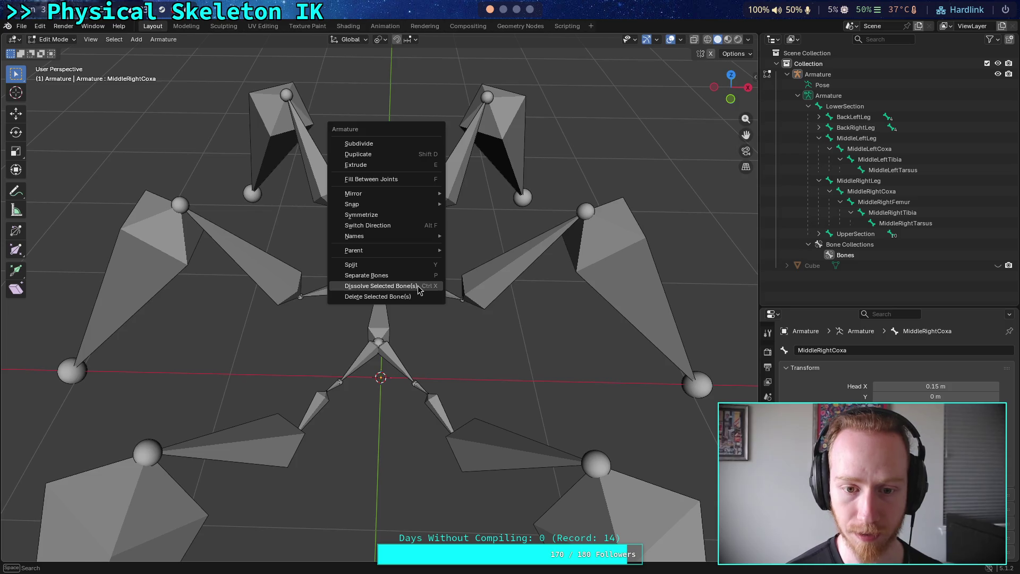
pyautogui.click(419, 286)
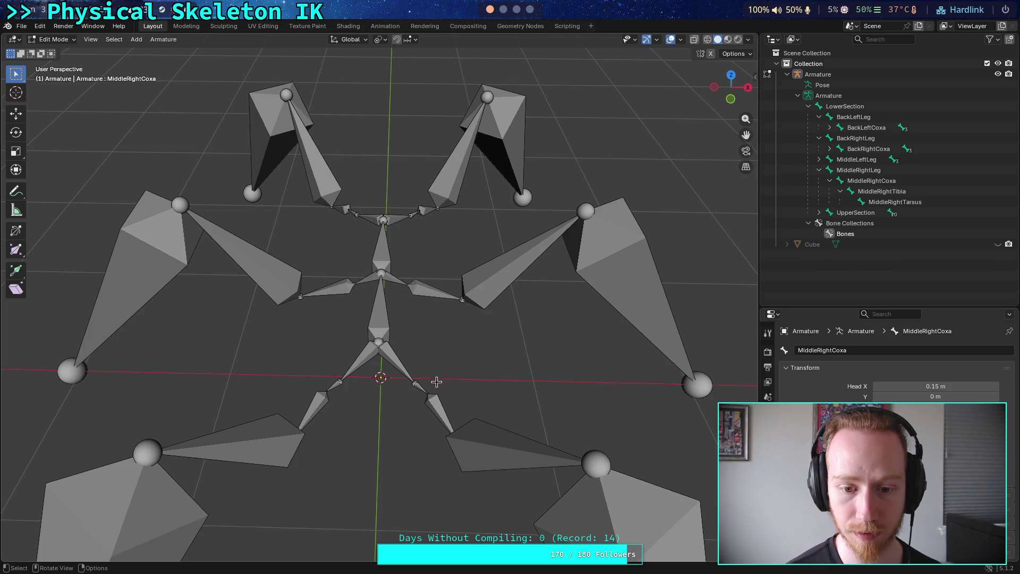
pyautogui.keyDown('shift'); pyautogui.click(326, 396); pyautogui.keyUp('shift')
pyautogui.keyDown('shift'); pyautogui.click(349, 211); pyautogui.keyUp('shift')
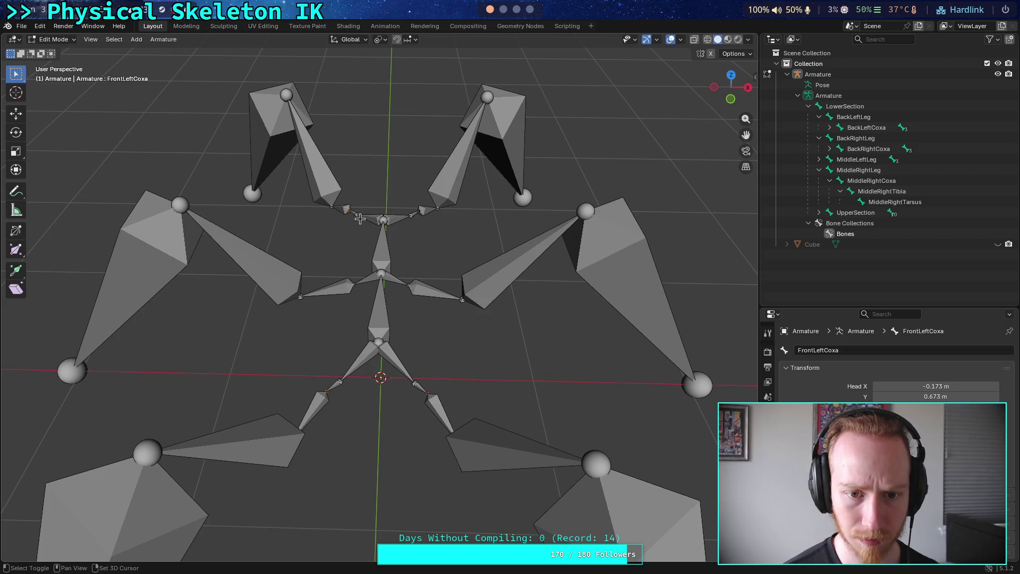
pyautogui.keyDown('shift'); pyautogui.click(420, 211); pyautogui.keyUp('shift')
pyautogui.rightClick(405, 214)
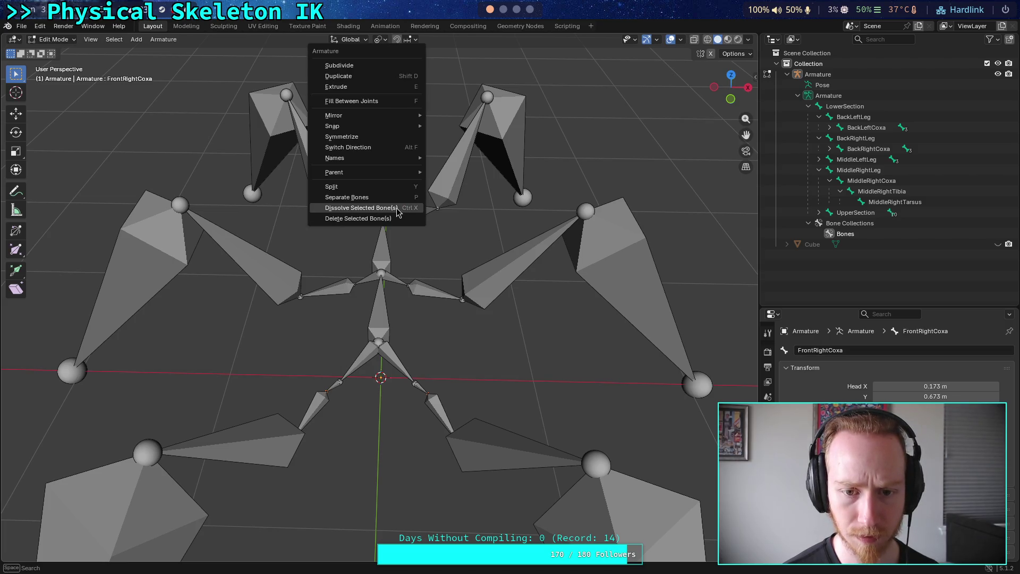
pyautogui.click(397, 206)
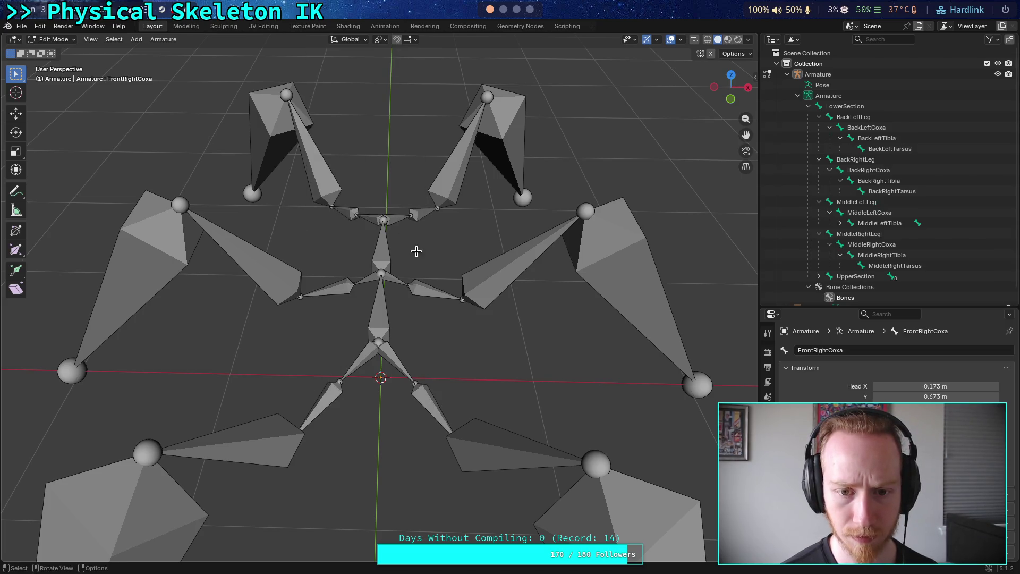
# Switch to Front Orthographic view and zoom in on where the legs join the body.
pyautogui.click(733, 99)
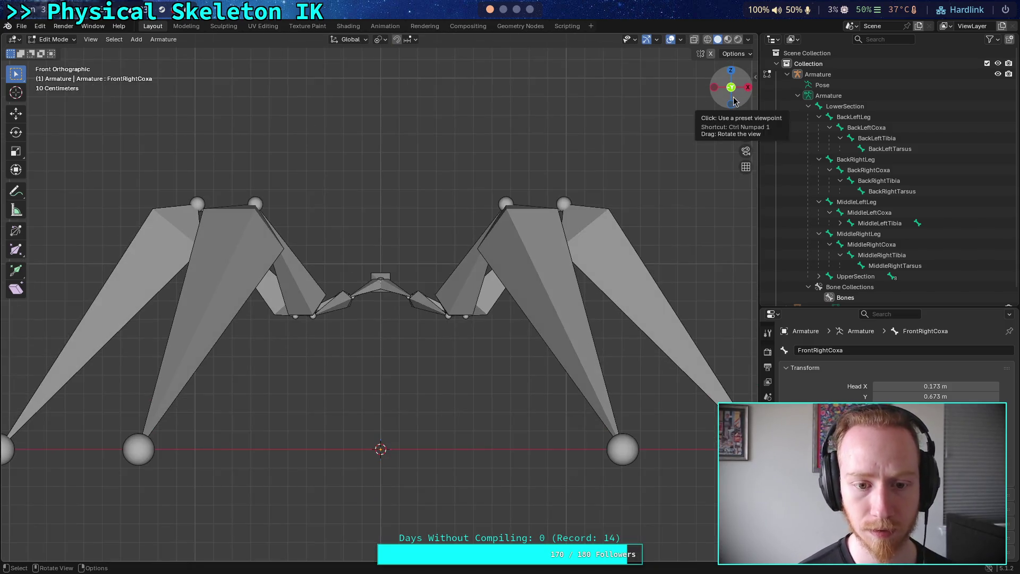
pyautogui.scroll(3, 407, 287)
pyautogui.scroll(1, 407, 288)
pyautogui.rightClick(386, 321)
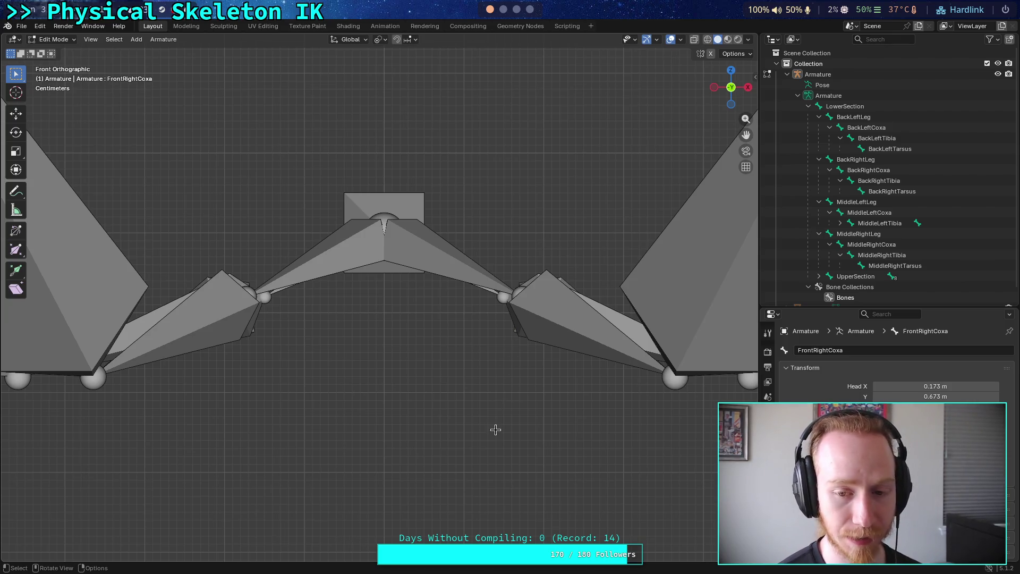
pyautogui.scroll(-3, 449, 319)
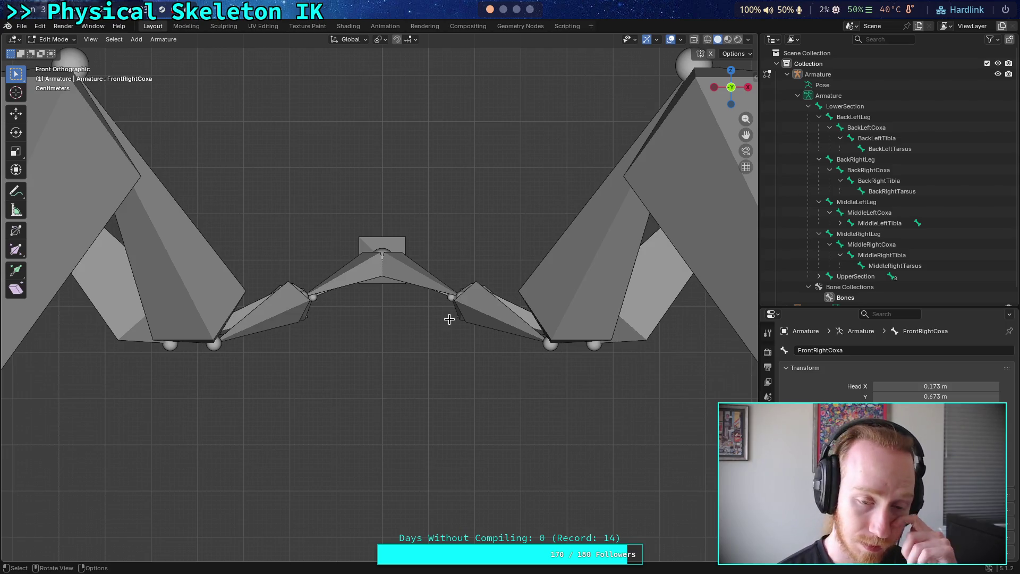
pyautogui.scroll(4, 147, 376)
# Toggle perspective, return to front view, place the 3D cursor below the body, then switch to the browser.
pyautogui.rightClick(154, 385)
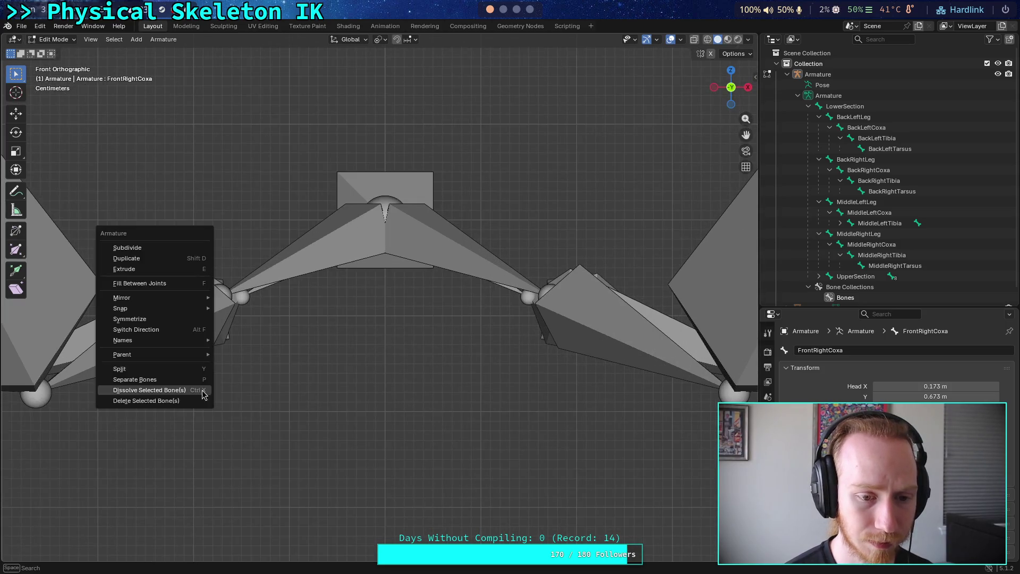
pyautogui.press('Escape')
pyautogui.press('KP_5')
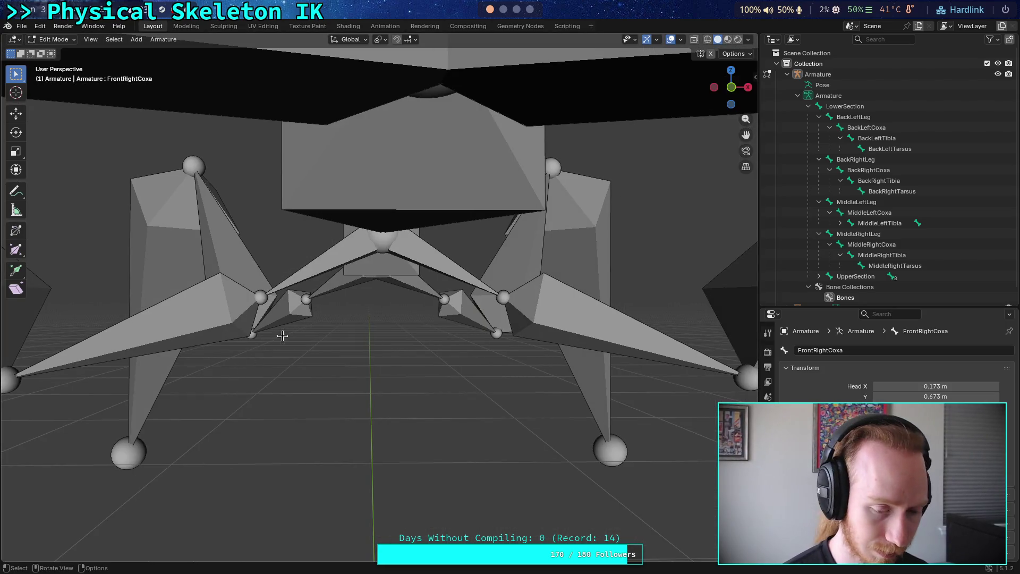
pyautogui.click(732, 88)
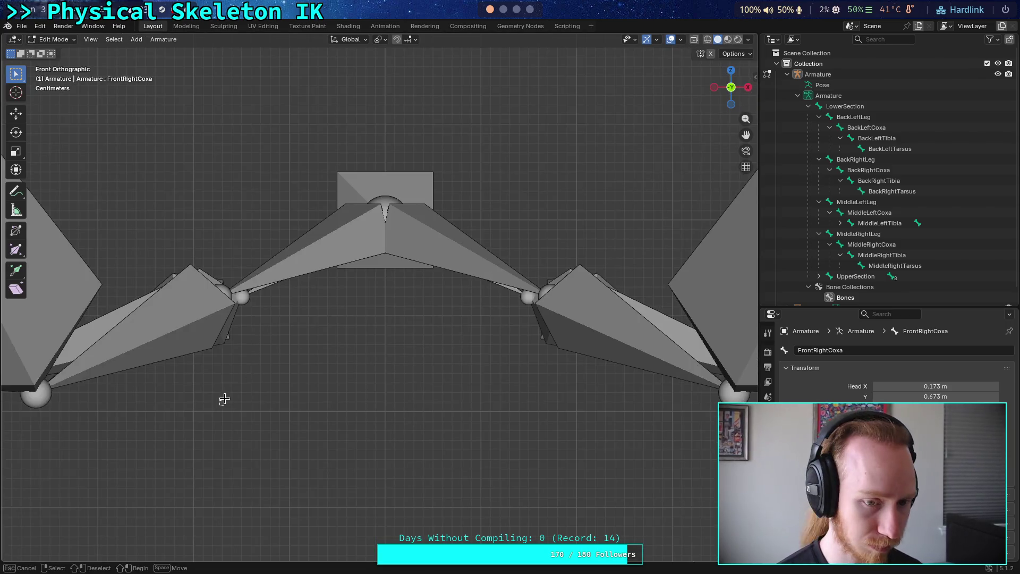
pyautogui.keyDown('shift'); pyautogui.rightClick(252, 400); pyautogui.keyUp('shift')
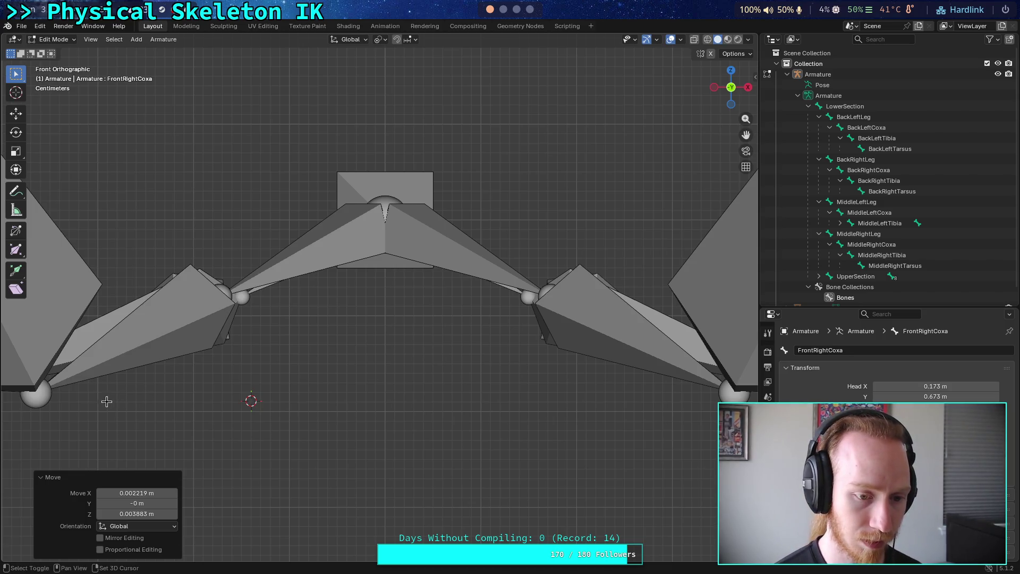
pyautogui.hscroll(-4, 94, 406)
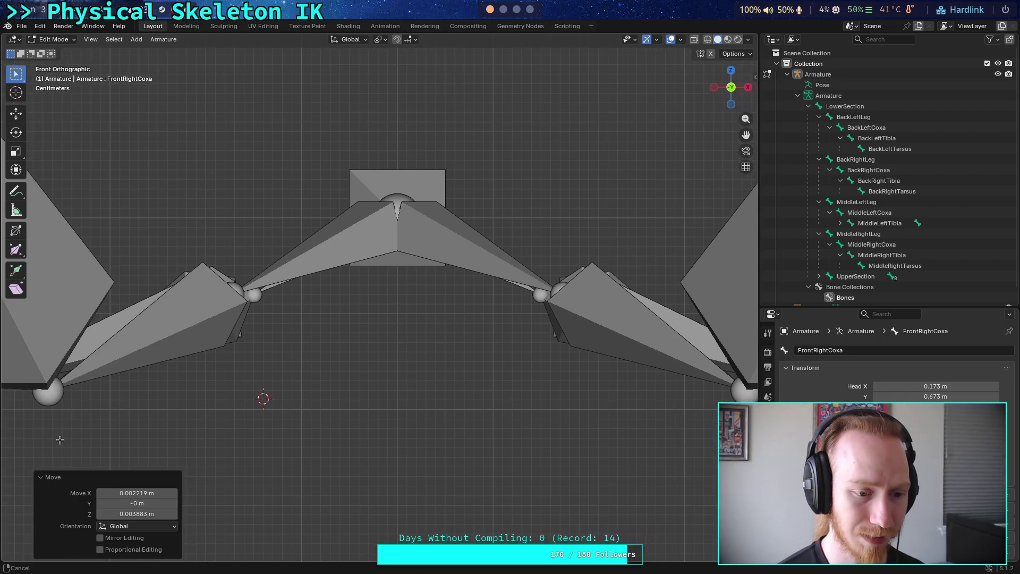
pyautogui.moveTo(64, 440); pyautogui.dragTo(181, 438)
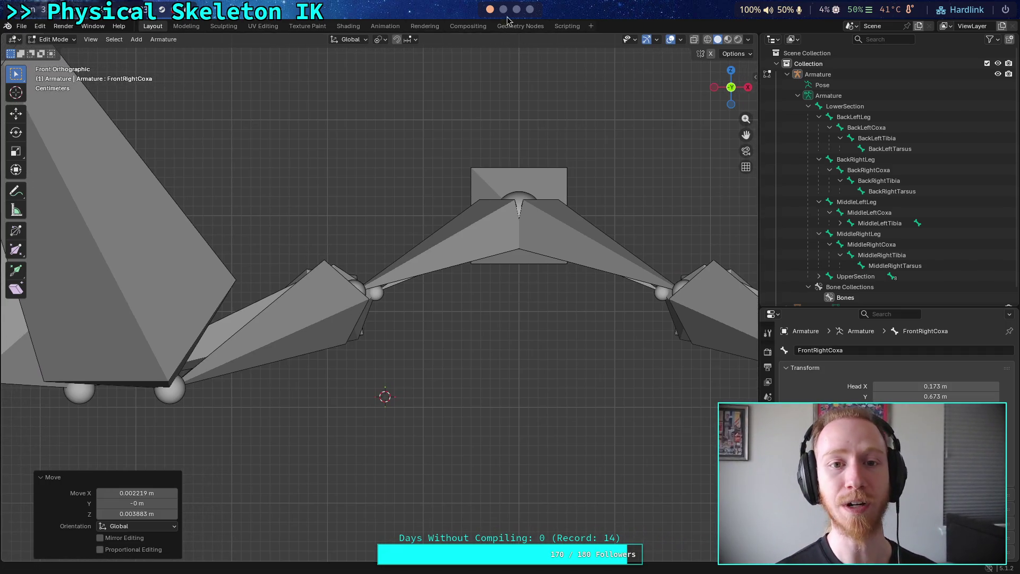
pyautogui.click(529, 9)
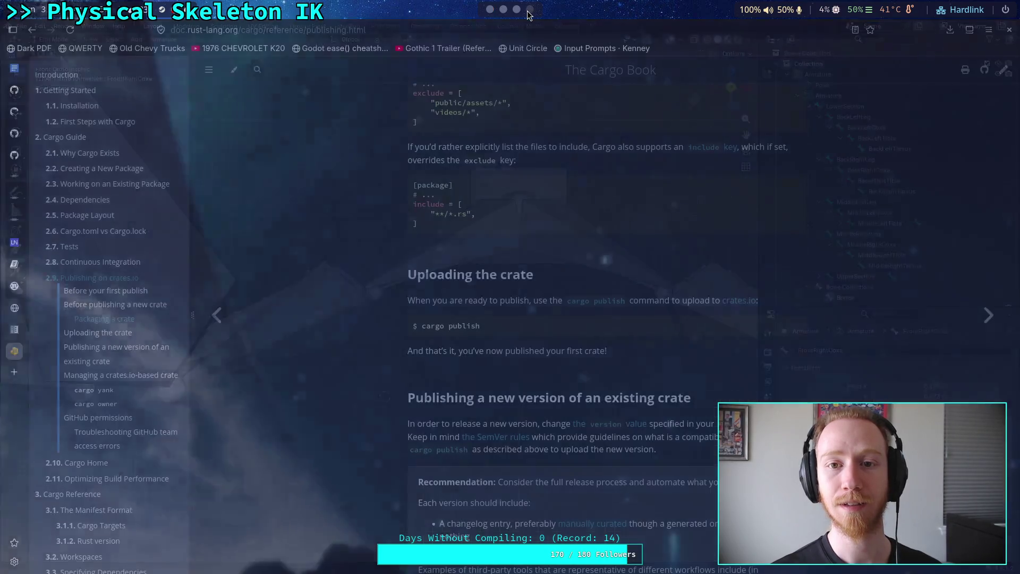
# Search the web for 'blender extremely low mouse sensitivity' and open the issue #48901 result.
pyautogui.click(14, 372)
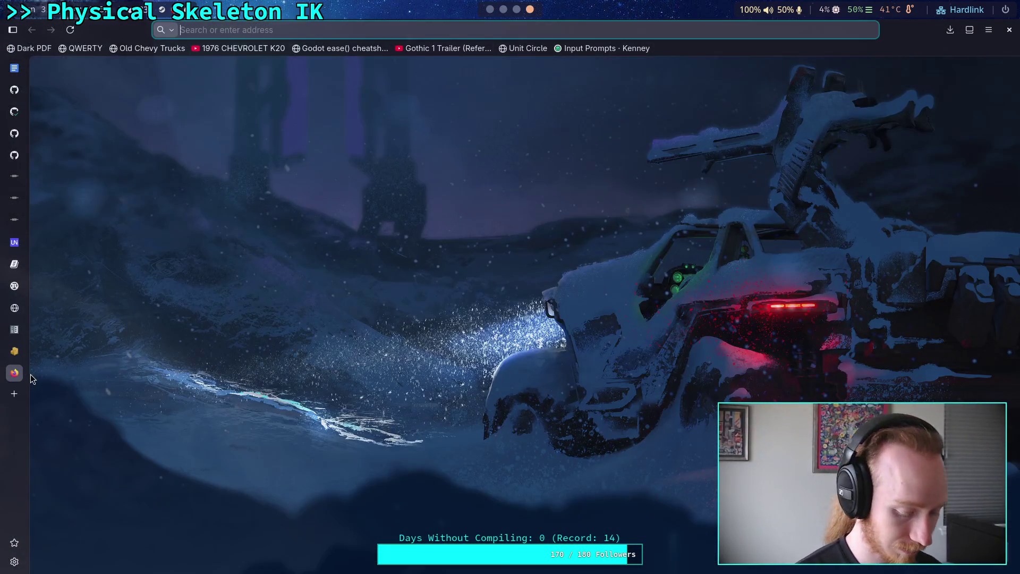
pyautogui.write('blender ex')
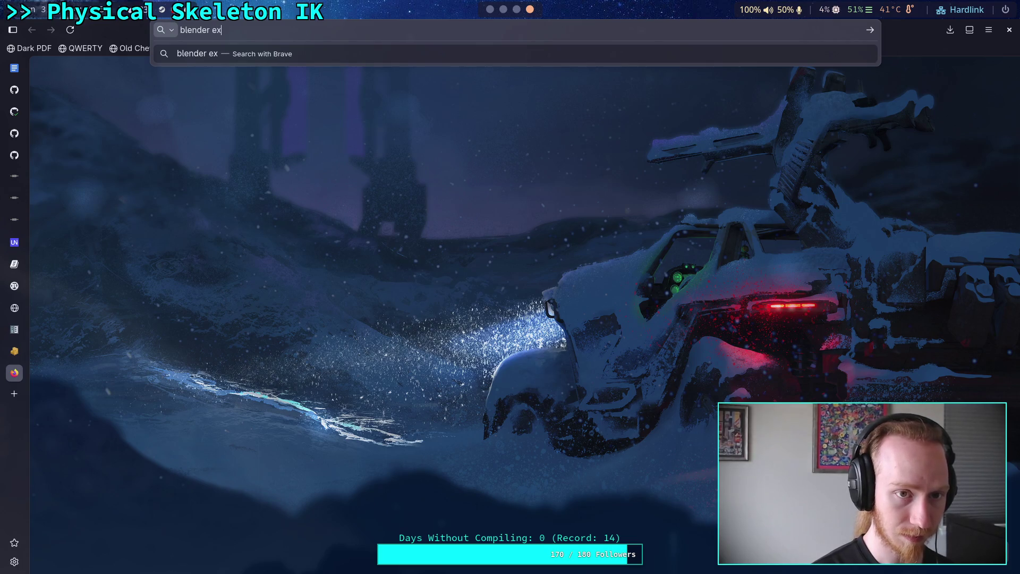
pyautogui.write('tremely low ')
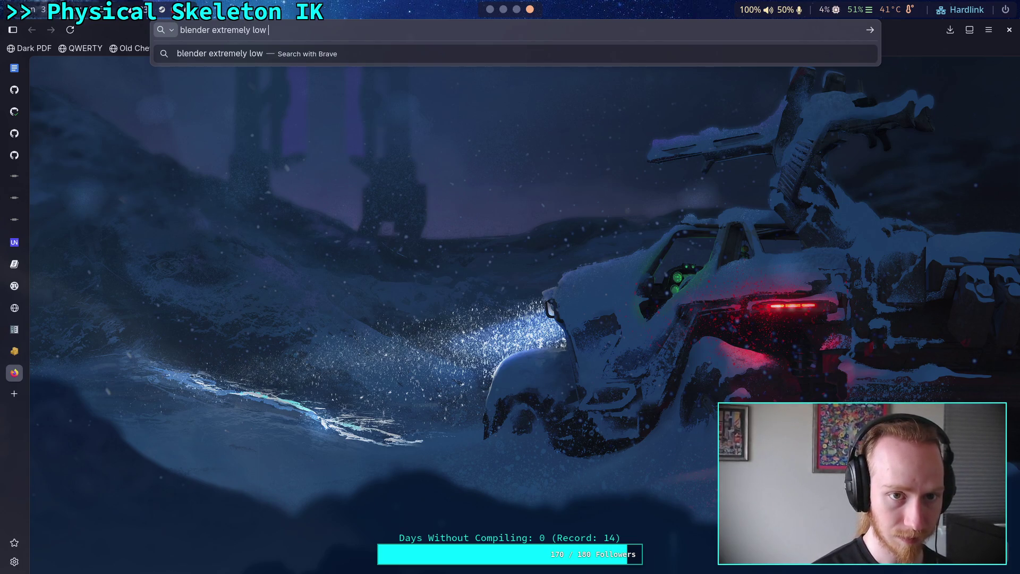
pyautogui.write('mouse sensi')
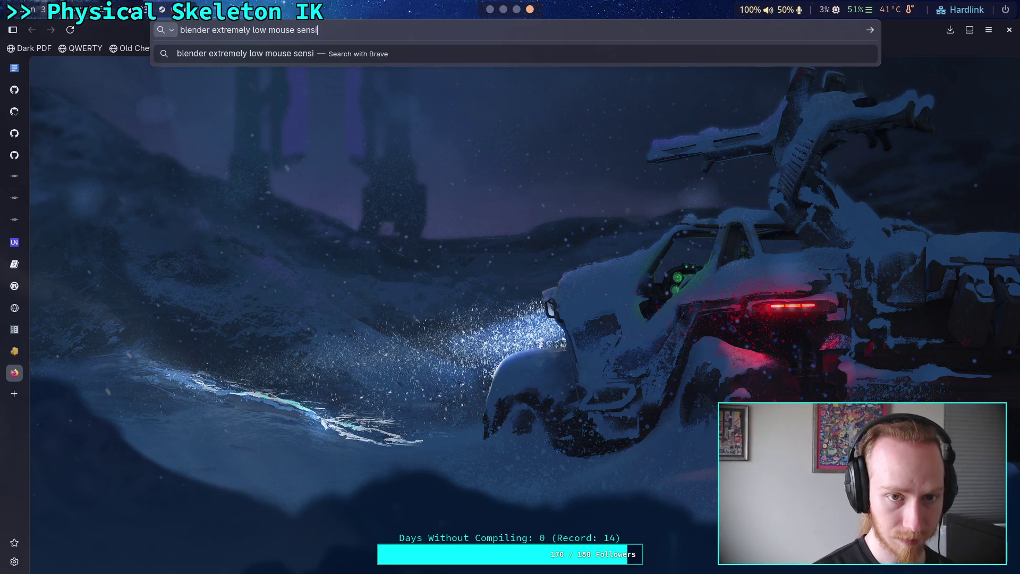
pyautogui.write('tivity')
pyautogui.press('Return')
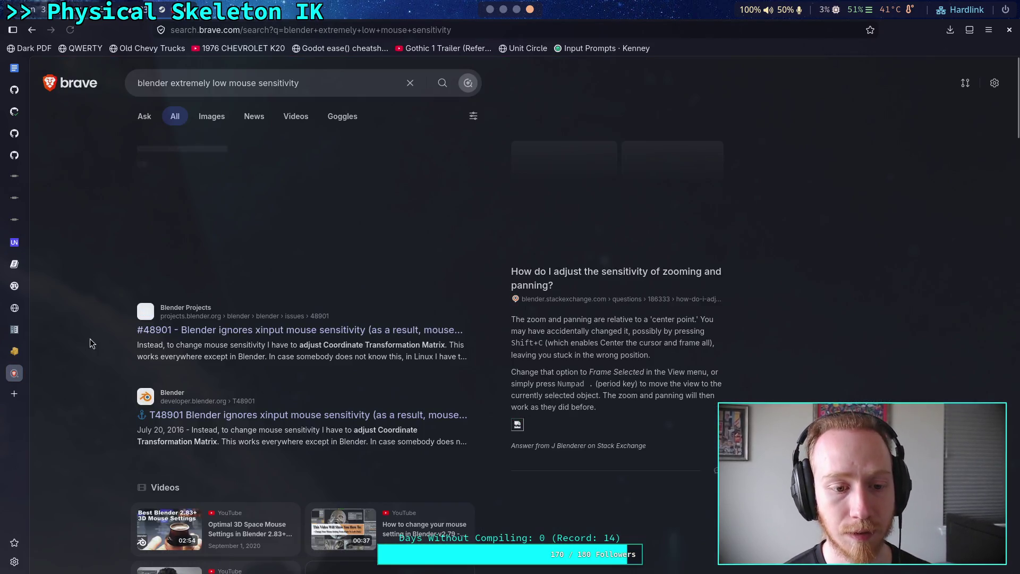
pyautogui.click(230, 333)
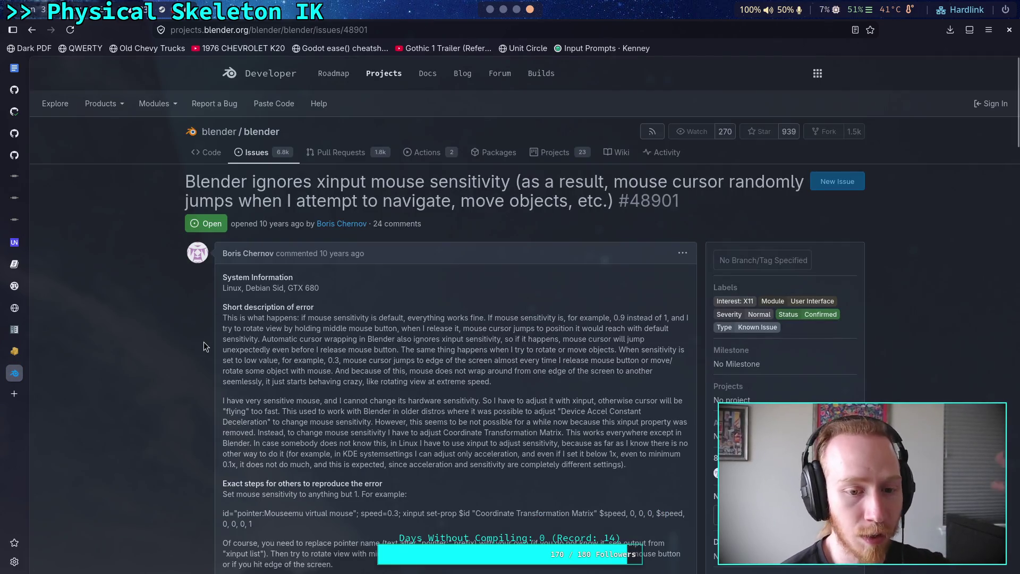
# Scroll through the comments of issue #48901, down to where the bug is reopened as Confirmed.
pyautogui.scroll(-9, 249, 359)
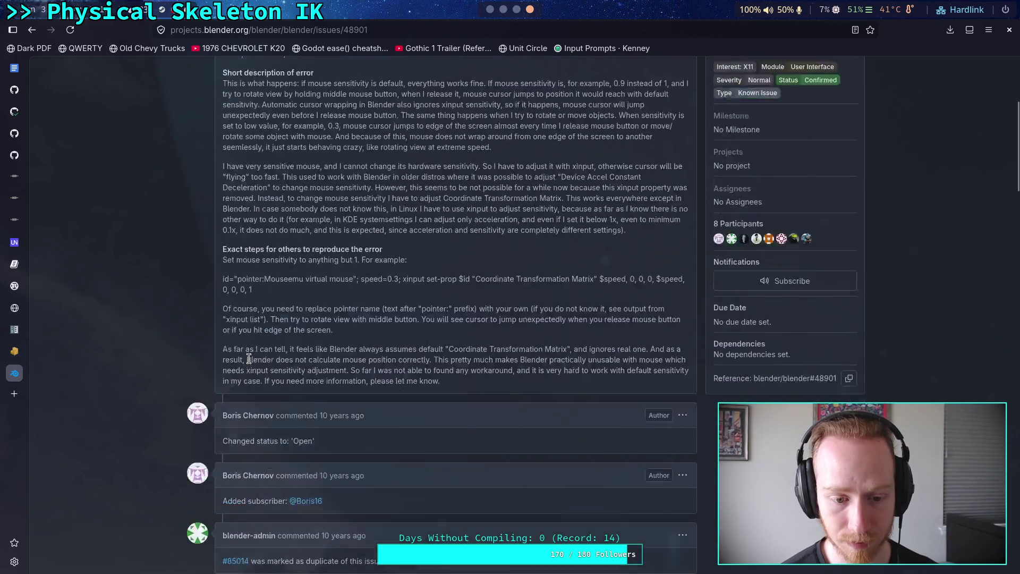
pyautogui.scroll(-20, 191, 376)
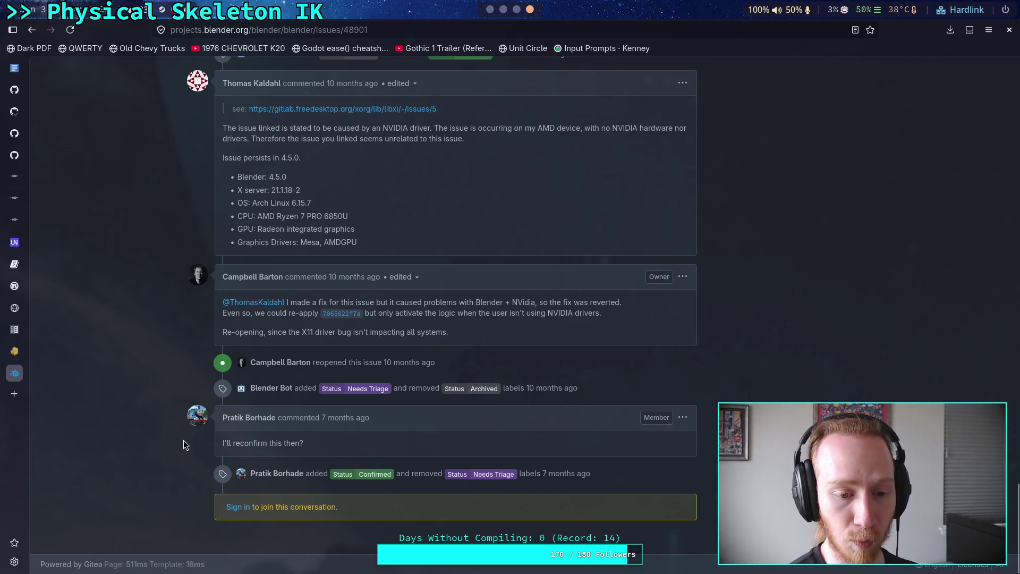
pyautogui.scroll(10, 183, 440)
pyautogui.scroll(5, 171, 420)
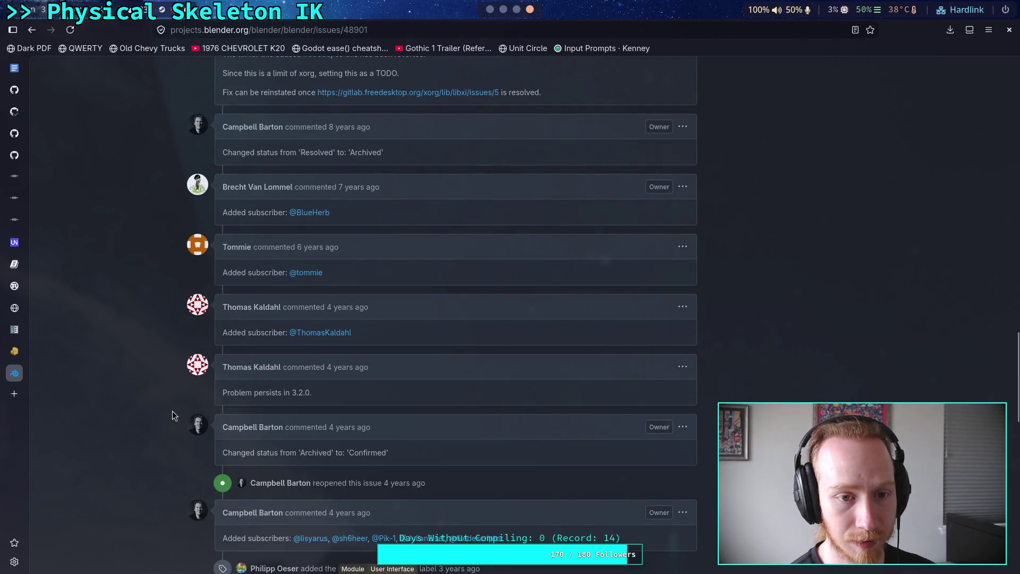
pyautogui.scroll(-9, 176, 402)
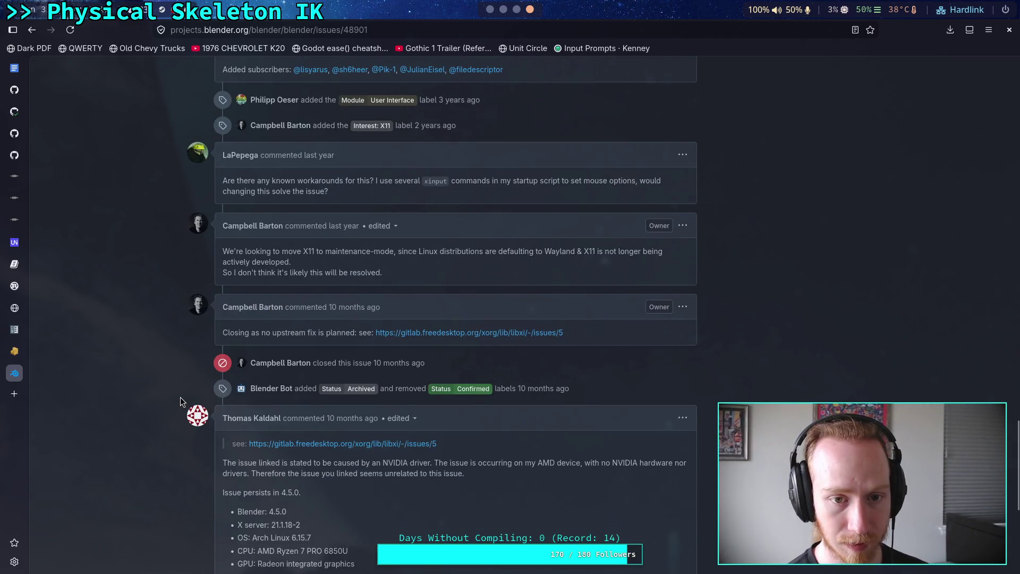
pyautogui.scroll(3, 181, 399)
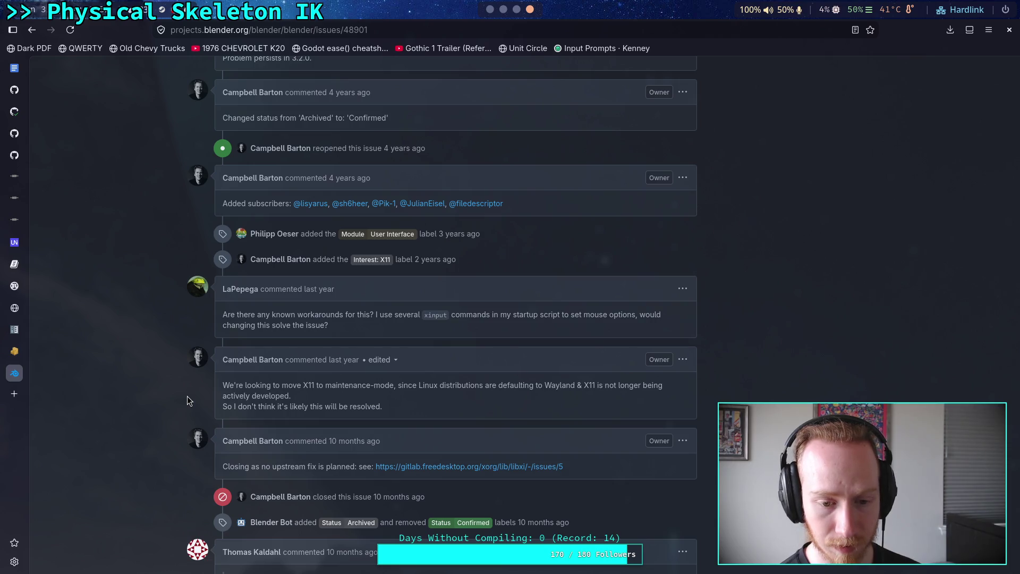
pyautogui.scroll(-8, 187, 396)
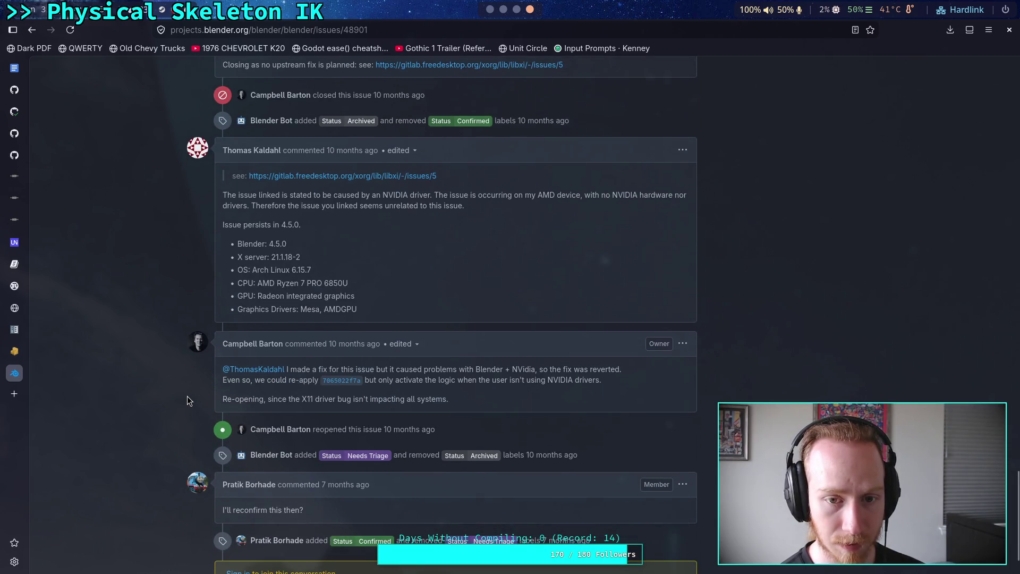
pyautogui.scroll(-2, 188, 396)
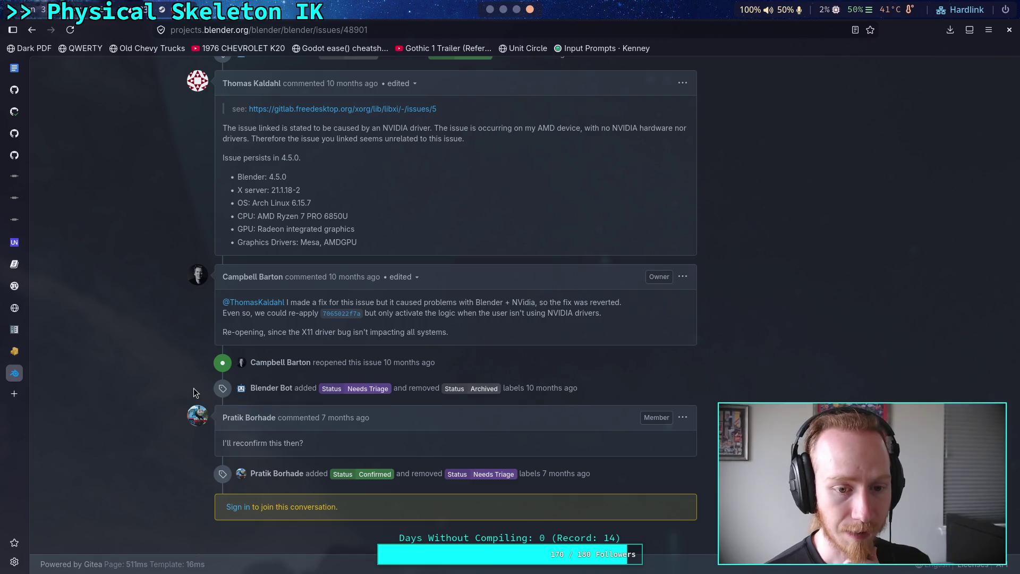
pyautogui.scroll(3, 119, 311)
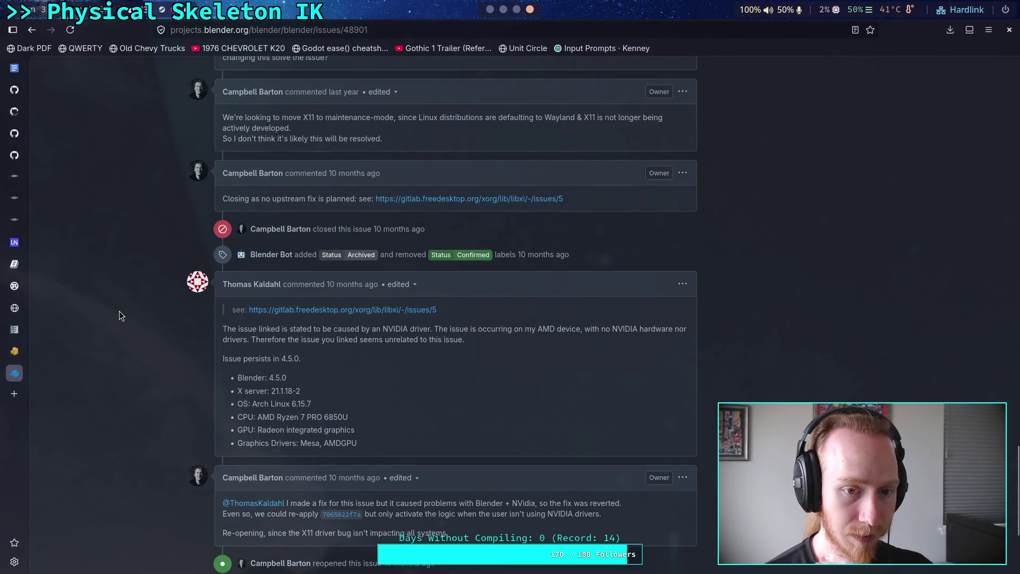
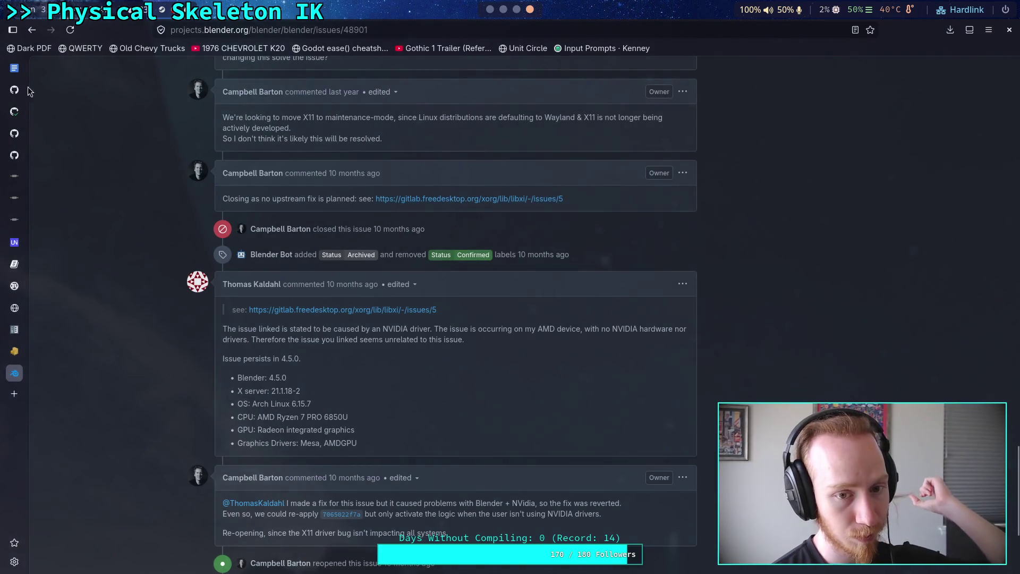
# Go back to the search results and scroll through them.
pyautogui.click(38, 36)
pyautogui.scroll(-4, 91, 286)
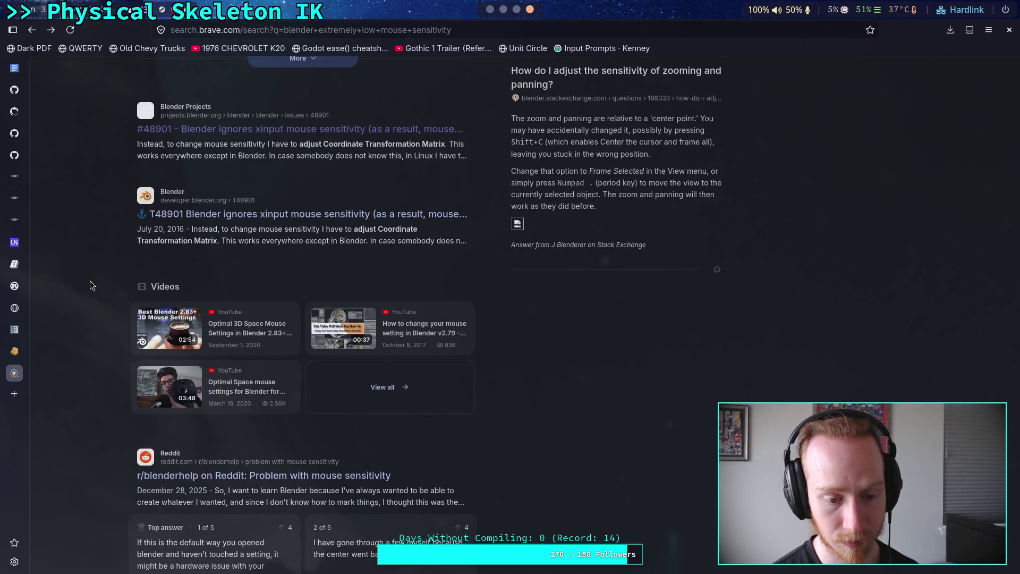
pyautogui.scroll(-3, 90, 286)
pyautogui.scroll(-4, 91, 285)
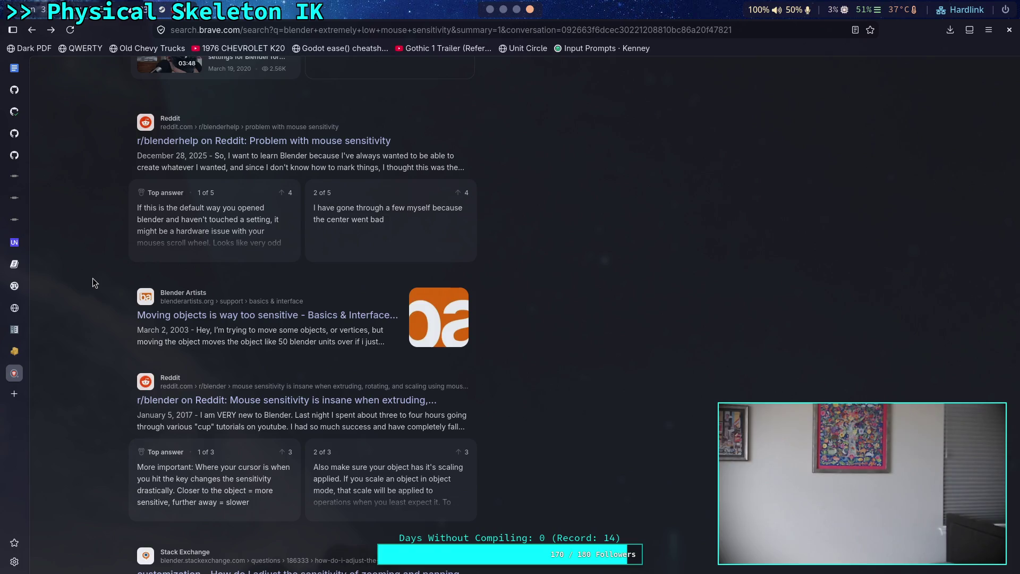
pyautogui.scroll(-6, 93, 279)
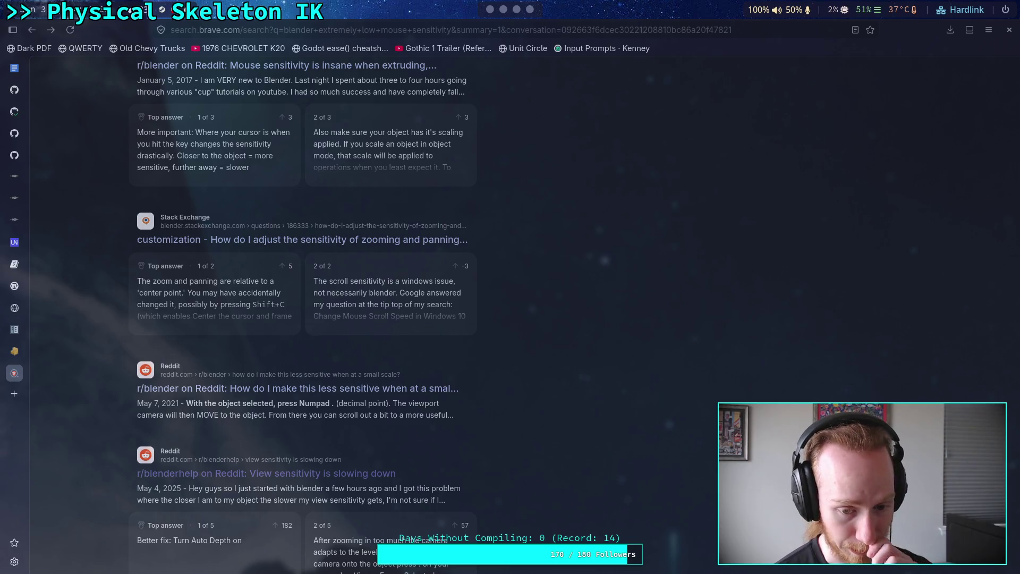
pyautogui.scroll(-5, 104, 371)
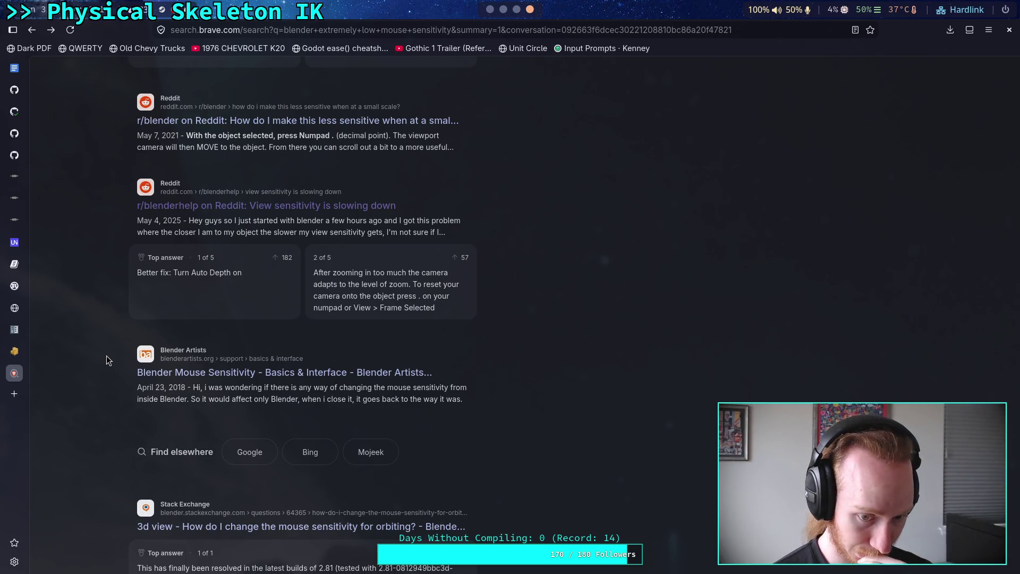
pyautogui.scroll(-3, 106, 355)
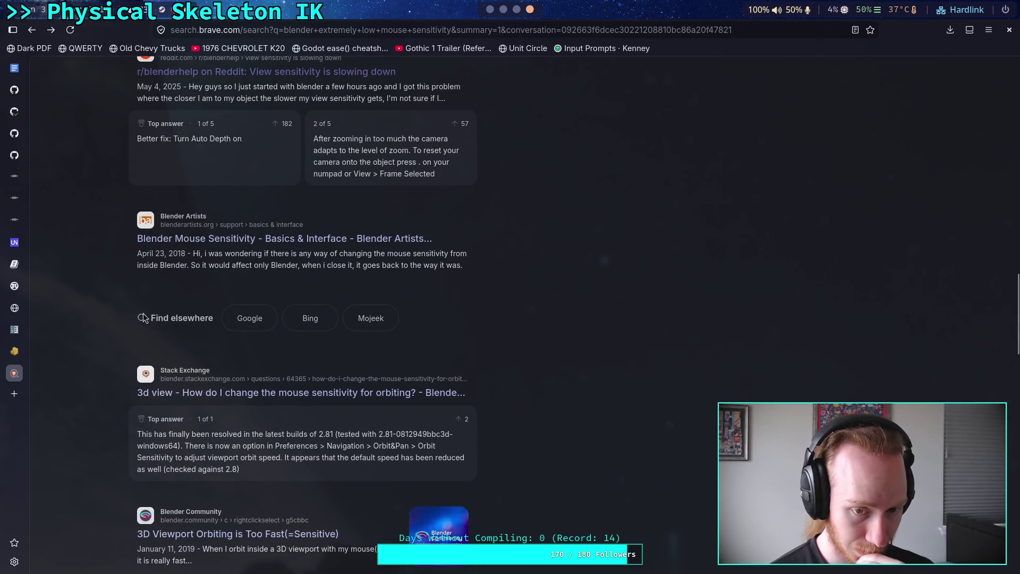
pyautogui.scroll(15, 243, 313)
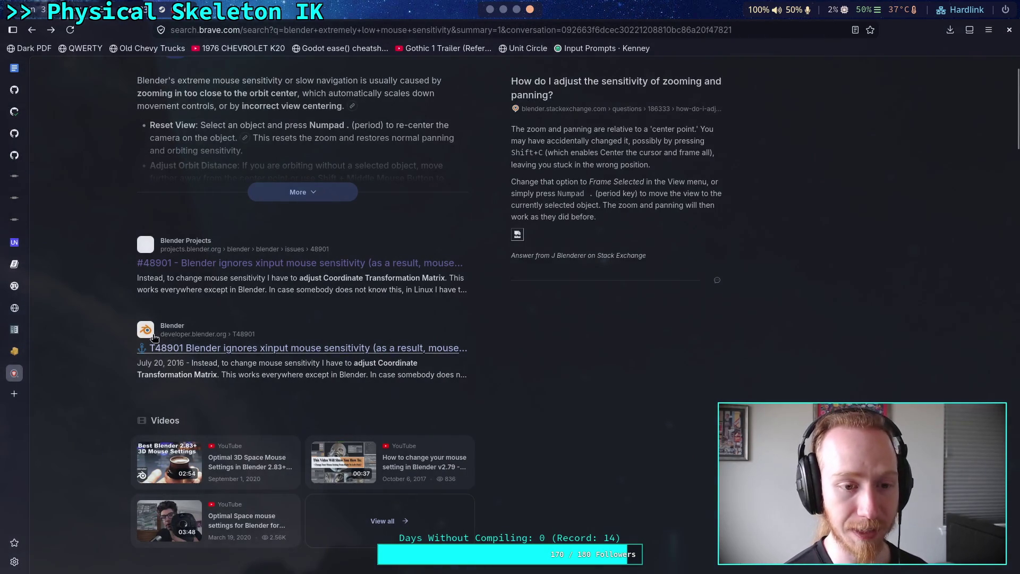
pyautogui.scroll(2, 212, 338)
# Reopen Blender issue #48901, read its OS and CPU details, and follow the freedesktop libXi link.
pyautogui.click(211, 337)
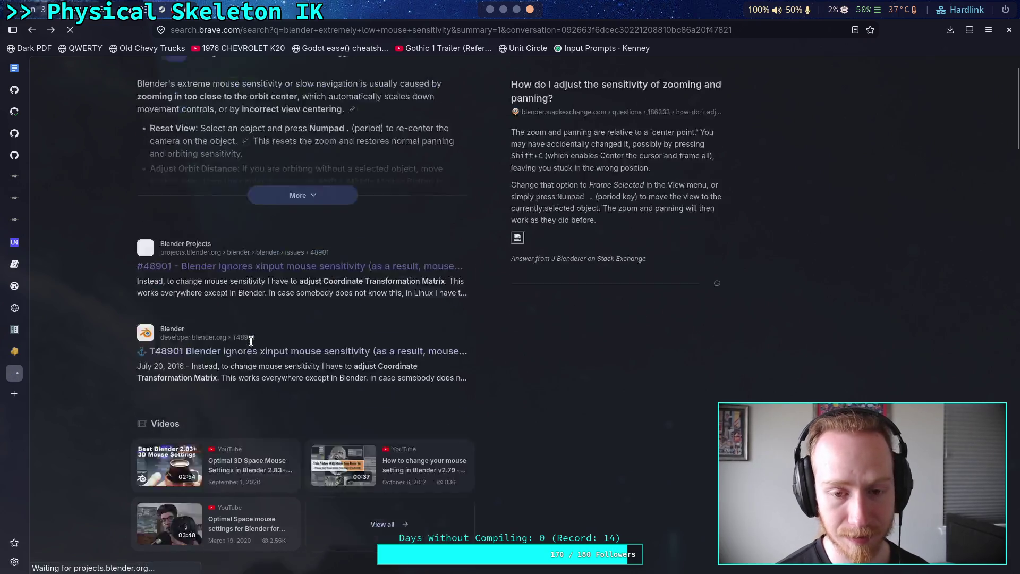
pyautogui.scroll(-10, 251, 342)
pyautogui.scroll(-15, 251, 342)
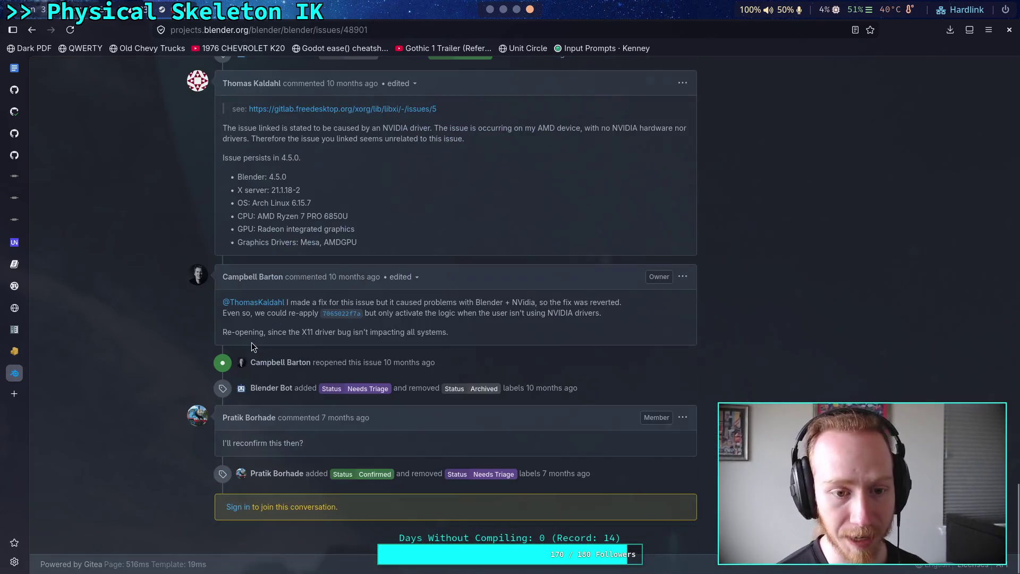
pyautogui.moveTo(249, 204); pyautogui.dragTo(341, 217)
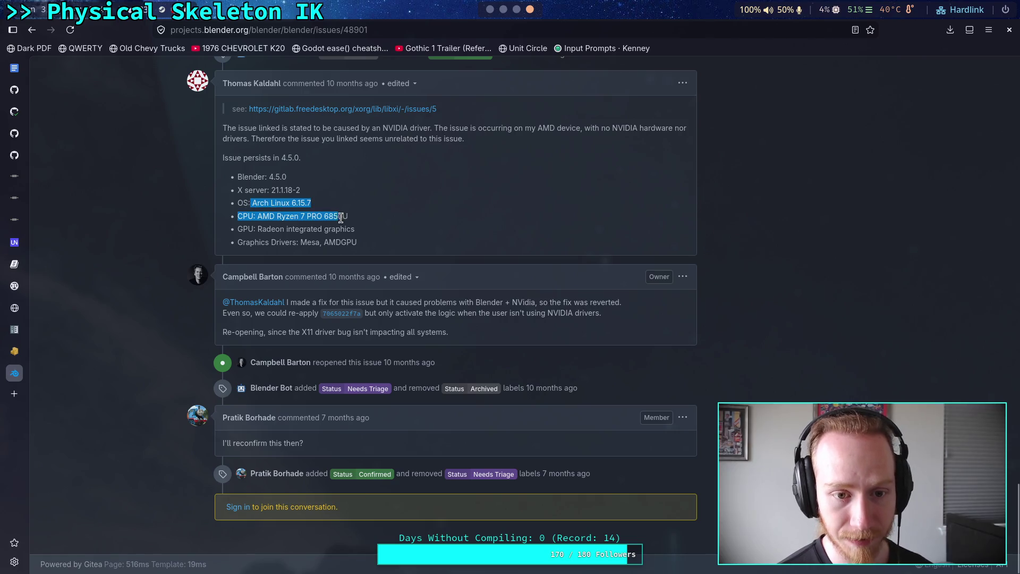
pyautogui.click(262, 213)
pyautogui.moveTo(251, 204); pyautogui.dragTo(323, 215)
pyautogui.click(322, 214)
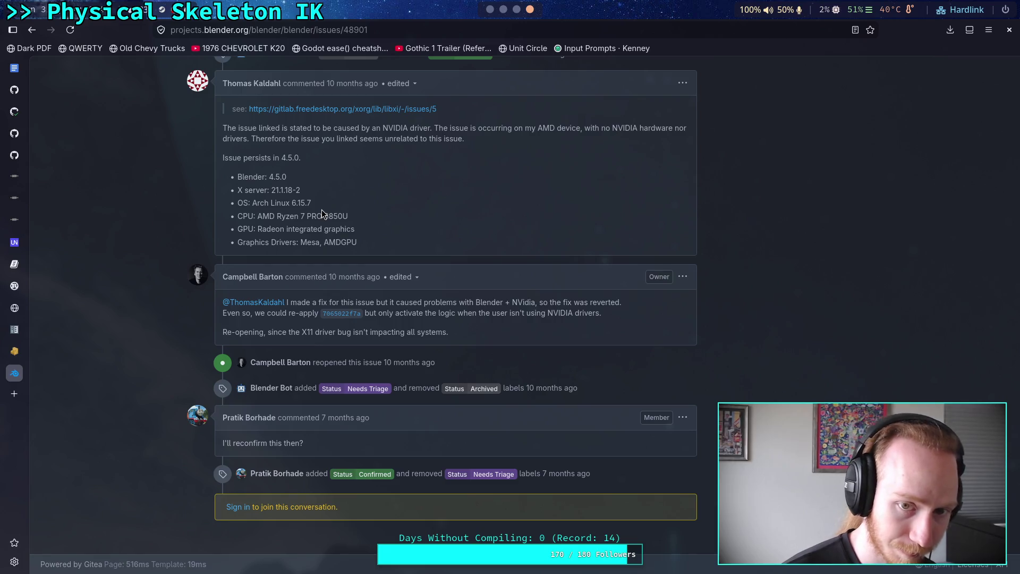
pyautogui.scroll(2, 360, 227)
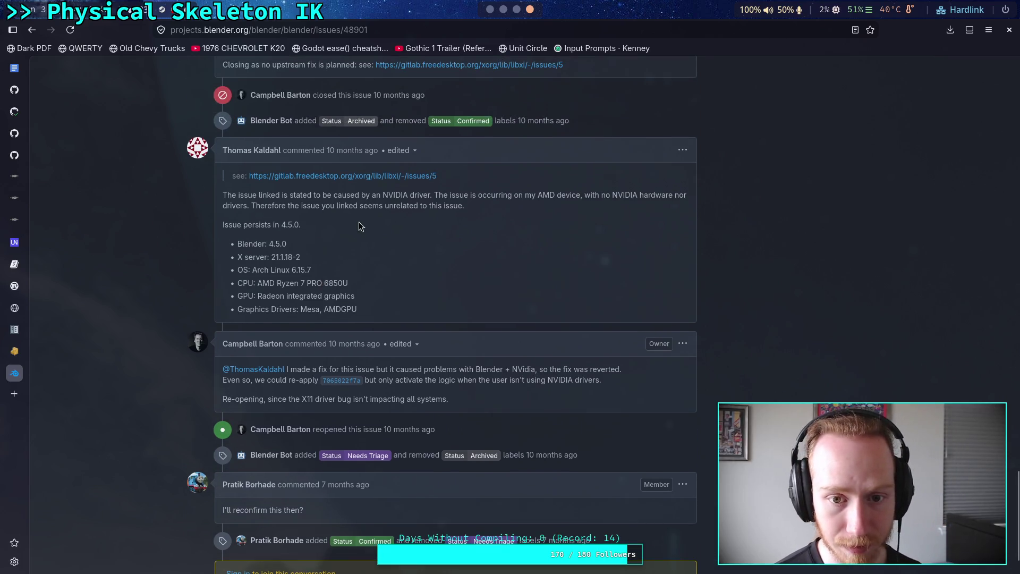
pyautogui.click(416, 181)
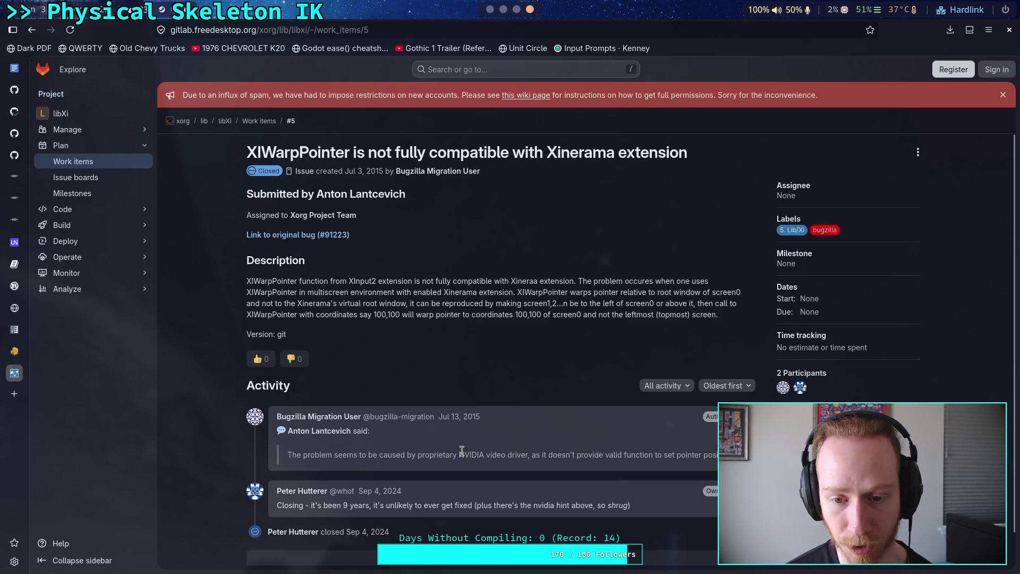
# Close the XIWarpPointer libXi issue tab and switch back to the Blender workspace.
pyautogui.middleClick(15, 370)
pyautogui.press('super+1')
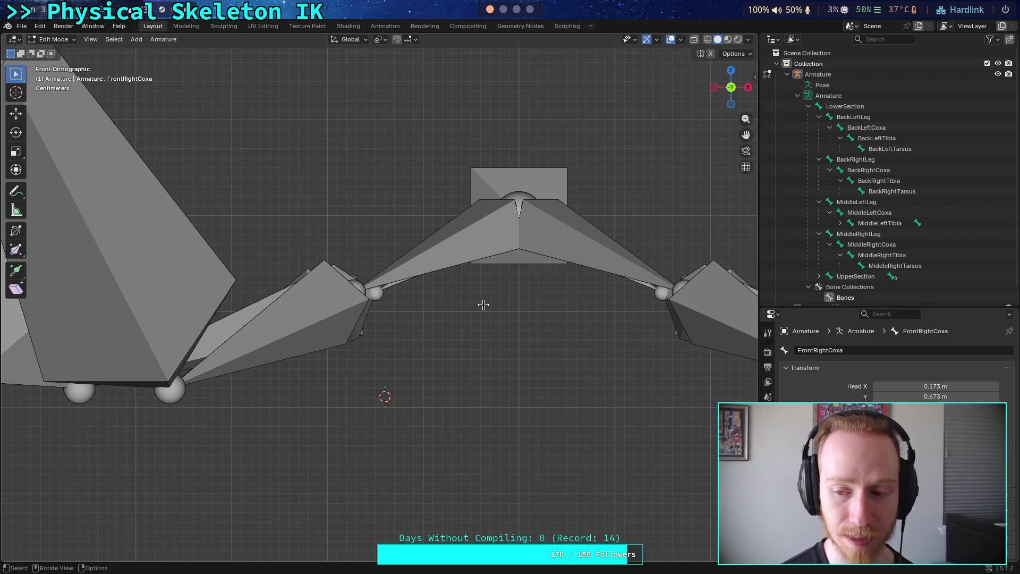
pyautogui.moveTo(519, 360)
pyautogui.mouseDown()
pyautogui.moveTo(496, 323)
pyautogui.moveTo(483, 349)
pyautogui.moveTo(483, 208)
pyautogui.mouseUp()
pyautogui.scroll(5, 638, 237)
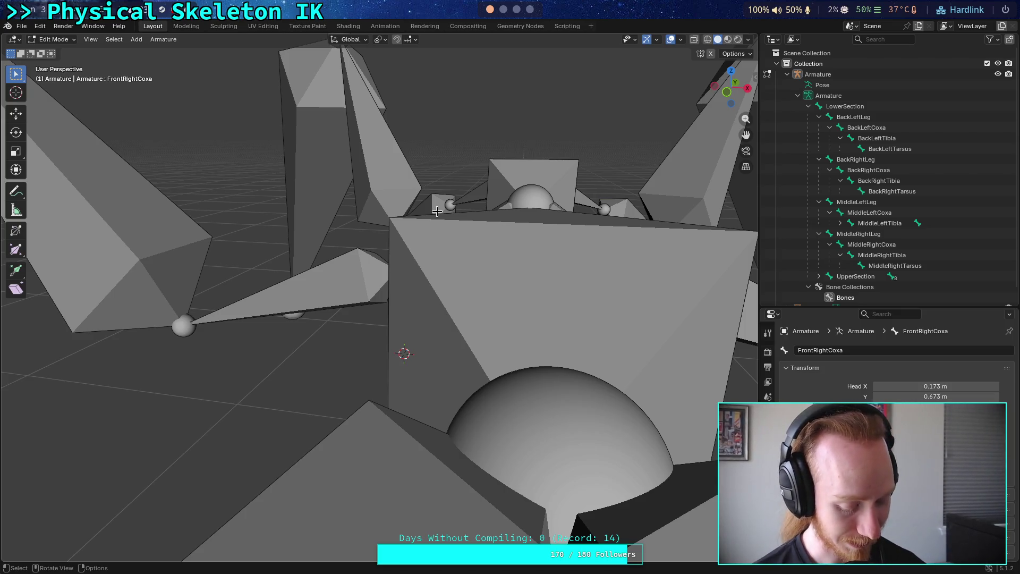
pyautogui.scroll(2, 372, 340)
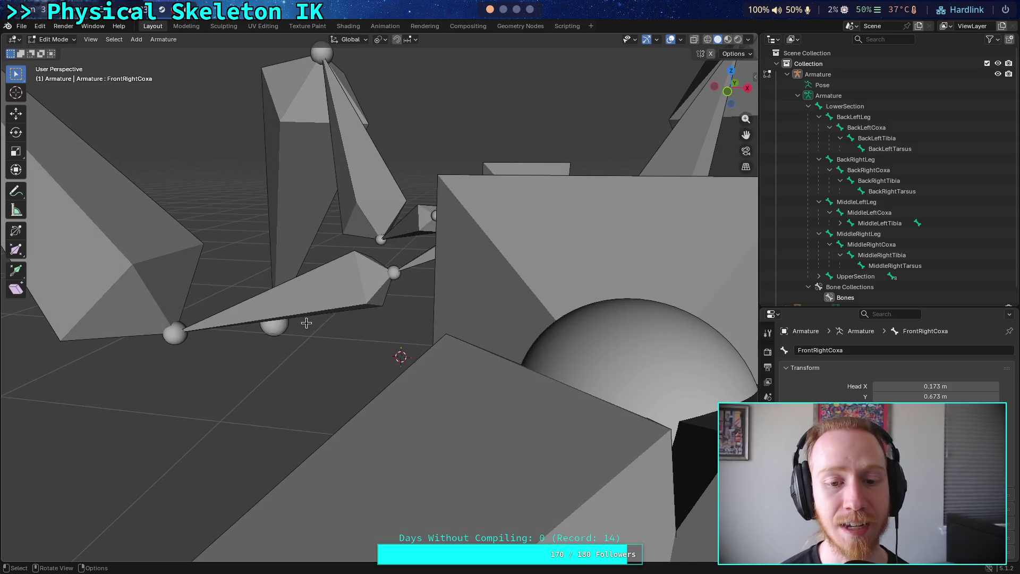
pyautogui.scroll(-2, 306, 322)
pyautogui.moveTo(313, 322)
pyautogui.mouseDown()
pyautogui.moveTo(216, 206)
pyautogui.moveTo(298, 212)
pyautogui.moveTo(225, 212)
pyautogui.moveTo(487, 178)
pyautogui.moveTo(408, 153)
pyautogui.mouseUp()
pyautogui.moveTo(305, 161)
pyautogui.mouseDown()
pyautogui.moveTo(345, 232)
pyautogui.moveTo(276, 239)
pyautogui.moveTo(303, 257)
pyautogui.moveTo(295, 265)
pyautogui.moveTo(257, 246)
pyautogui.mouseUp()
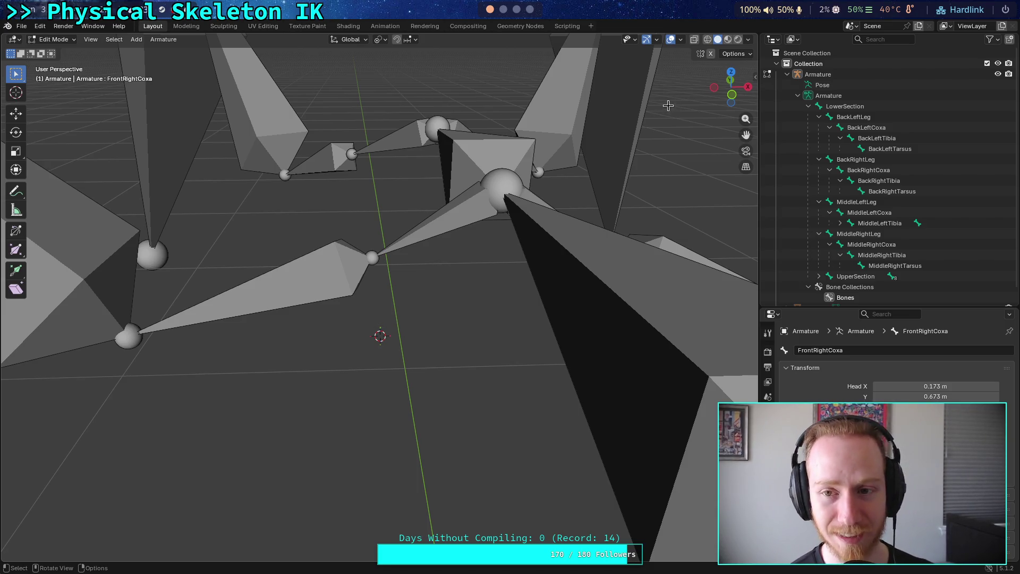
pyautogui.click(732, 95)
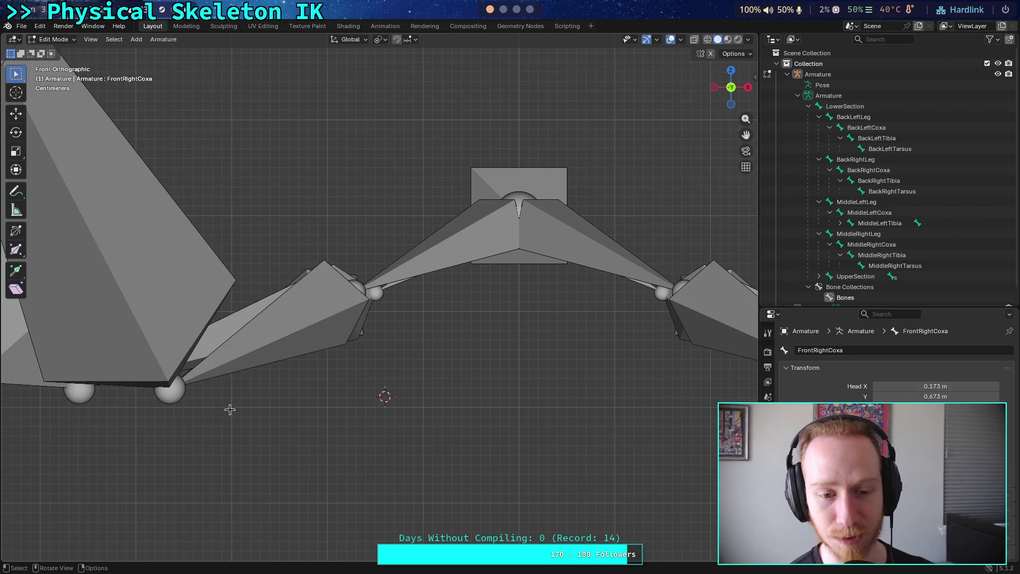
# Switch to Front Orthographic view and box-select the back-left coxa's lower-left joints.
pyautogui.click(179, 405)
pyautogui.moveTo(72, 476); pyautogui.dragTo(335, 336)
pyautogui.moveTo(7, 486)
pyautogui.mouseDown()
pyautogui.moveTo(42, 443)
pyautogui.moveTo(237, 366)
pyautogui.mouseUp()
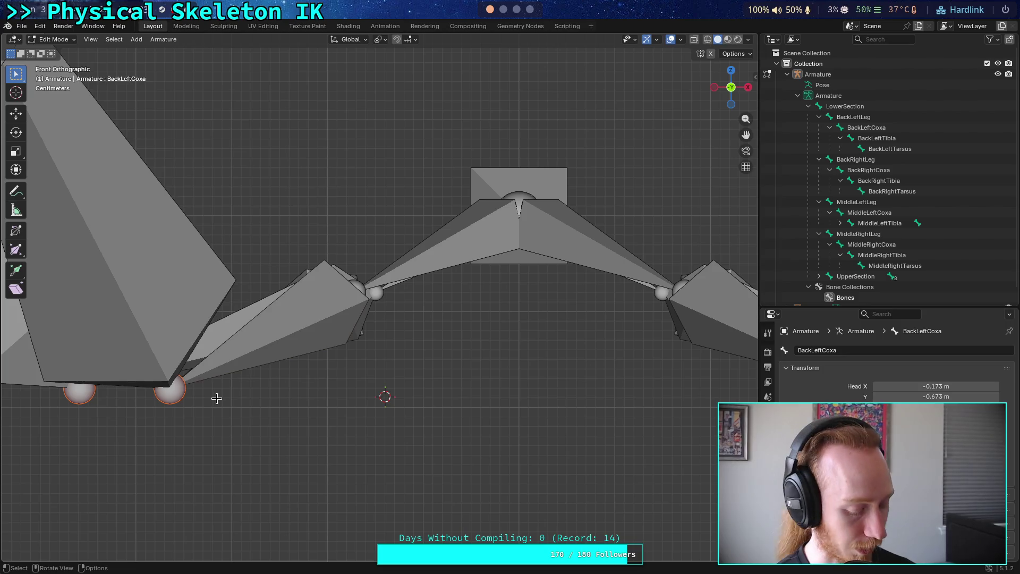
# Pan the view sideways and hide the viewport toolbar with T.
pyautogui.hscroll(-2, 211, 411)
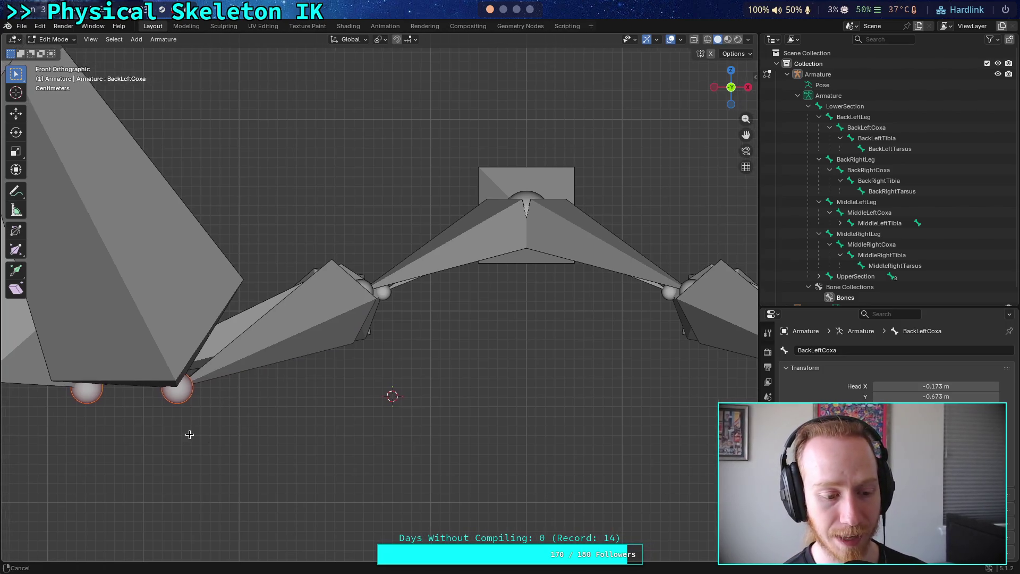
pyautogui.hscroll(-5, 122, 424)
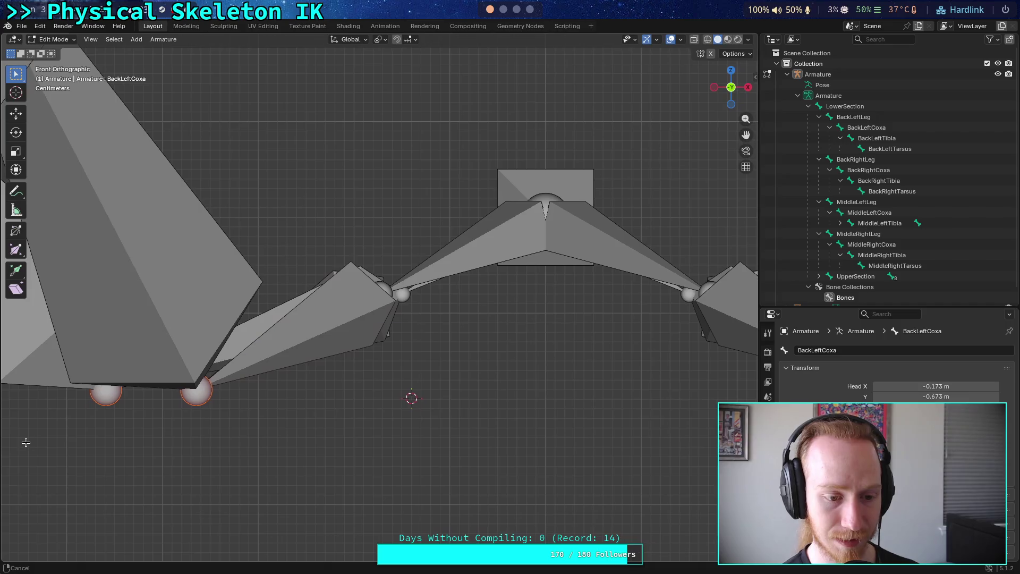
pyautogui.hscroll(-5, 33, 442)
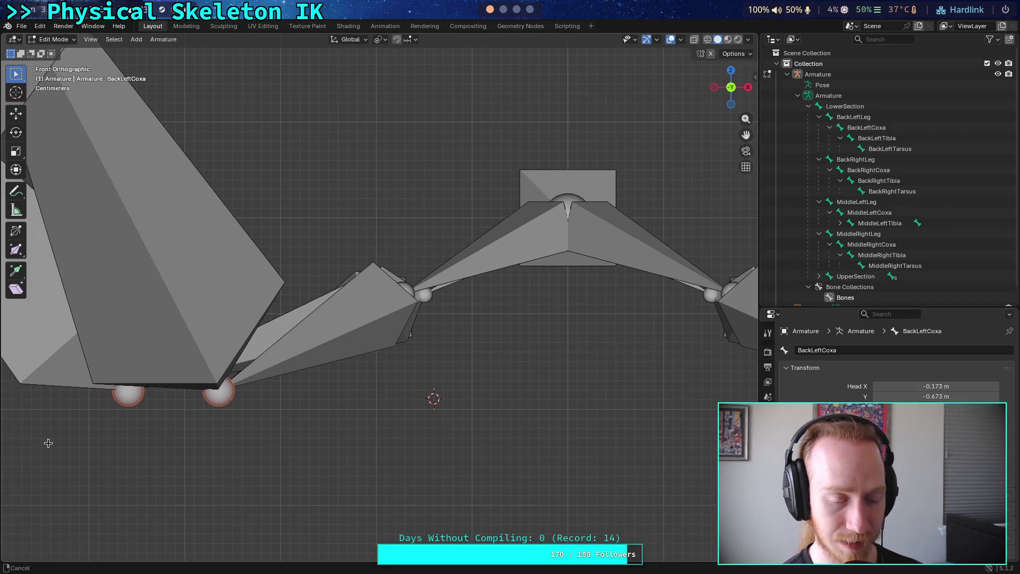
pyautogui.hscroll(-4, 56, 443)
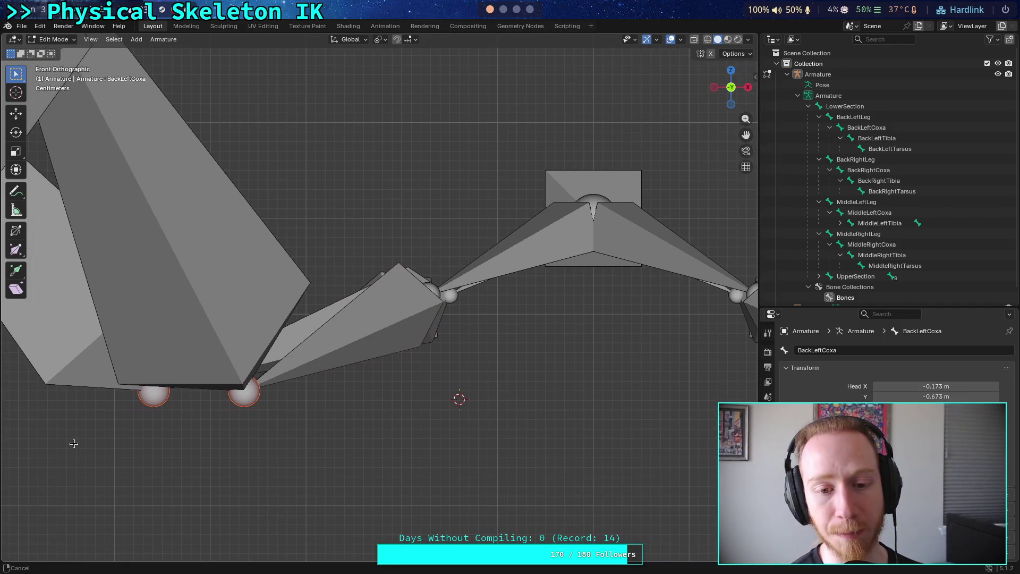
pyautogui.hscroll(-1, 74, 443)
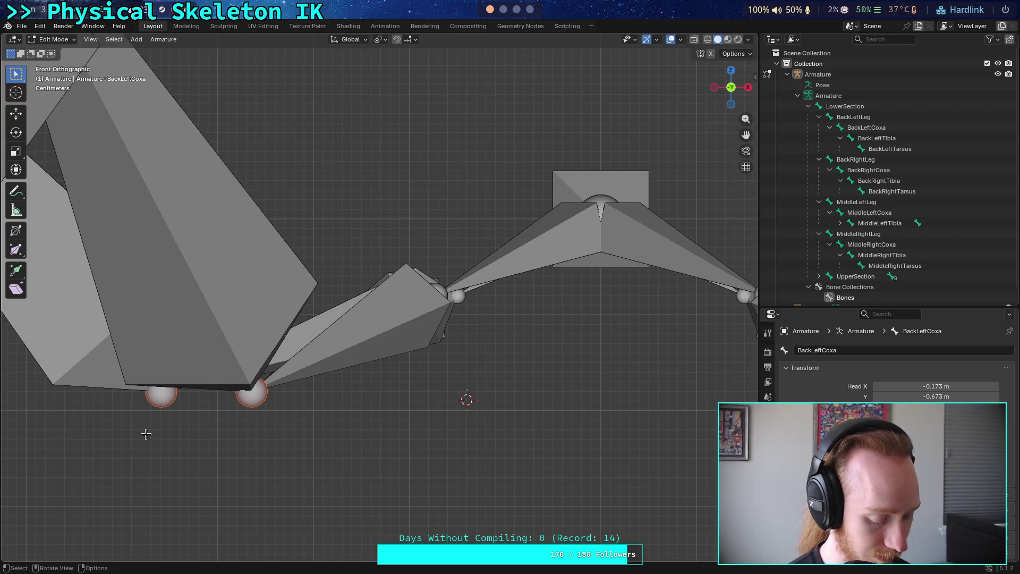
pyautogui.press('t')
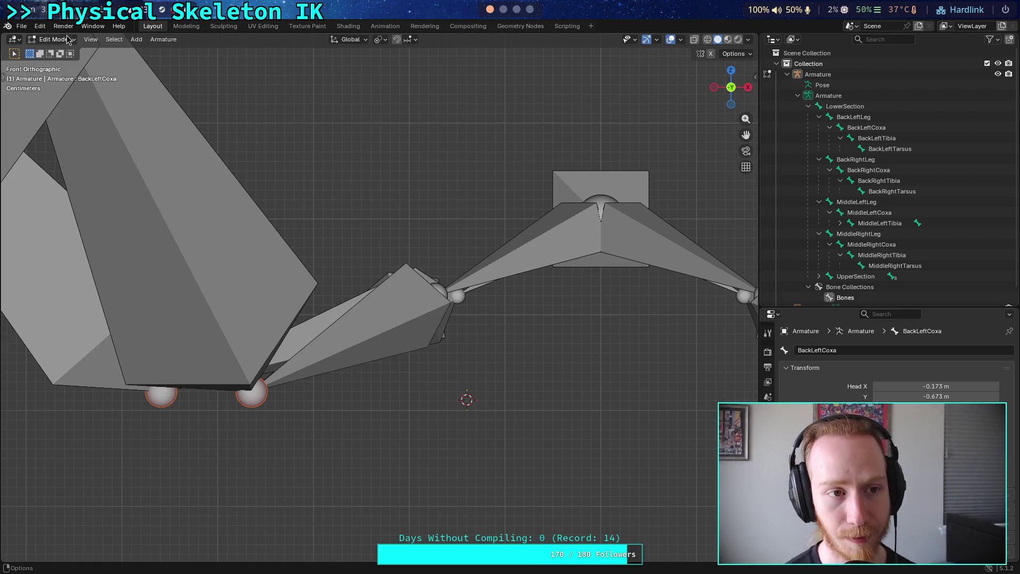
pyautogui.click(43, 28)
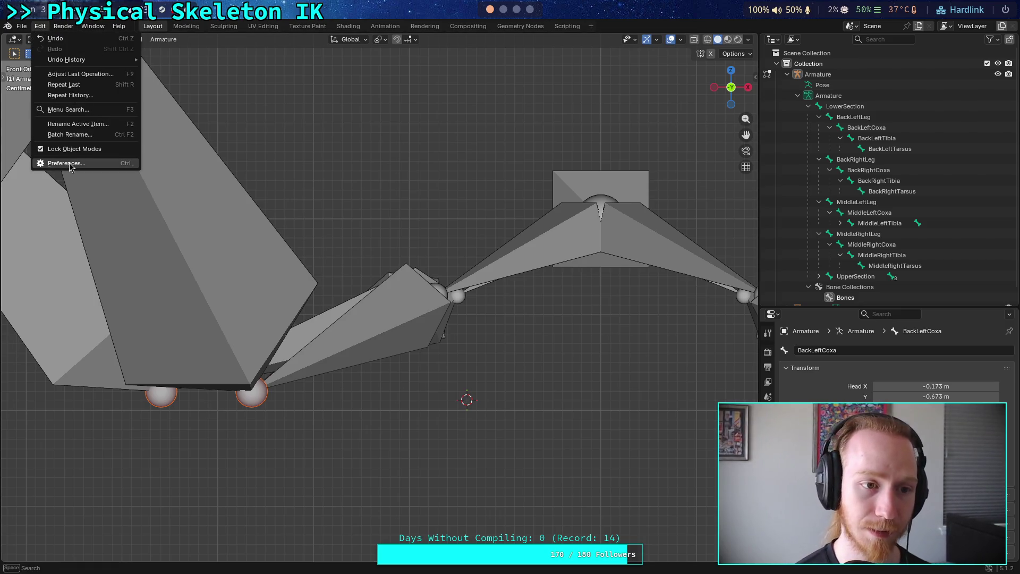
pyautogui.click(66, 163)
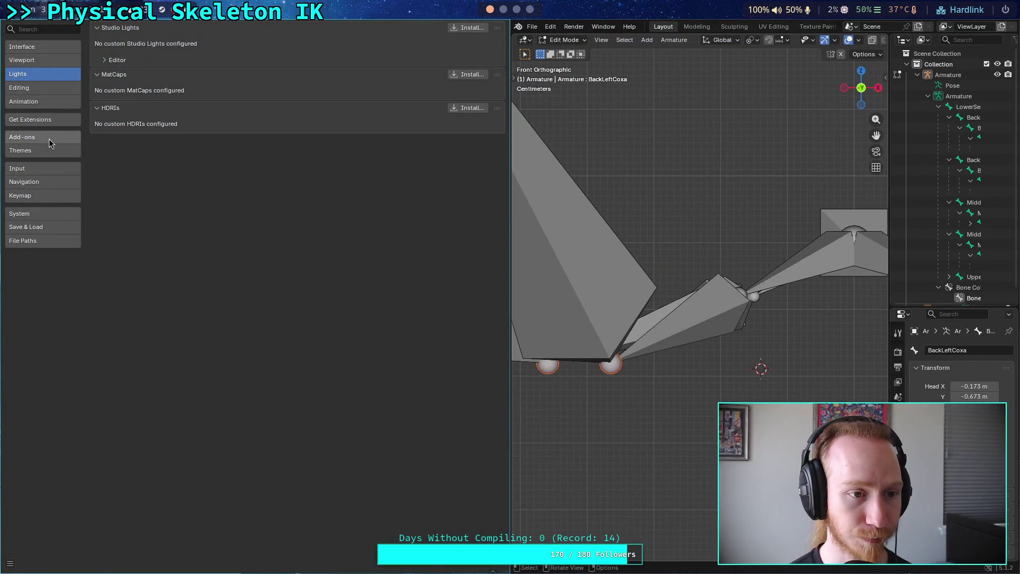
pyautogui.click(52, 196)
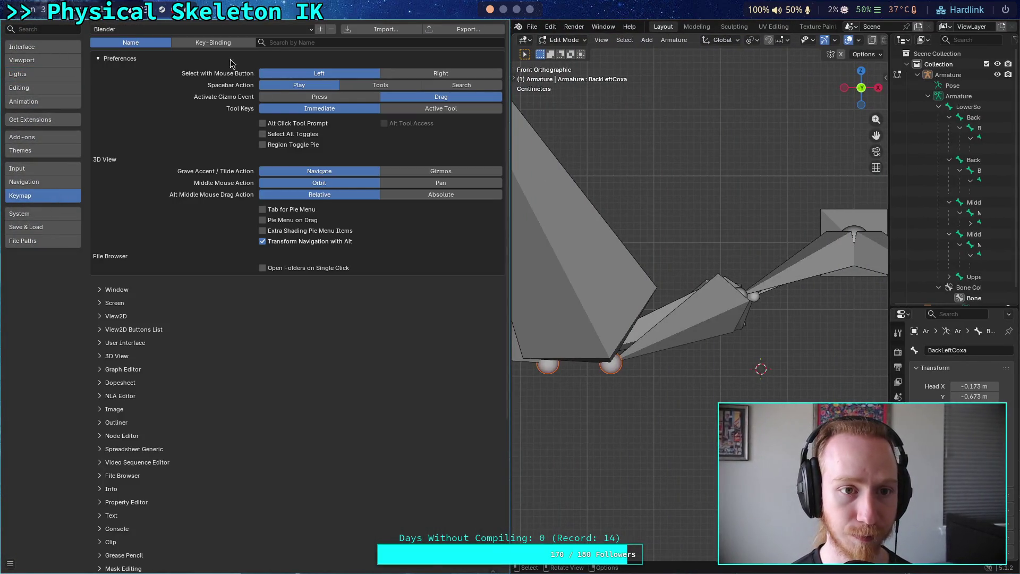
pyautogui.click(226, 43)
pyautogui.click(150, 42)
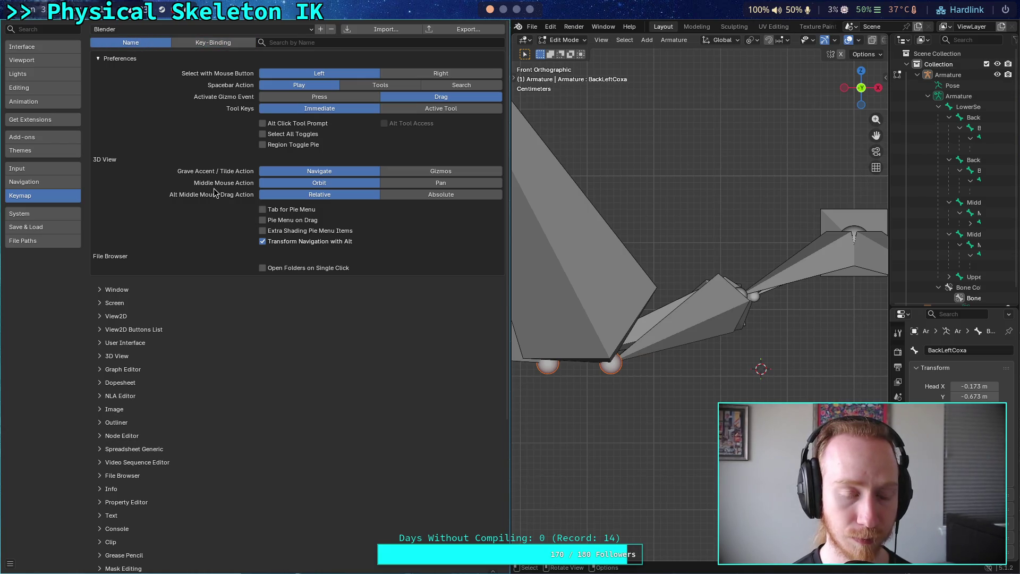
pyautogui.click(311, 29)
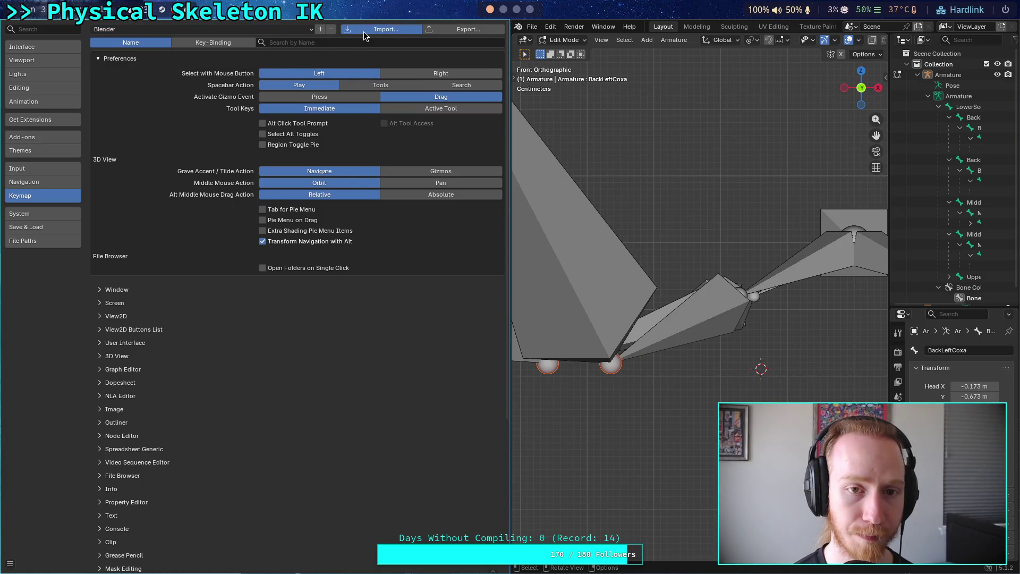
pyautogui.rightClick(260, 234)
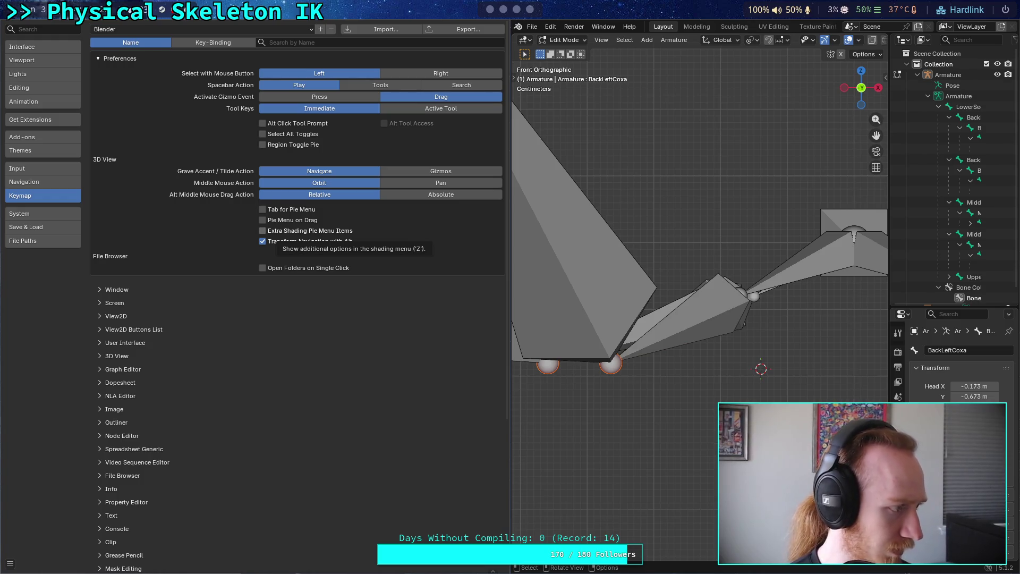
pyautogui.press('super+4')
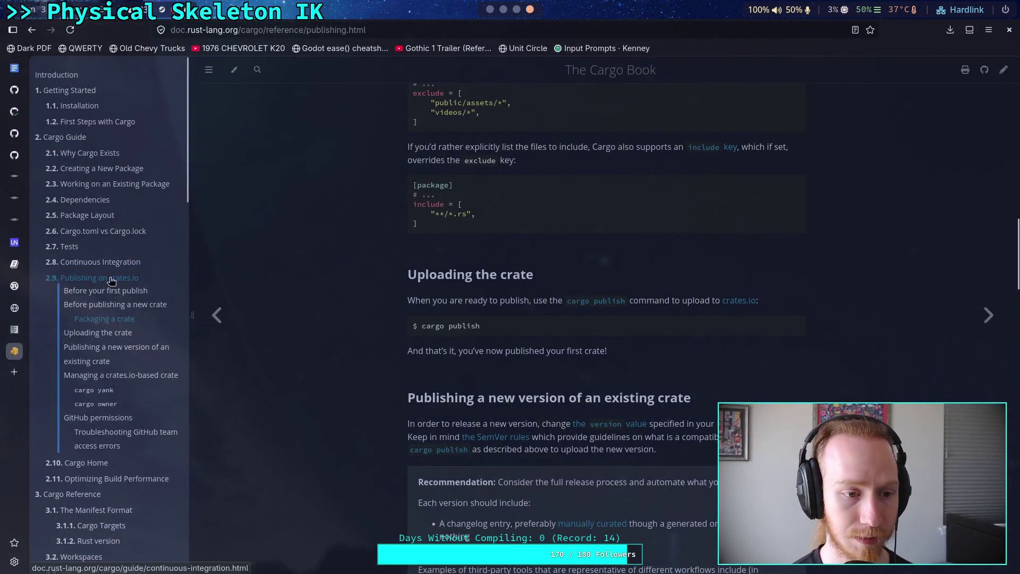
# Search 'blender dvoraxkeymap' in a new Brave tab and open the Blender Artists Dvorak keymap thread.
pyautogui.click(14, 372)
pyautogui.write('ble')
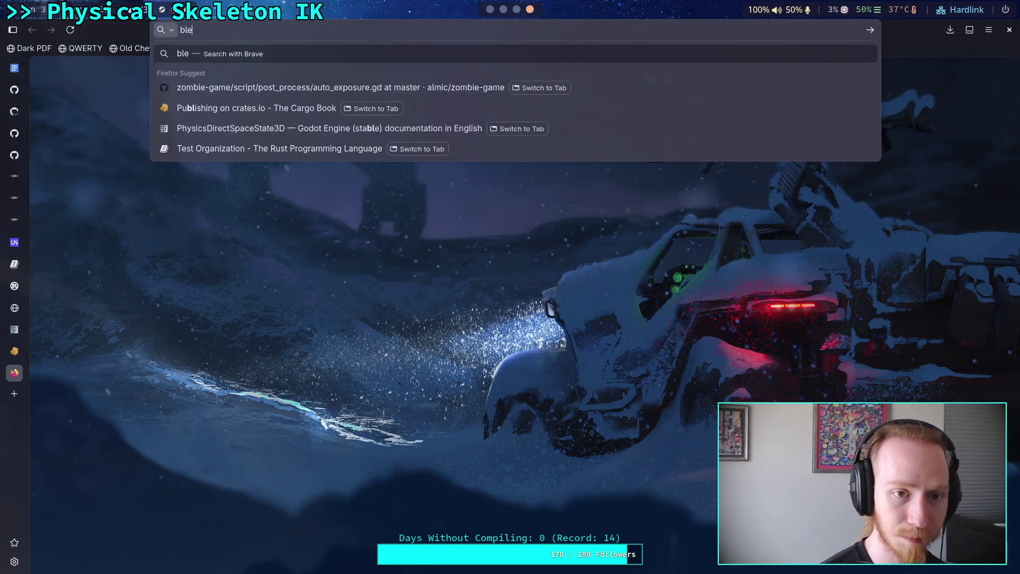
pyautogui.write('nder dvorax')
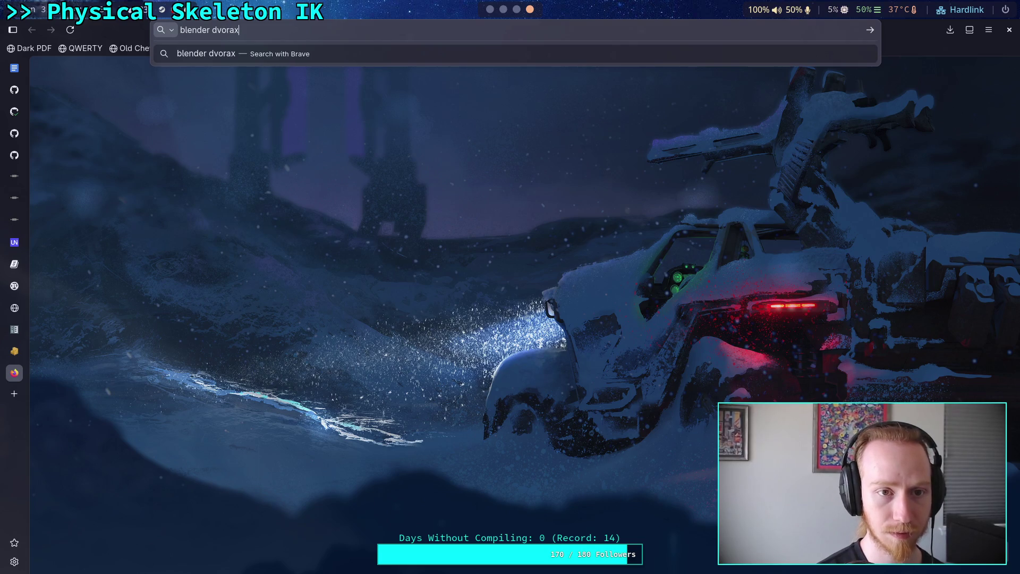
pyautogui.write('keymap')
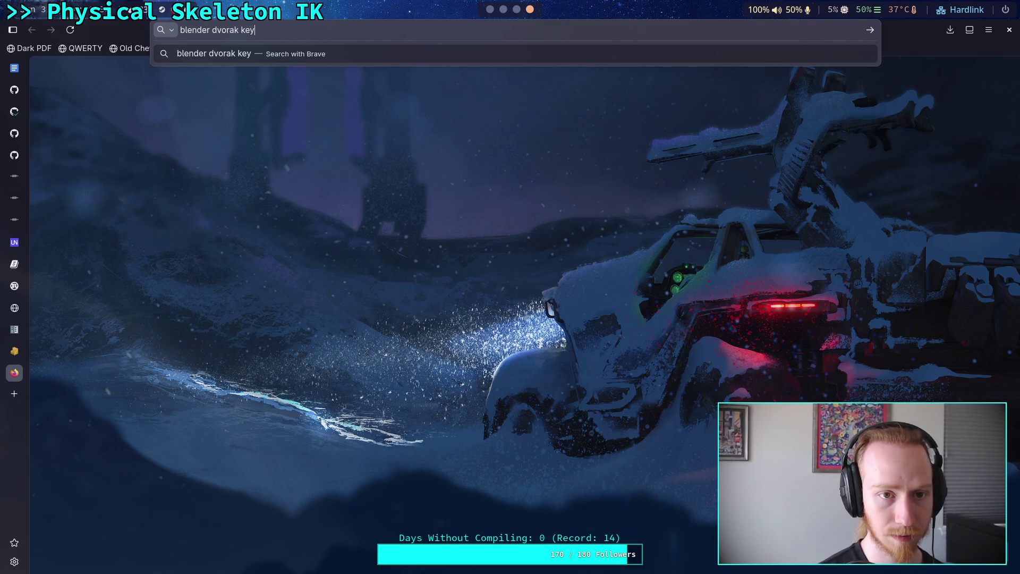
pyautogui.press('Return')
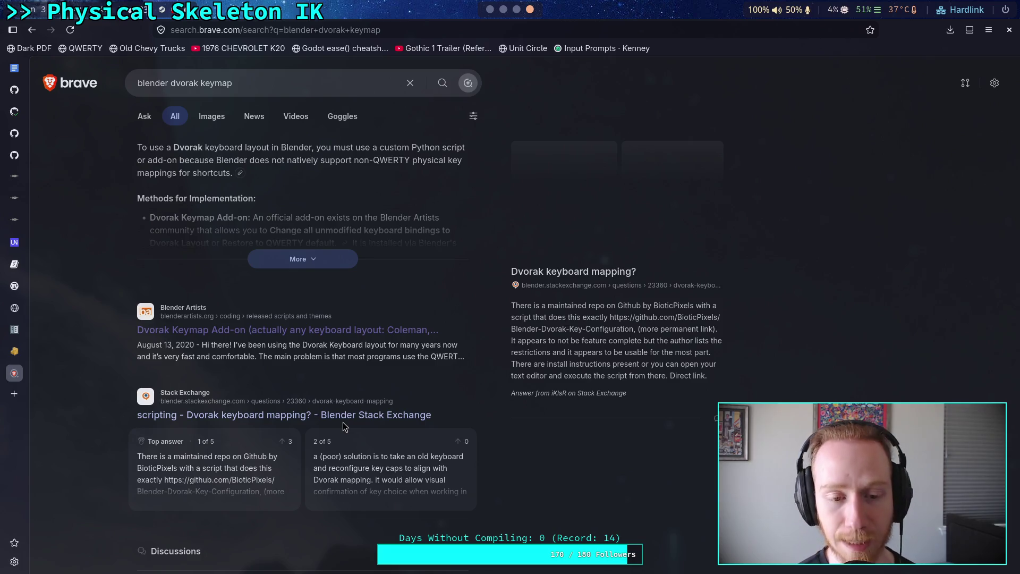
pyautogui.click(346, 331)
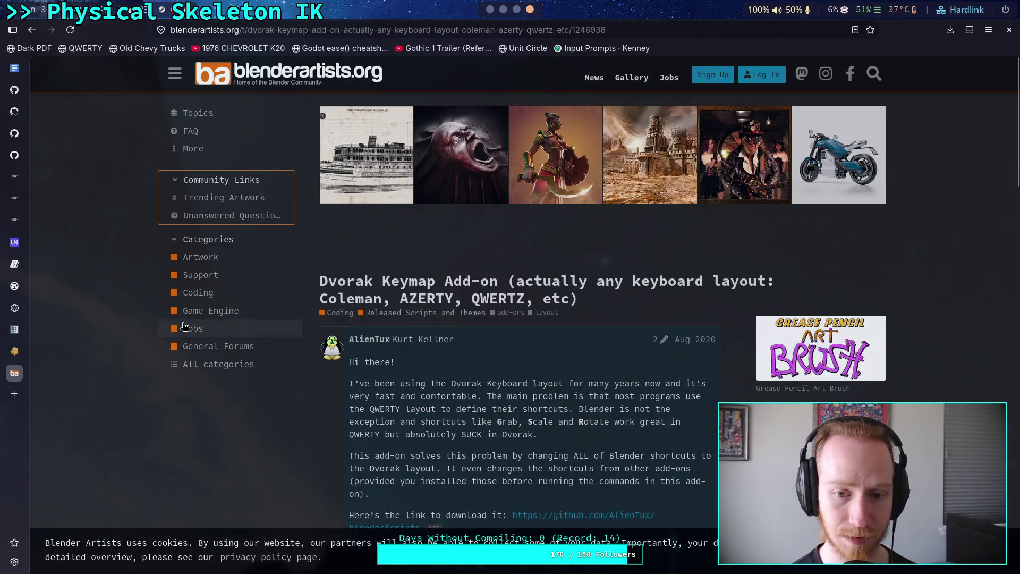
pyautogui.click(494, 9)
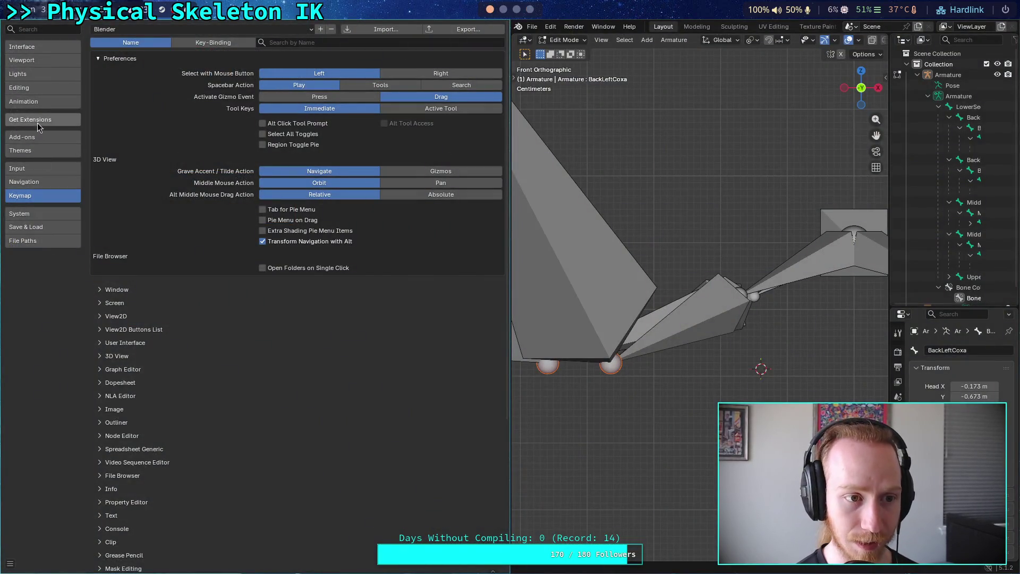
# Show Blender's installed Add-ons list, then read further down the Dvorak add-on forum post.
pyautogui.click(43, 137)
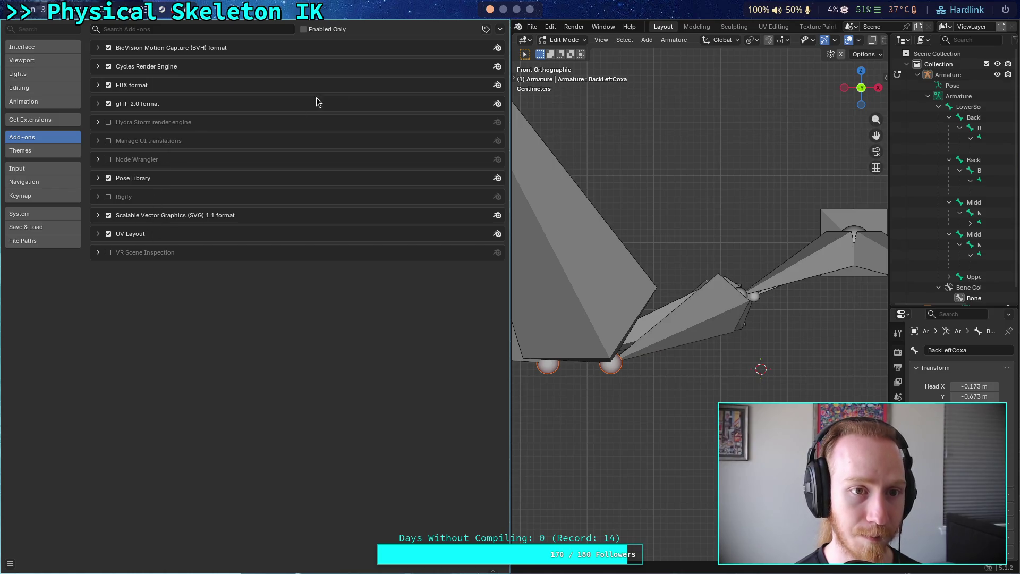
pyautogui.click(503, 9)
pyautogui.click(517, 9)
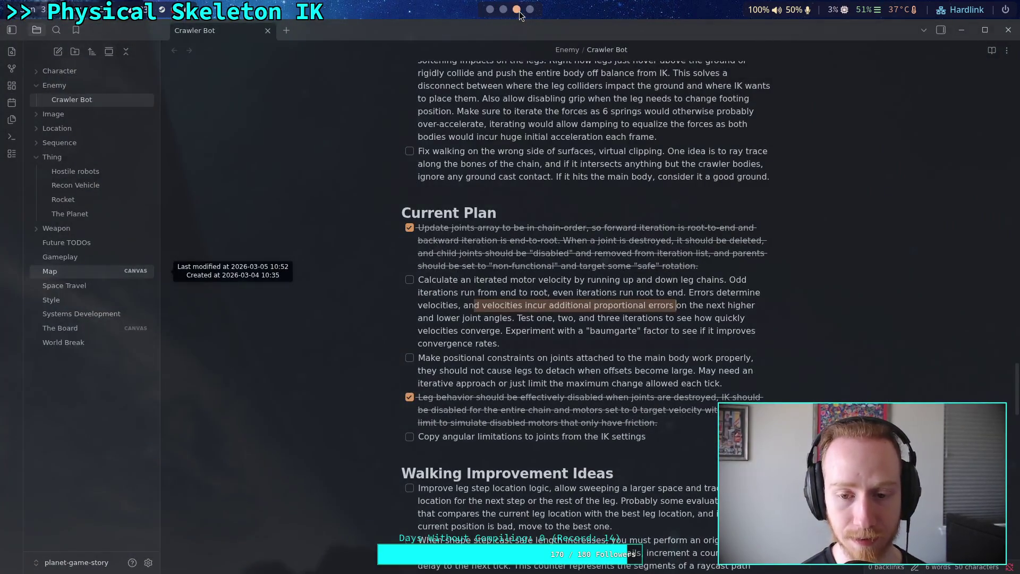
pyautogui.click(530, 9)
pyautogui.scroll(-5, 480, 254)
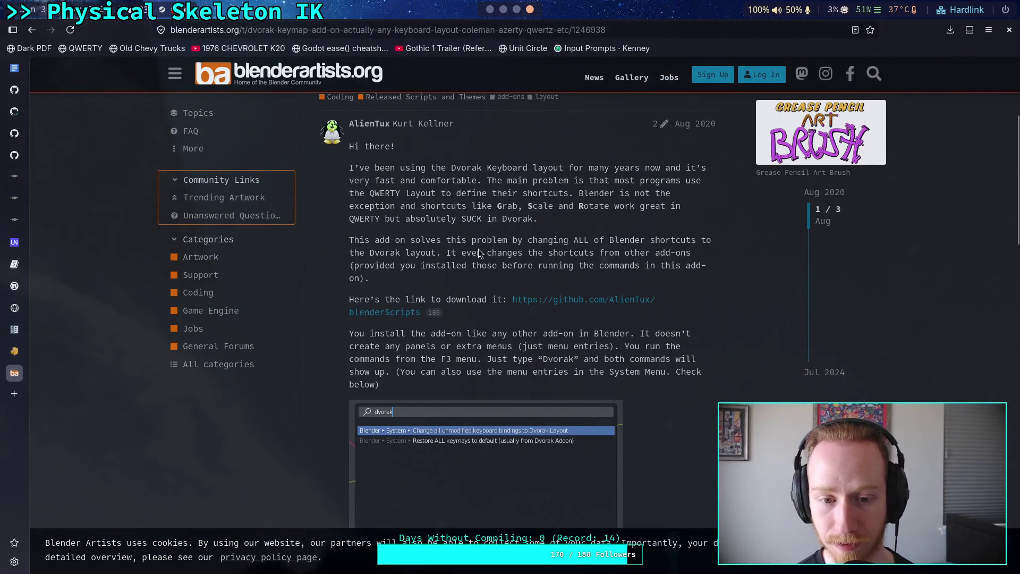
pyautogui.scroll(-2, 480, 253)
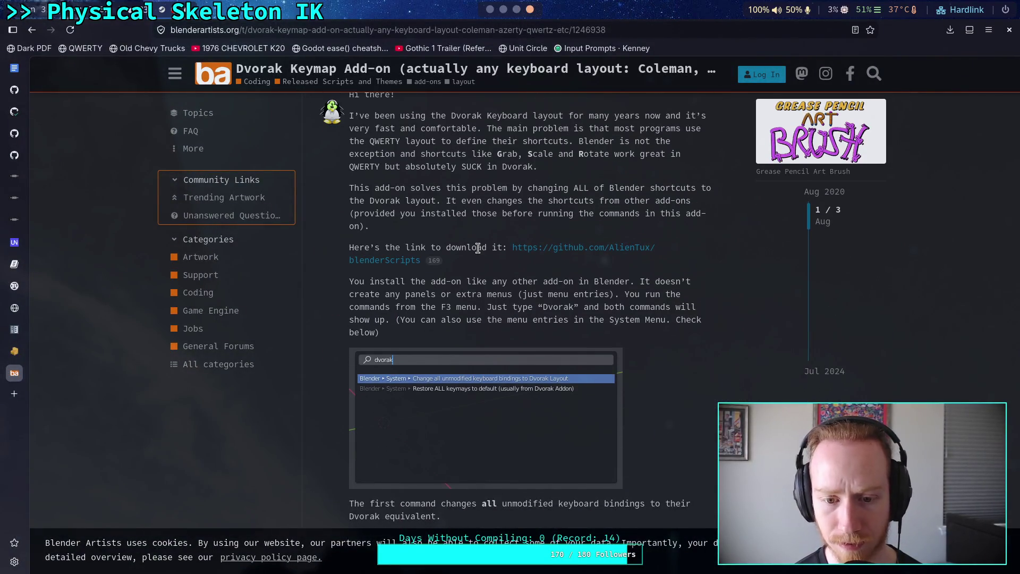
# Close Blender's Preferences window and search commands for 'dvo' with F3.
pyautogui.click(489, 9)
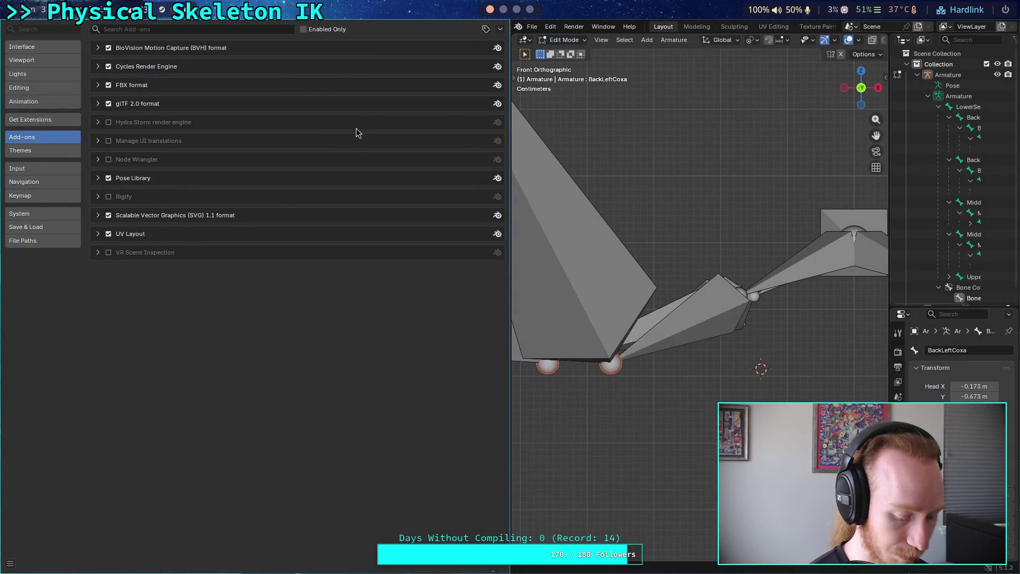
pyautogui.press('super+q')
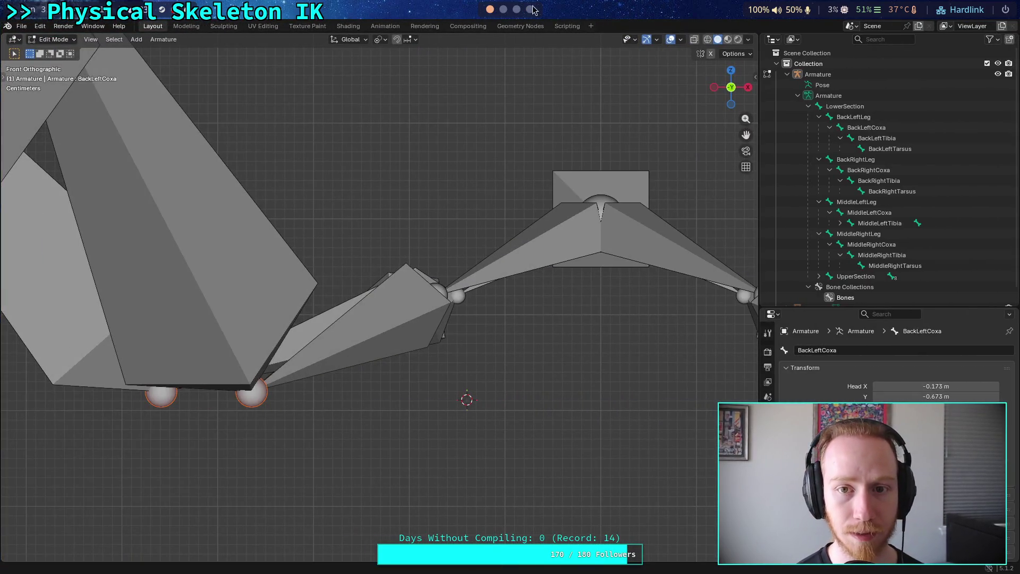
pyautogui.click(530, 9)
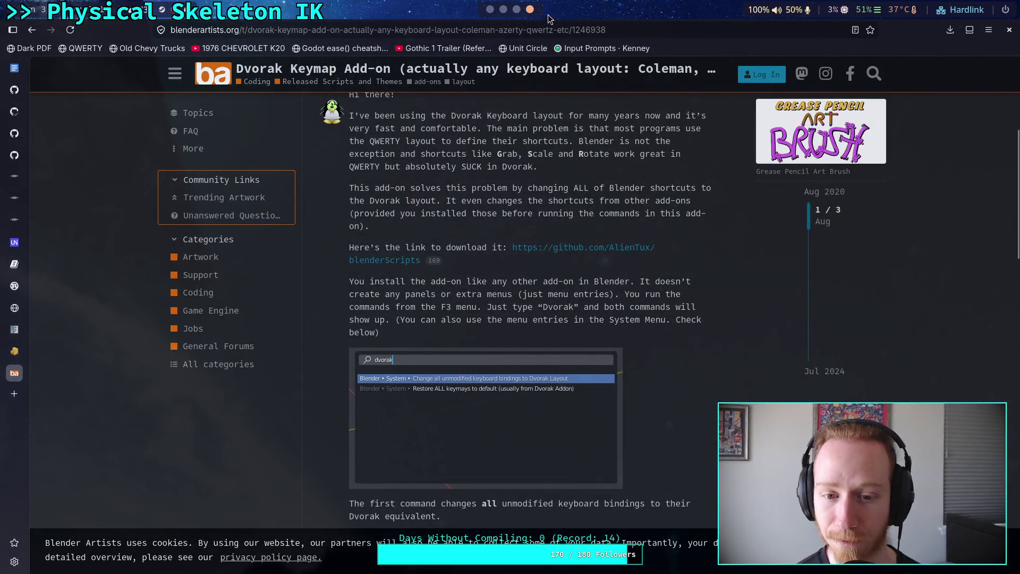
pyautogui.scroll(3, 519, 13)
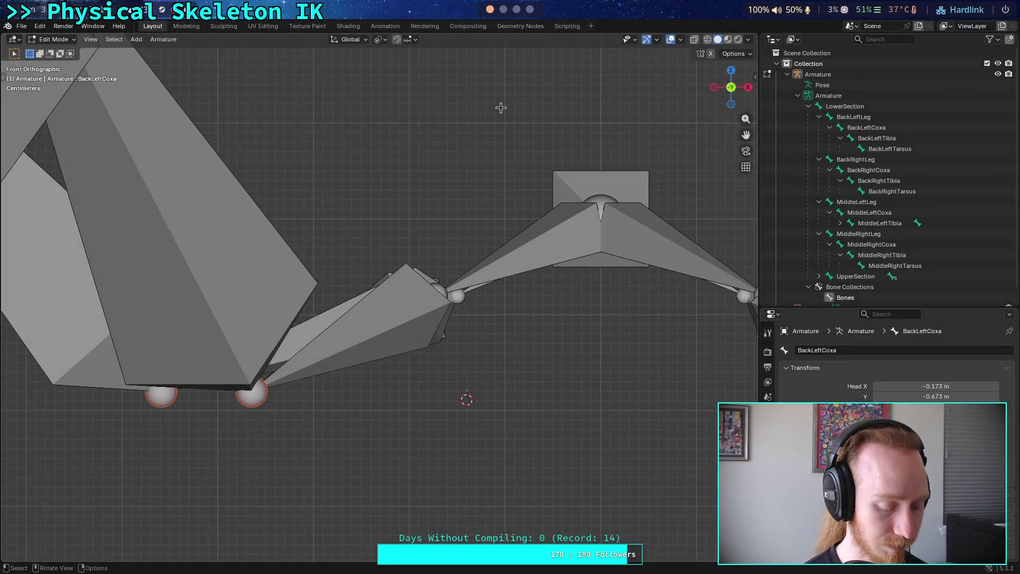
pyautogui.press('F3')
pyautogui.write('dvo')
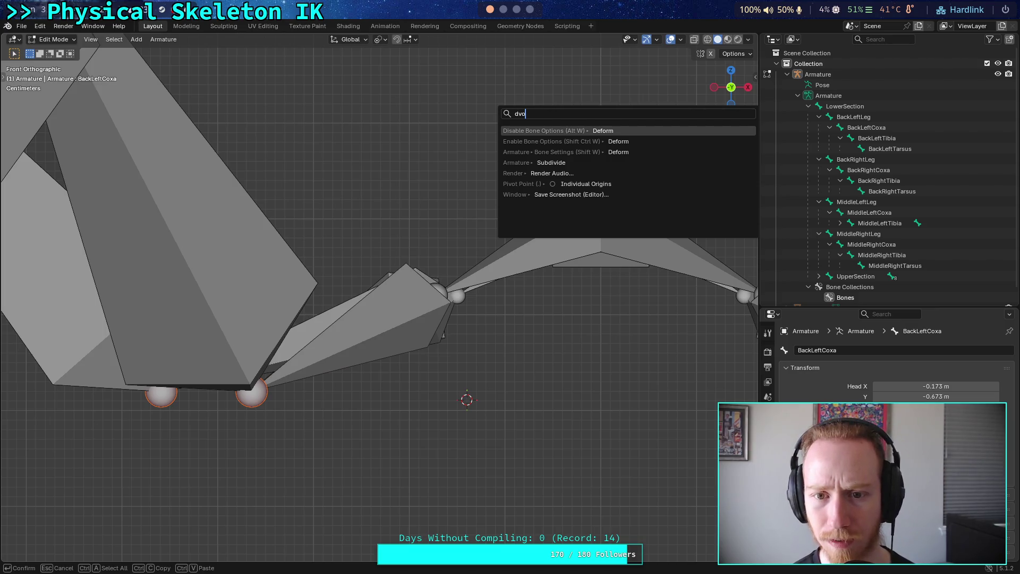
# Open Preferences from the Edit menu and search the installed add-ons for 'dvorak'.
pyautogui.scroll(-2, 500, 16)
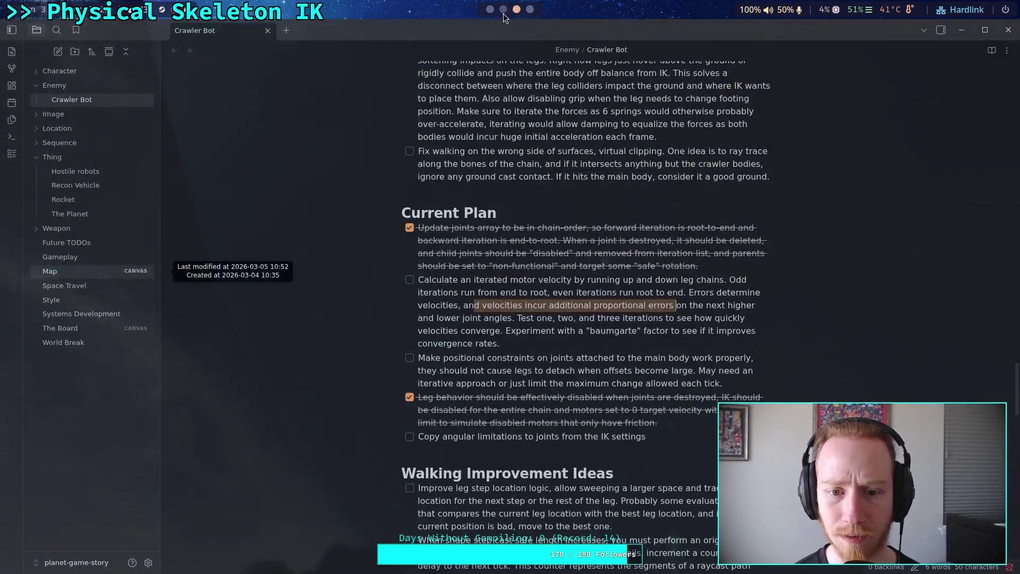
pyautogui.scroll(2, 499, 15)
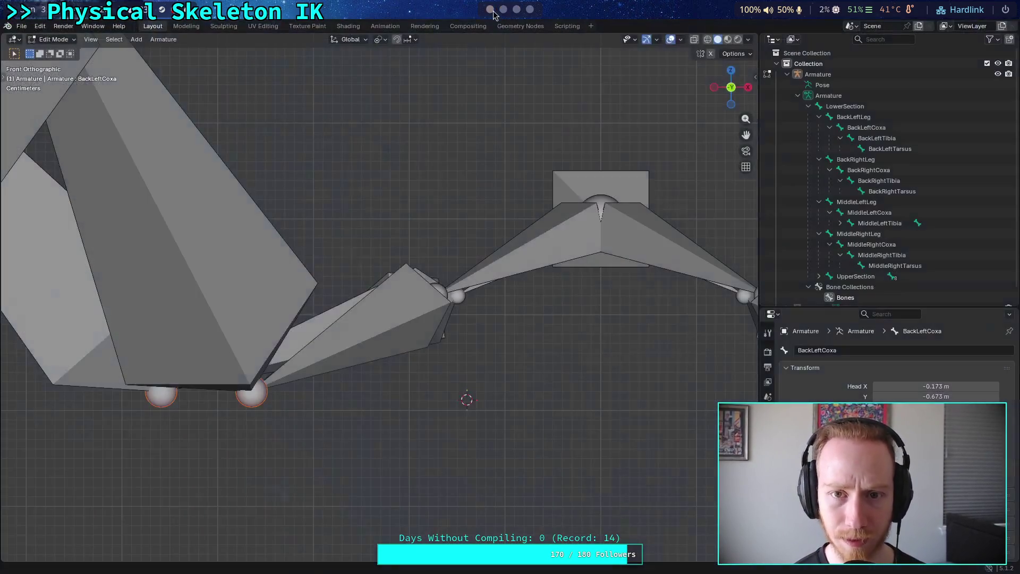
pyautogui.click(22, 26)
pyautogui.click(39, 27)
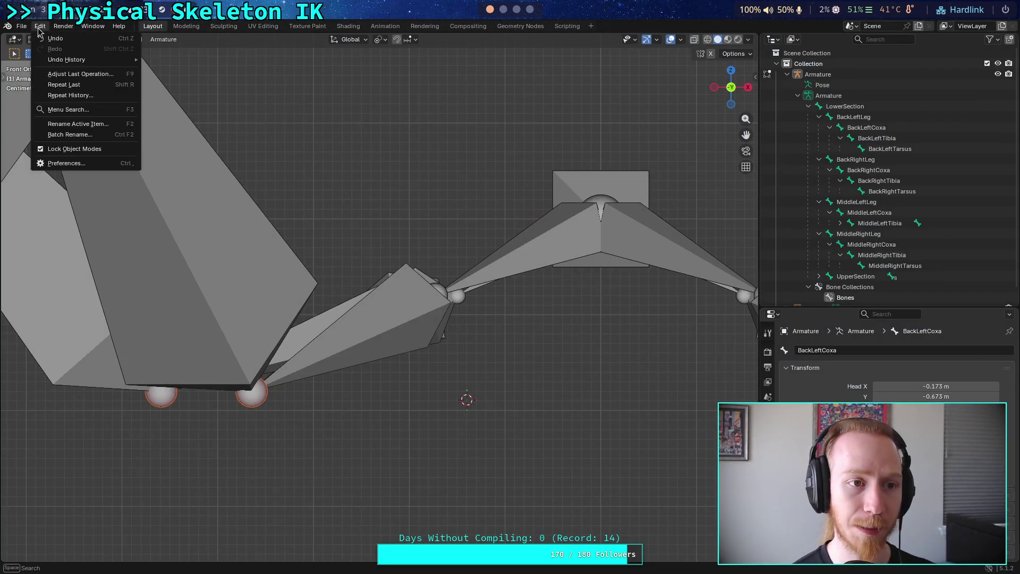
pyautogui.moveTo(63, 26)
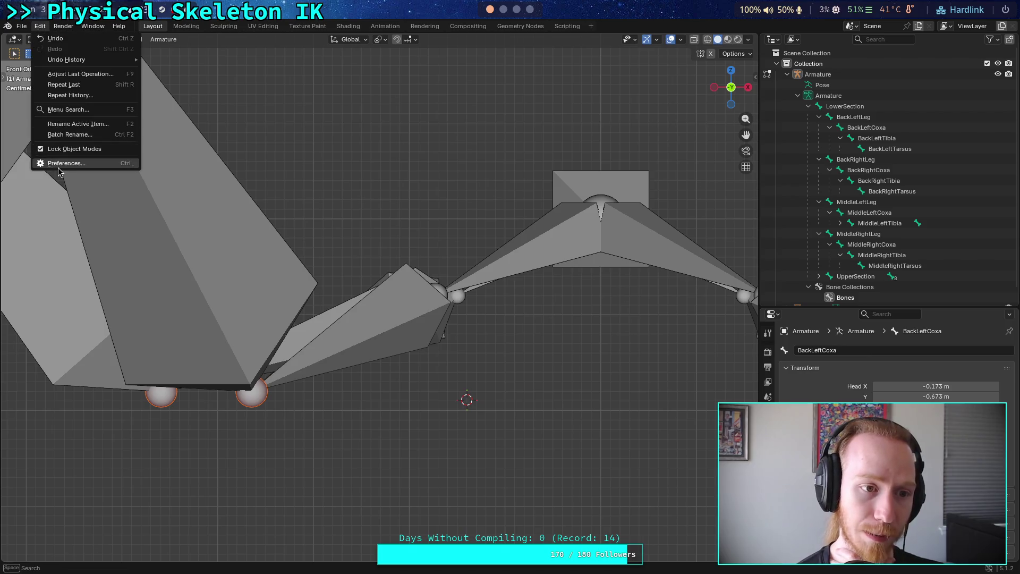
pyautogui.click(61, 169)
pyautogui.click(144, 29)
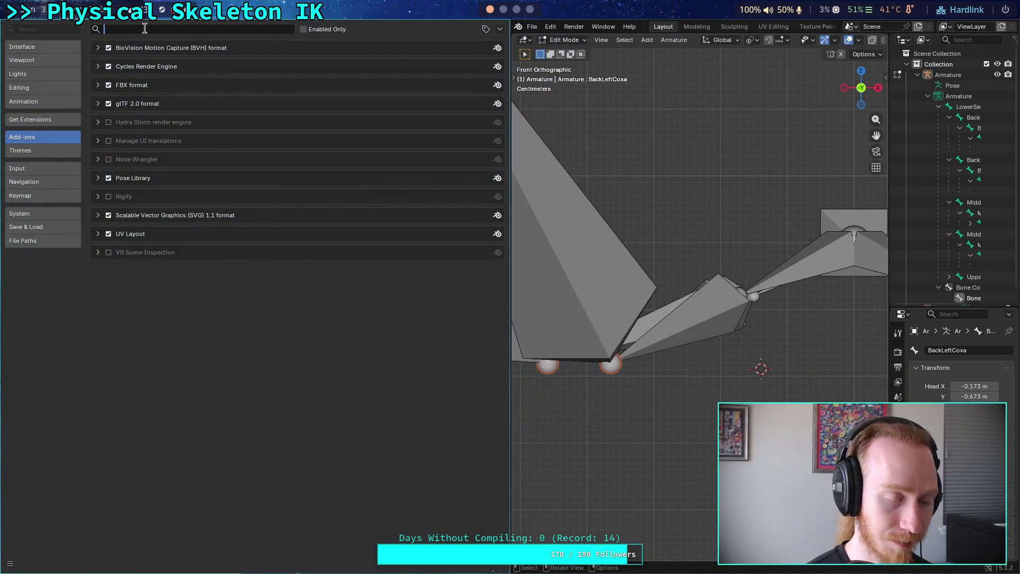
pyautogui.write('dvora')
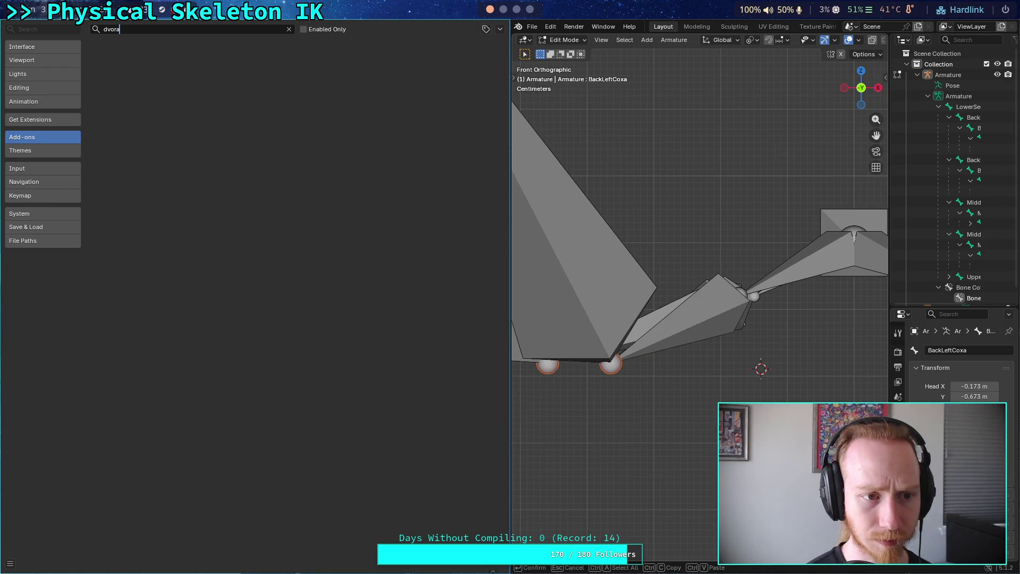
pyautogui.write('k')
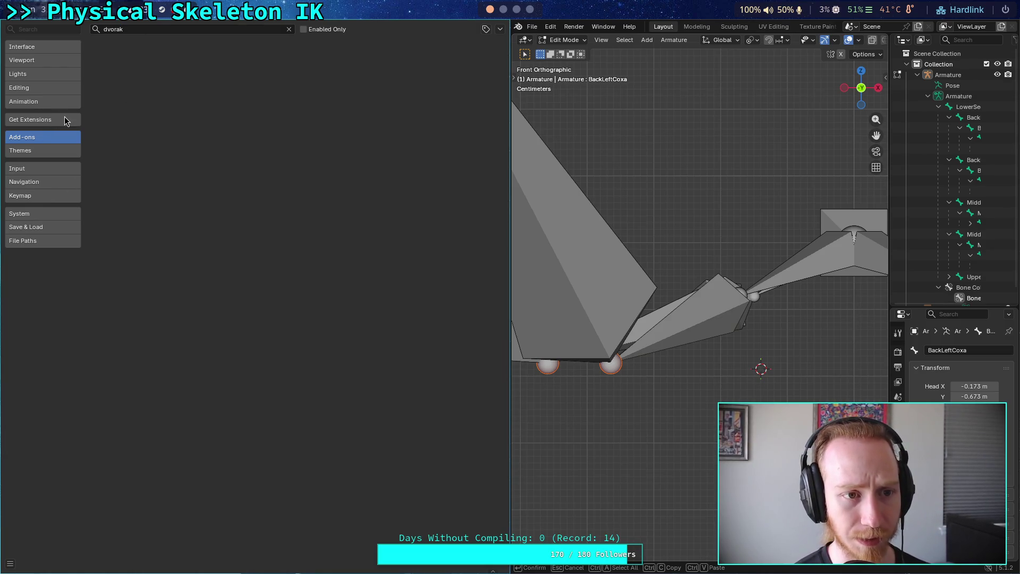
# Allow online access in Get Extensions, search for 'dv', then return to the Dvorak forum post.
pyautogui.click(64, 120)
pyautogui.click(176, 28)
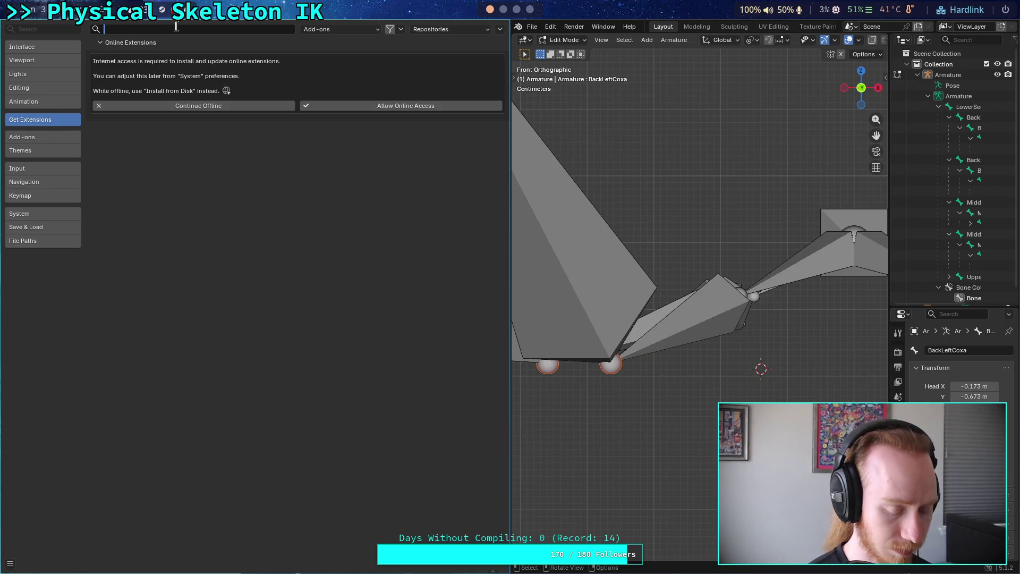
pyautogui.click(373, 110)
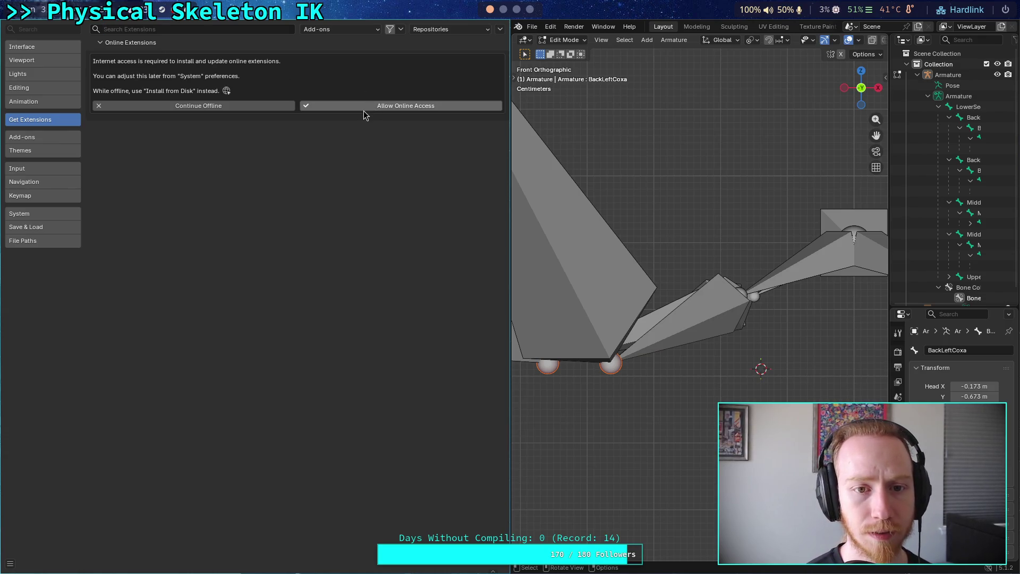
pyautogui.click(364, 109)
pyautogui.click(202, 28)
pyautogui.write('dvorak')
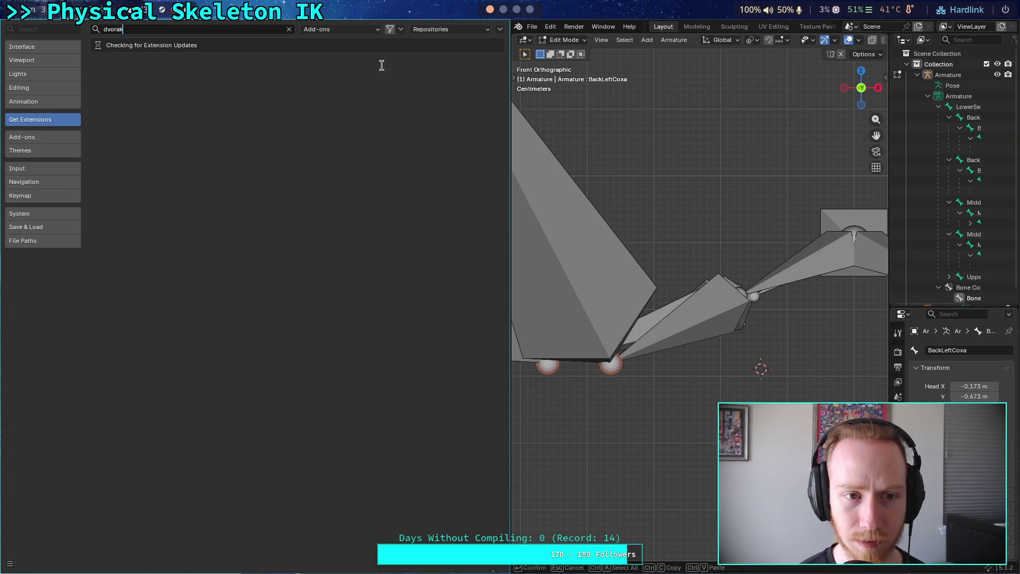
pyautogui.click(516, 9)
pyautogui.click(526, 10)
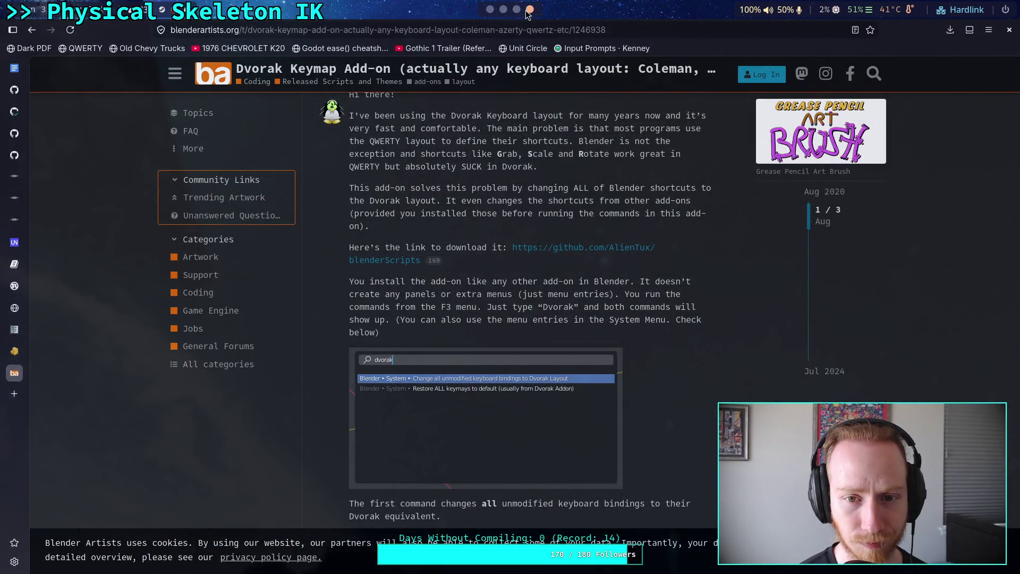
# Read through the Blender Artists Dvorak Keymap Add-on post.
pyautogui.scroll(5, 513, 230)
pyautogui.scroll(-10, 514, 230)
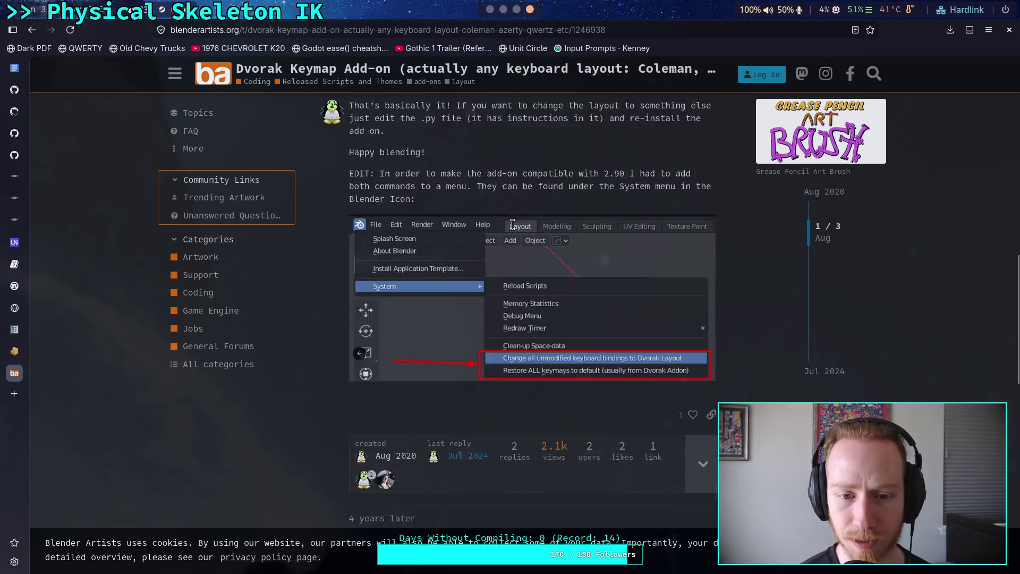
pyautogui.scroll(-6, 513, 226)
pyautogui.scroll(5, 513, 221)
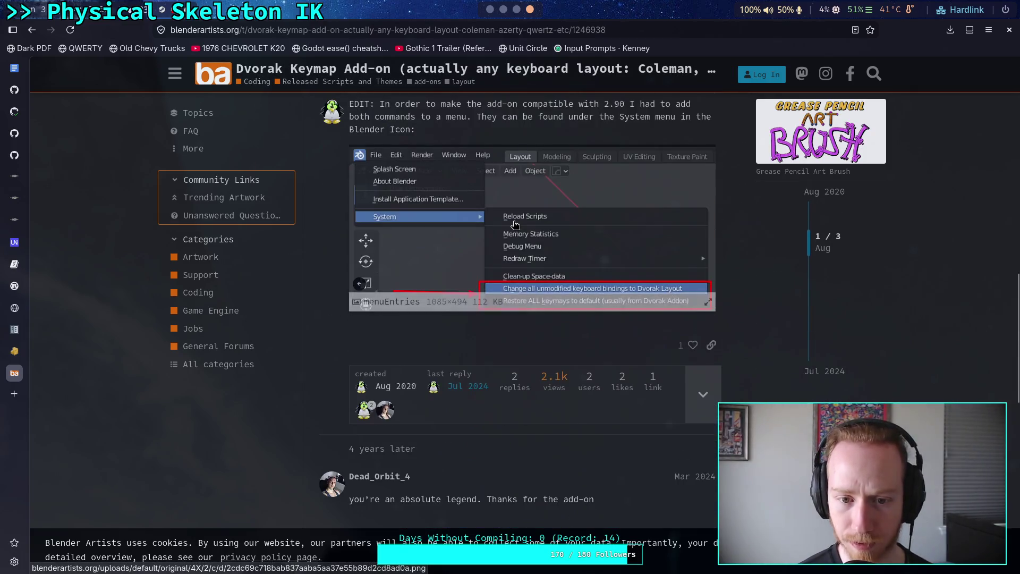
pyautogui.scroll(3, 514, 223)
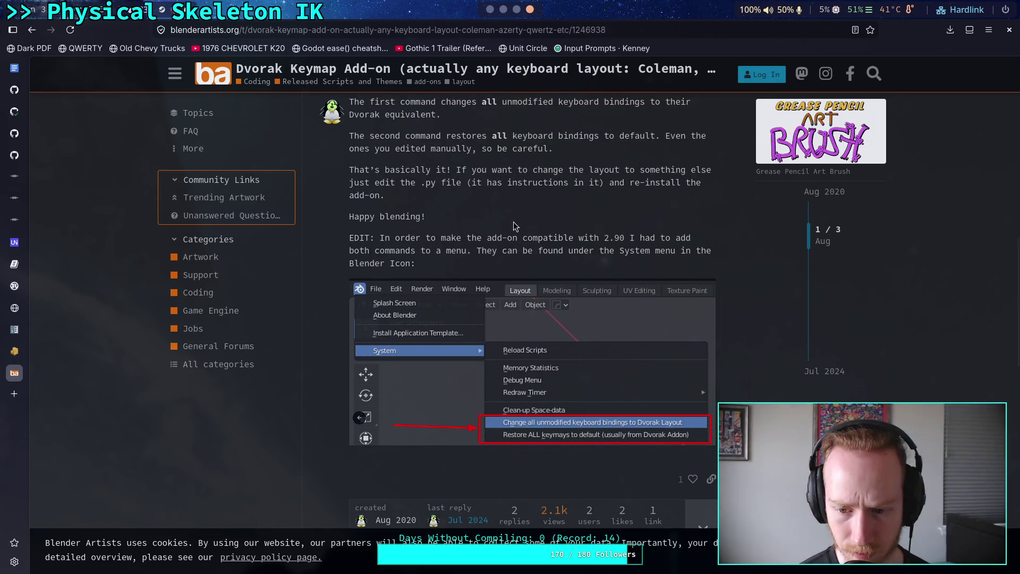
pyautogui.scroll(3, 514, 221)
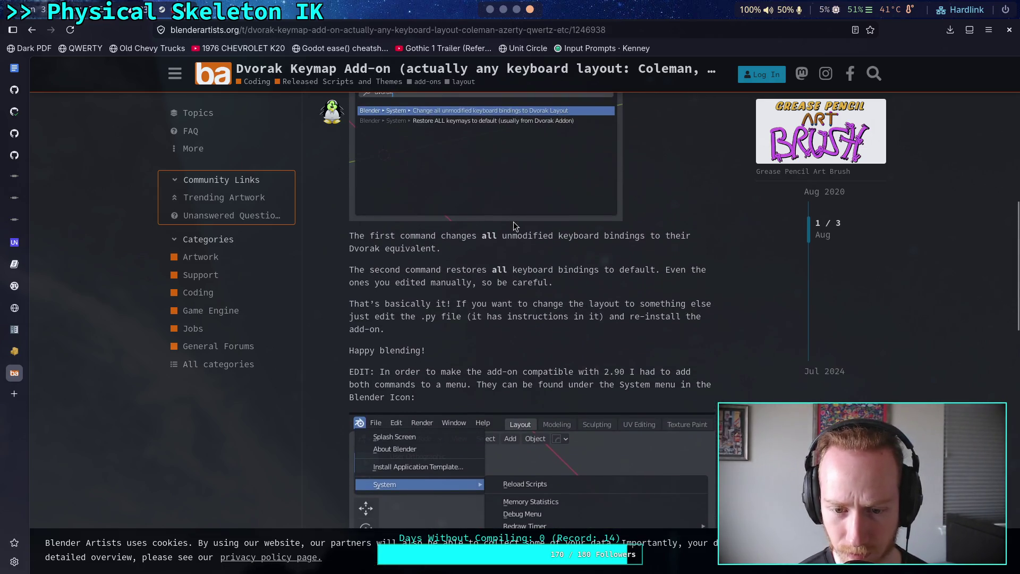
pyautogui.scroll(4, 515, 223)
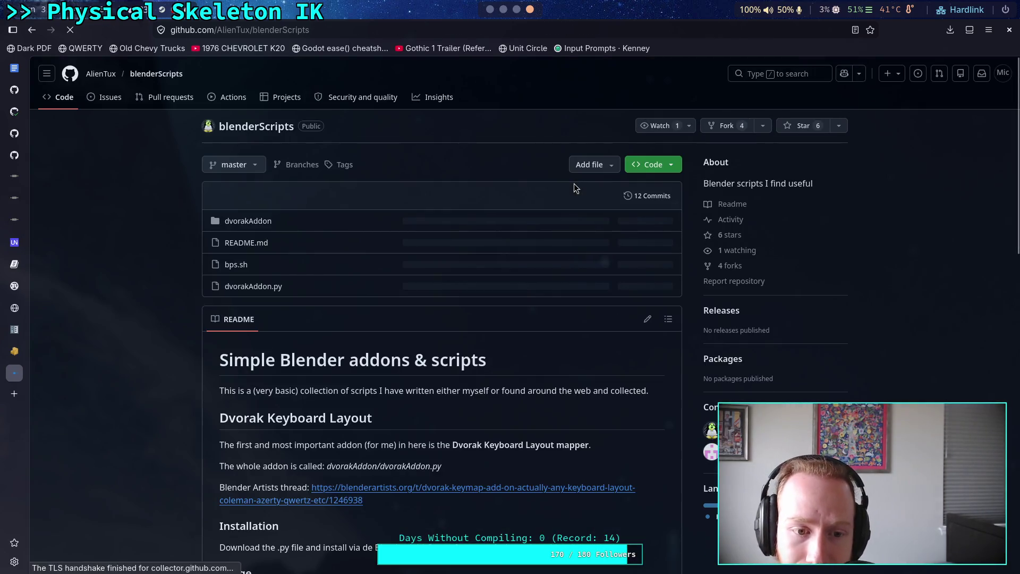
pyautogui.scroll(-3, 487, 351)
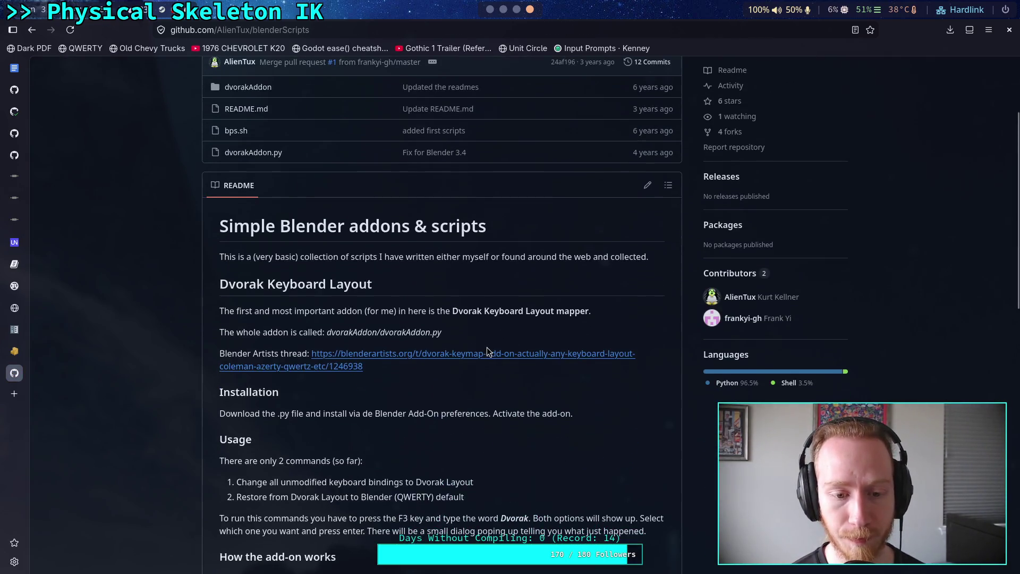
pyautogui.scroll(-1, 425, 188)
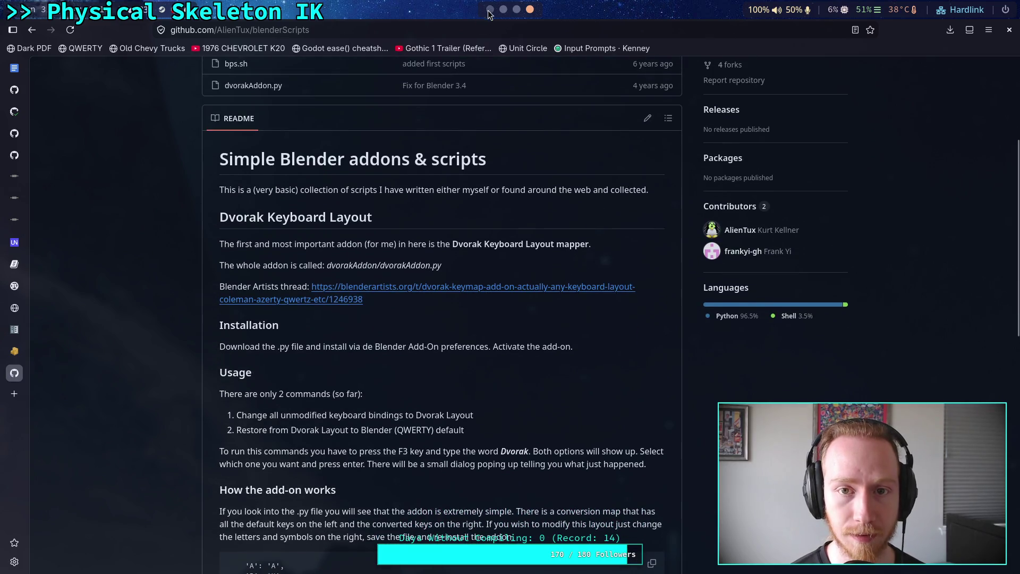
# Search Blender's extensions for 'dvorak', then clear the search.
pyautogui.click(490, 9)
pyautogui.click(191, 28)
pyautogui.write('dvorak')
pyautogui.press('Return')
pyautogui.press('BackSpace')
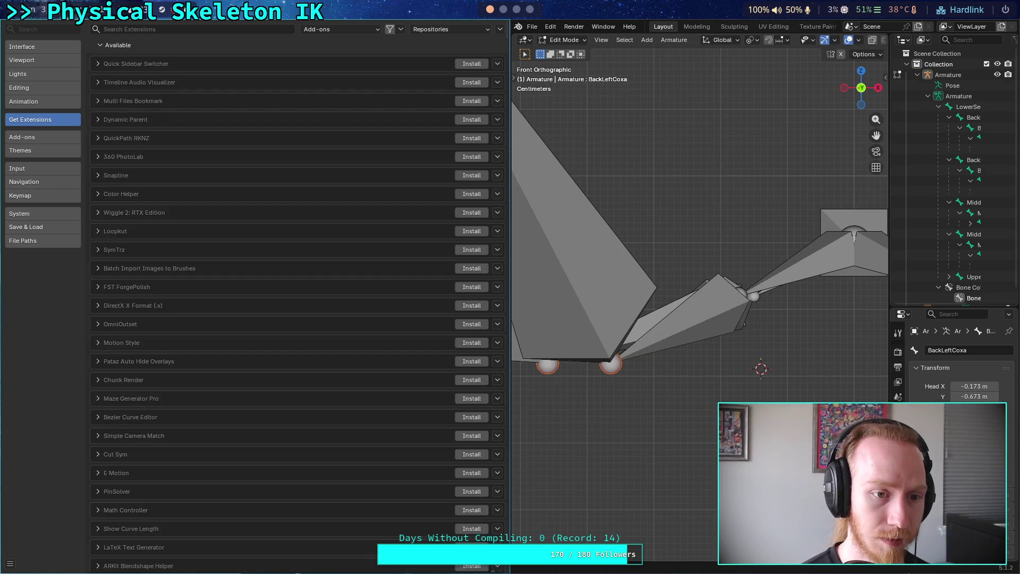
# Return to Brave and go back twice to the 'blender dvorak keymap' search results.
pyautogui.press('super+3')
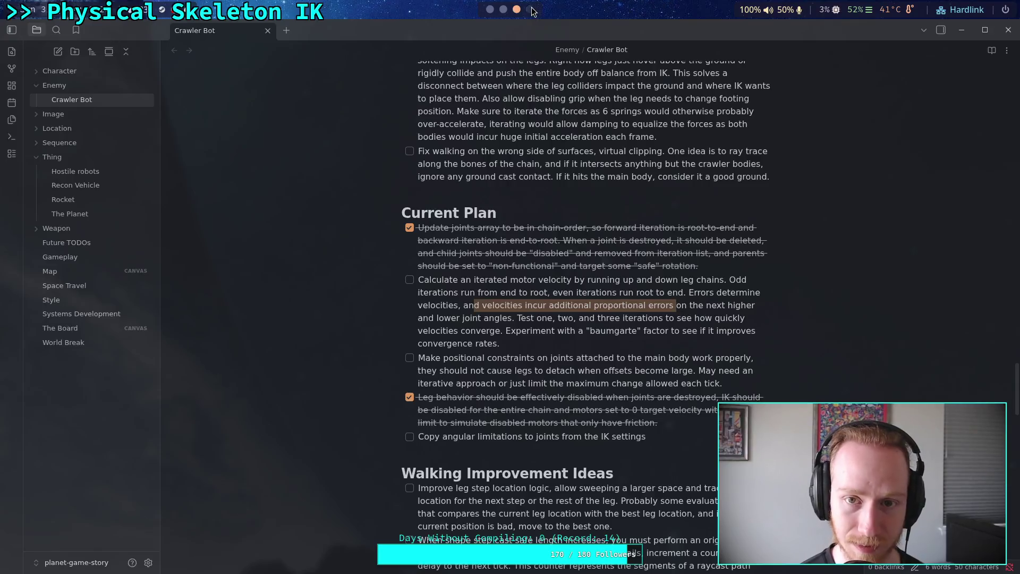
pyautogui.press('super+4')
pyautogui.click(31, 32)
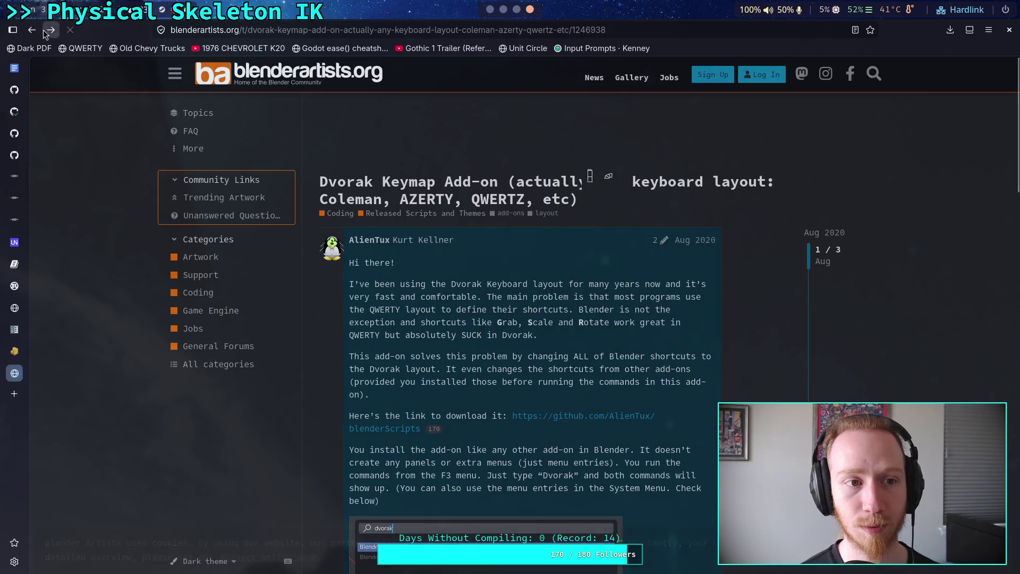
pyautogui.click(32, 31)
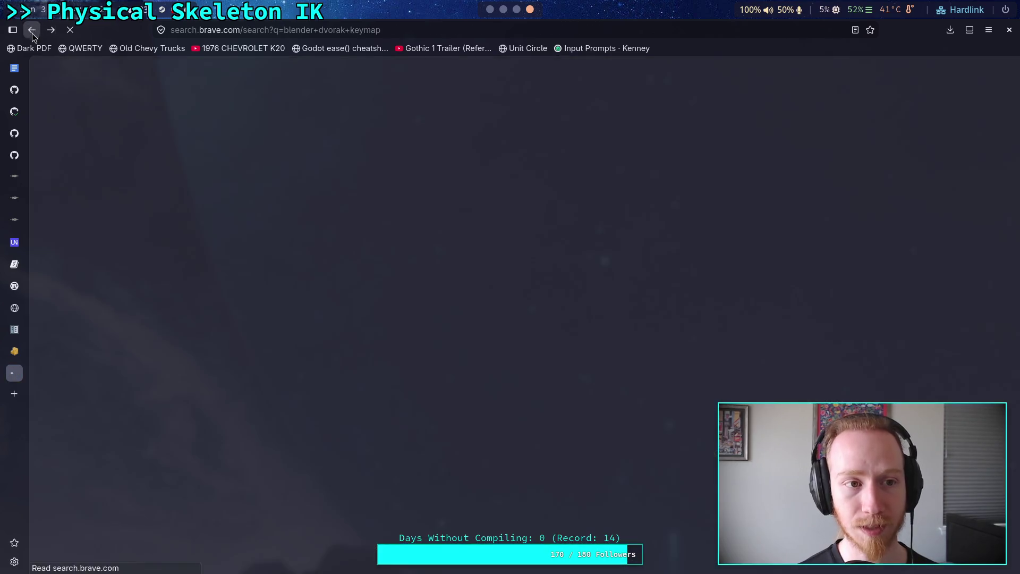
# Open the Stack Exchange Dvorak mapping question and follow its BioticPixels GitHub repository link.
pyautogui.scroll(-4, 87, 212)
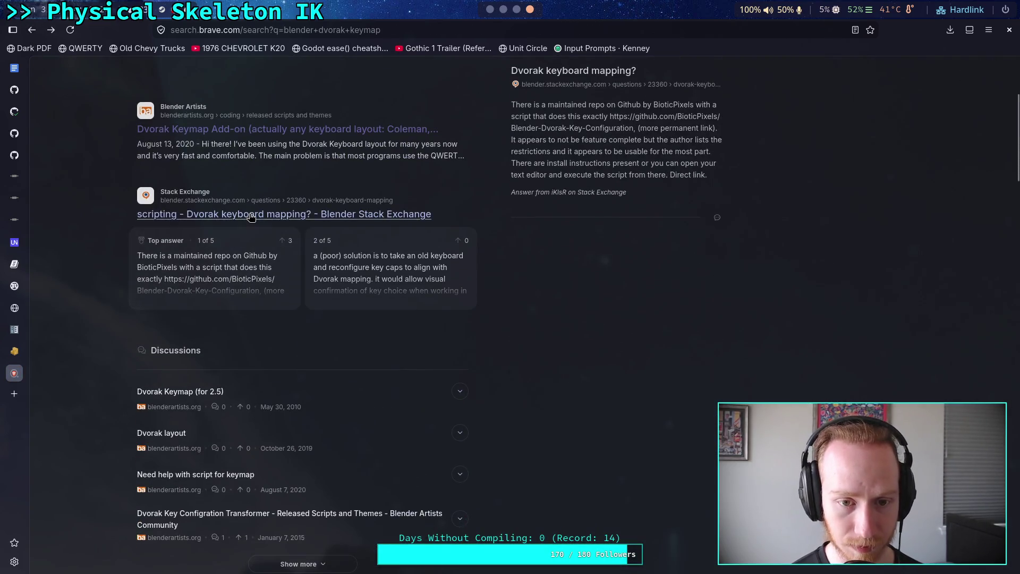
pyautogui.click(333, 214)
pyautogui.scroll(-5, 335, 225)
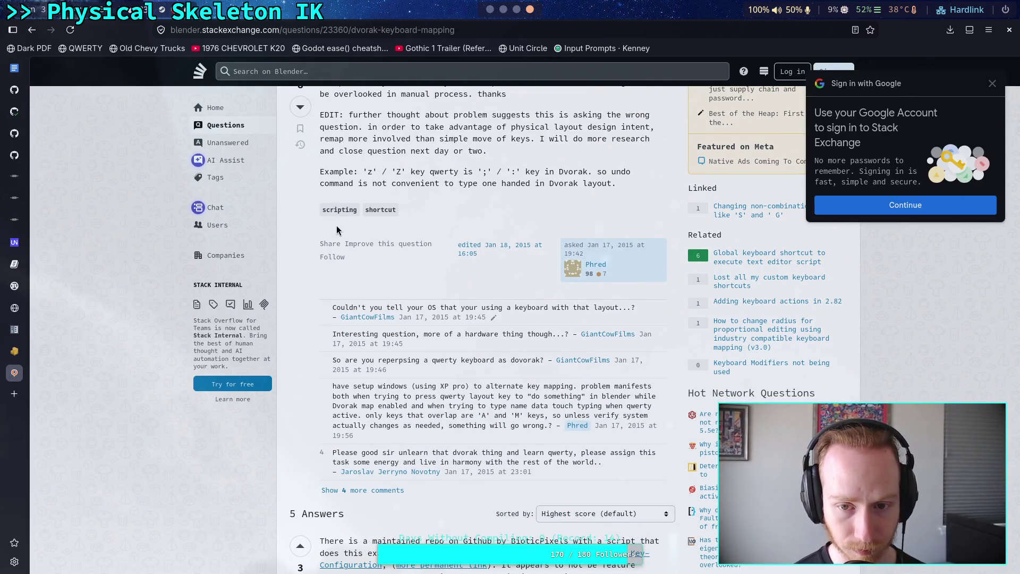
pyautogui.scroll(-5, 337, 230)
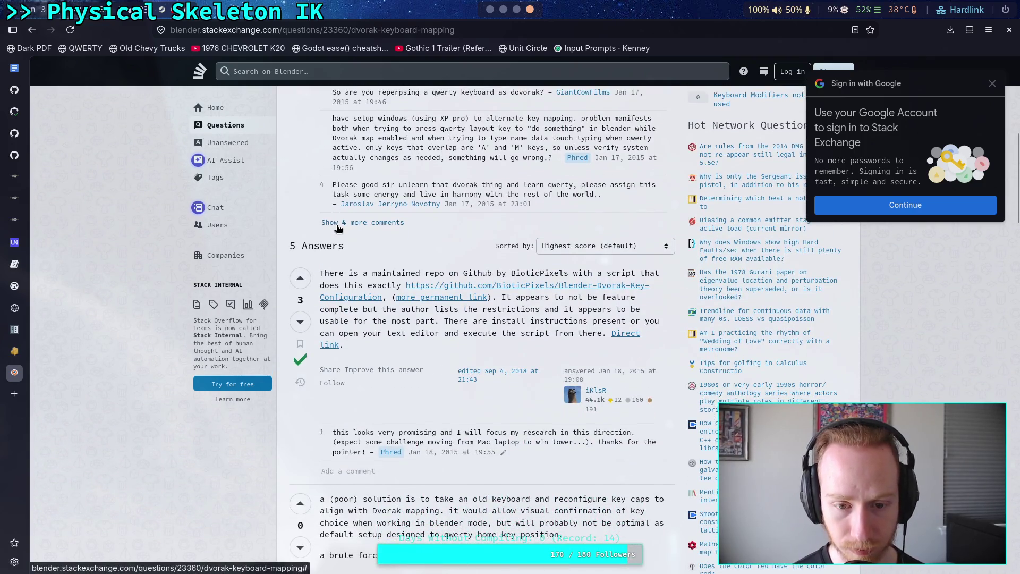
pyautogui.click(476, 287)
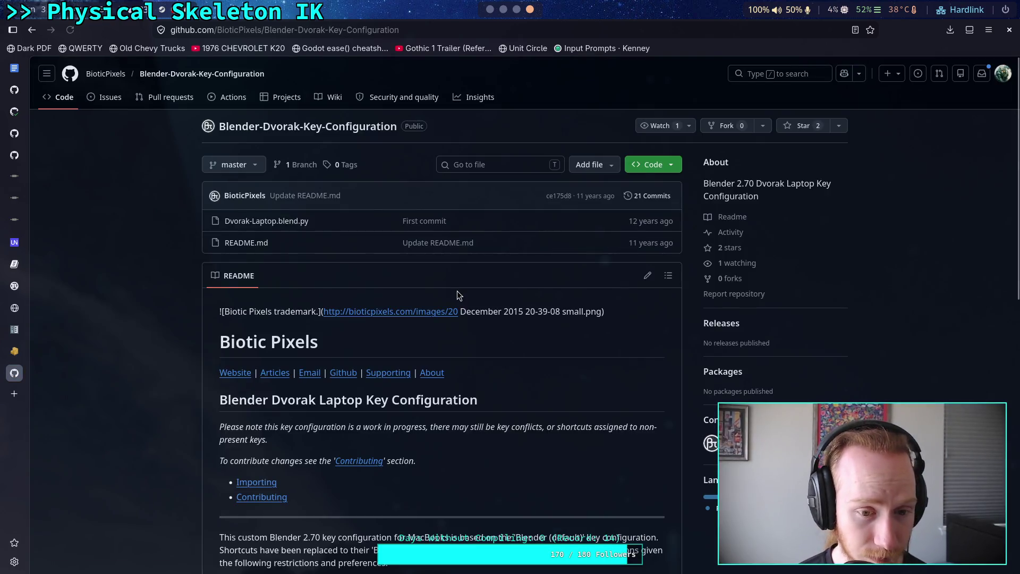
# Read the README's Importing instructions, then switch back to Blender's Preferences.
pyautogui.scroll(-2, 422, 289)
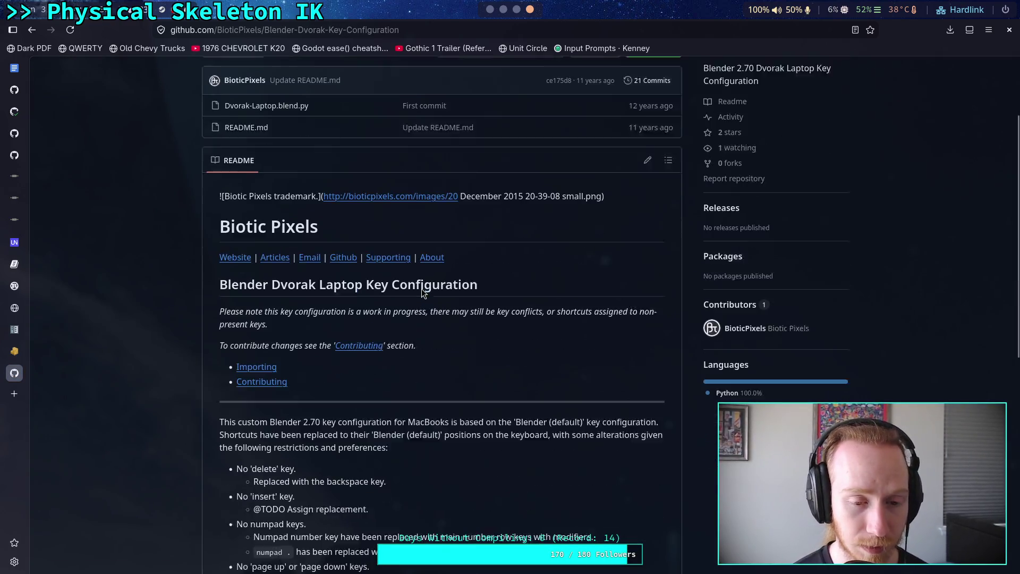
pyautogui.scroll(-1, 298, 258)
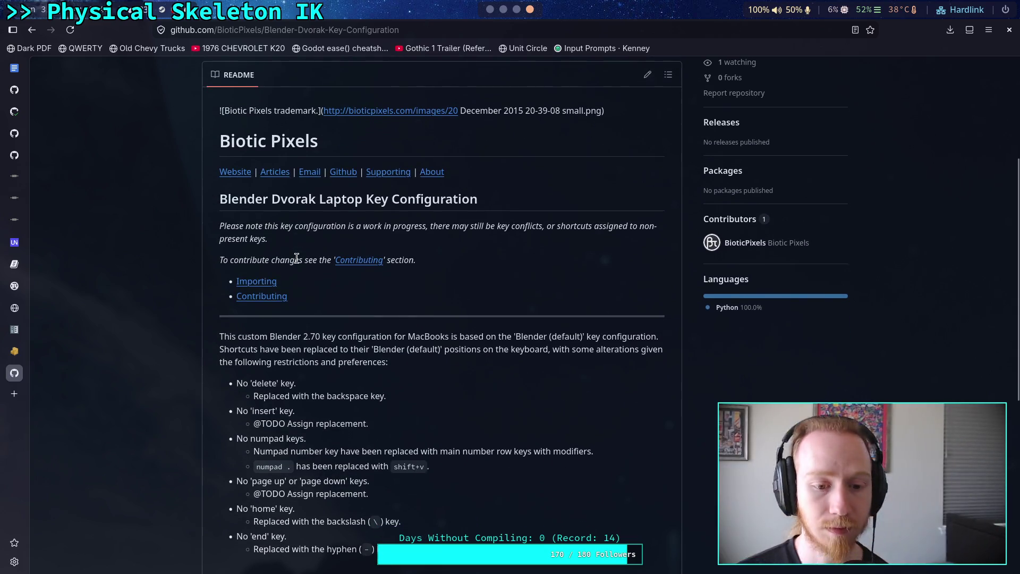
pyautogui.scroll(-1, 296, 258)
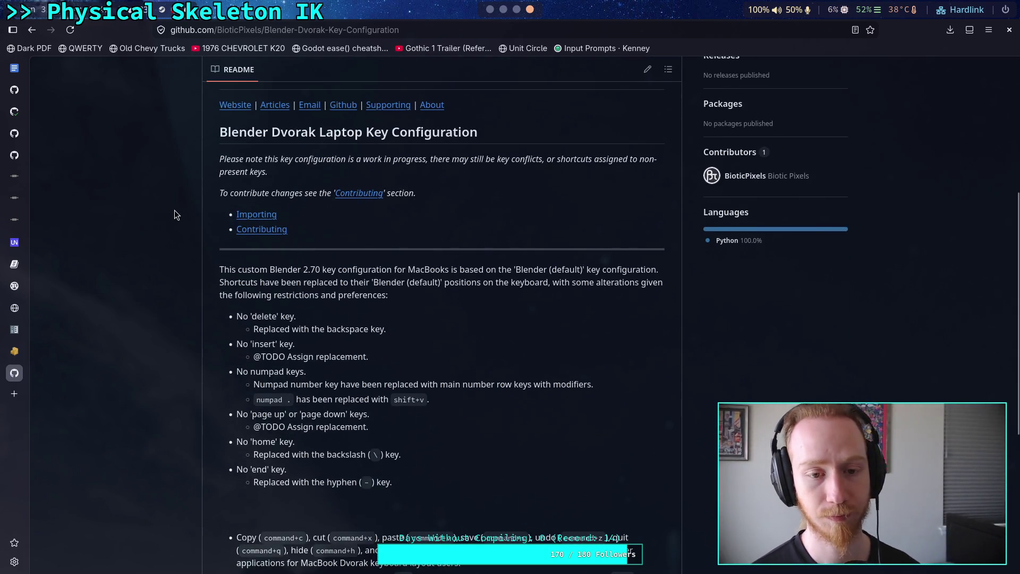
pyautogui.click(251, 218)
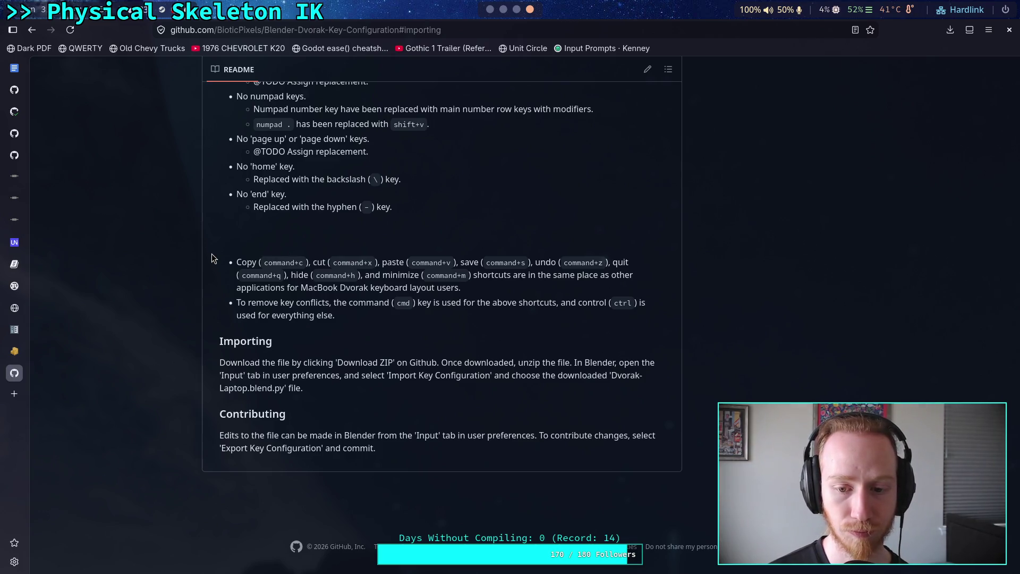
pyautogui.click(490, 10)
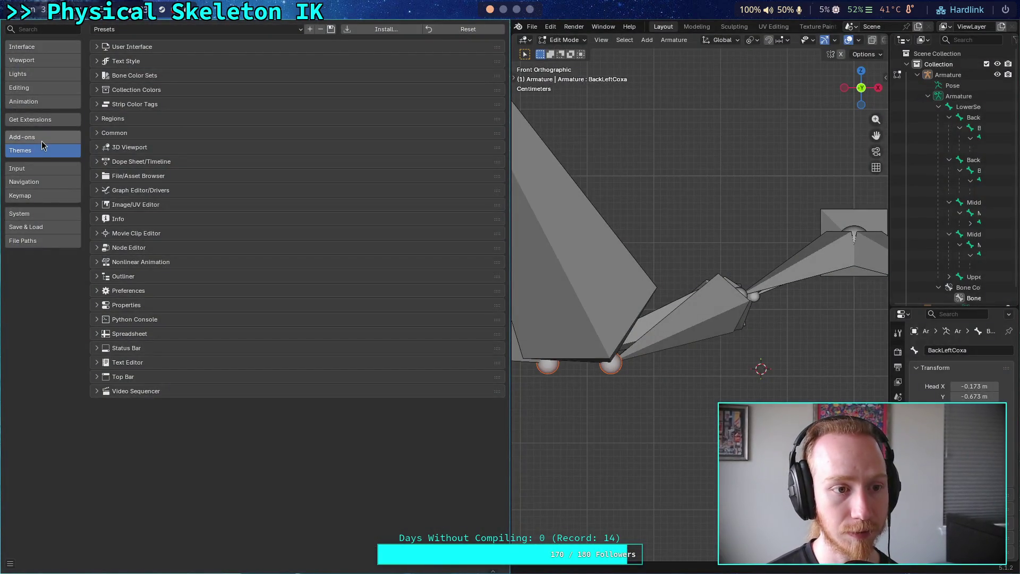
# Clear the add-on search and review Get Extensions filters and repository options.
pyautogui.click(45, 140)
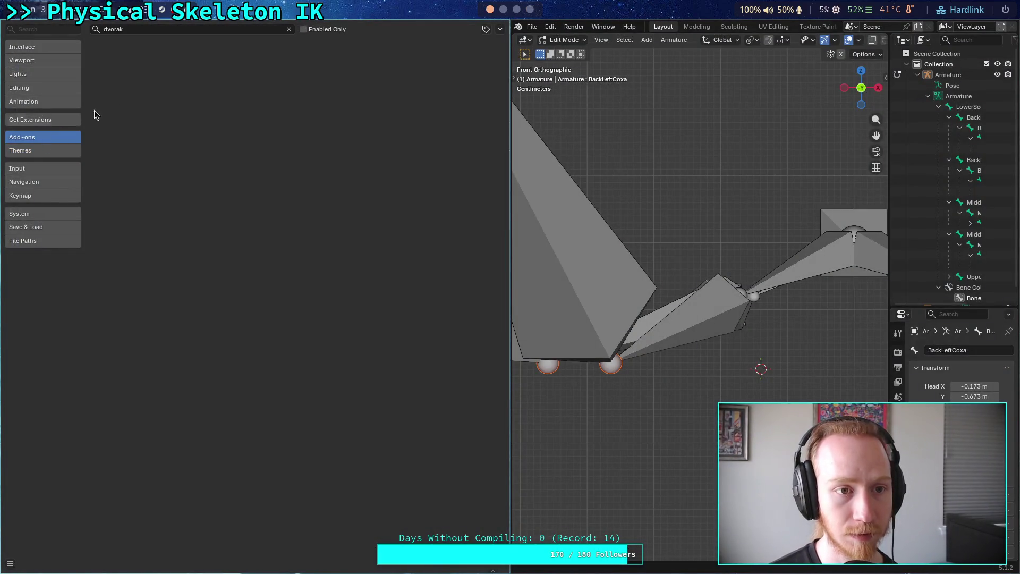
pyautogui.click(290, 30)
pyautogui.click(38, 120)
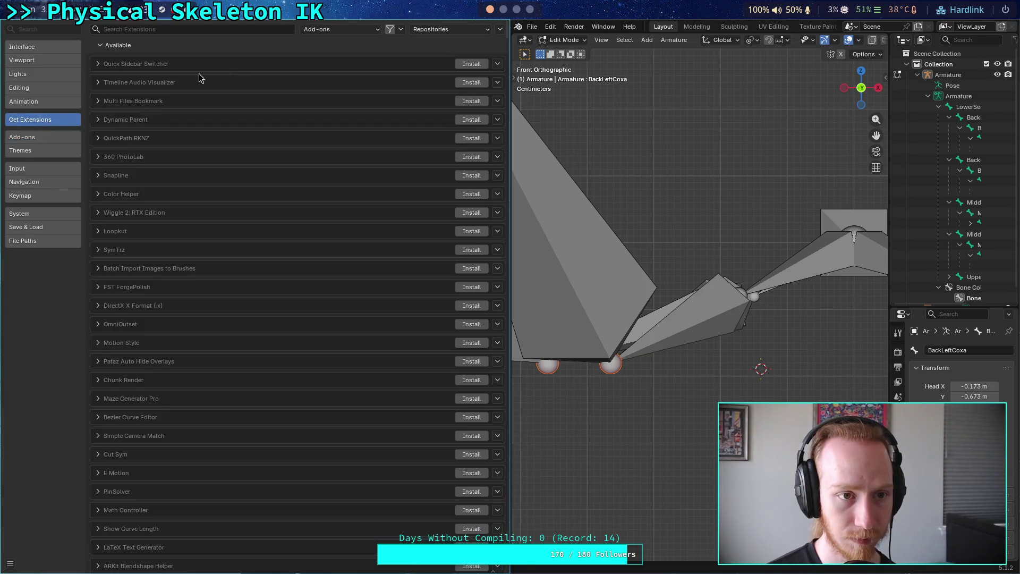
pyautogui.click(500, 30)
pyautogui.click(425, 29)
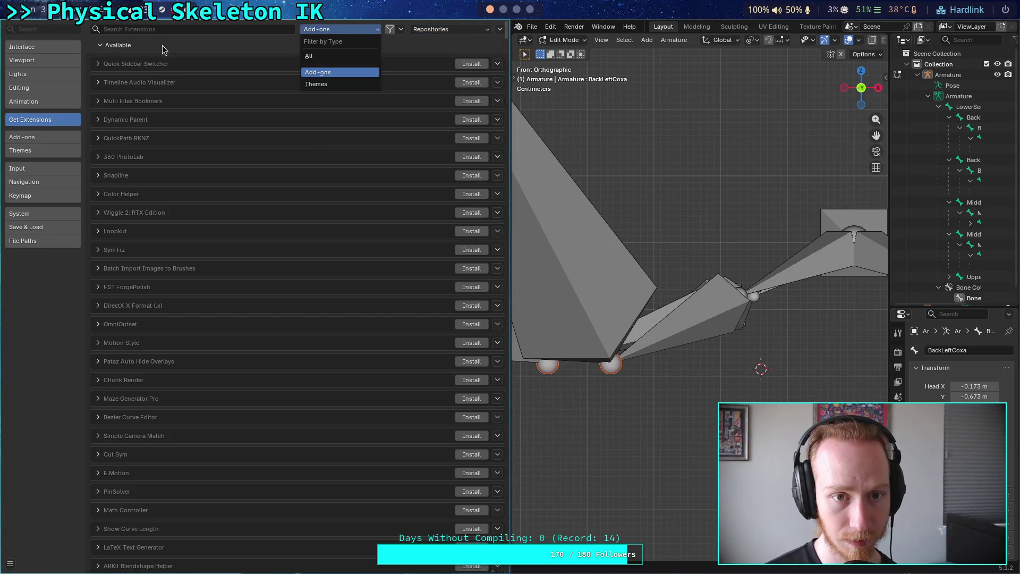
pyautogui.click(42, 137)
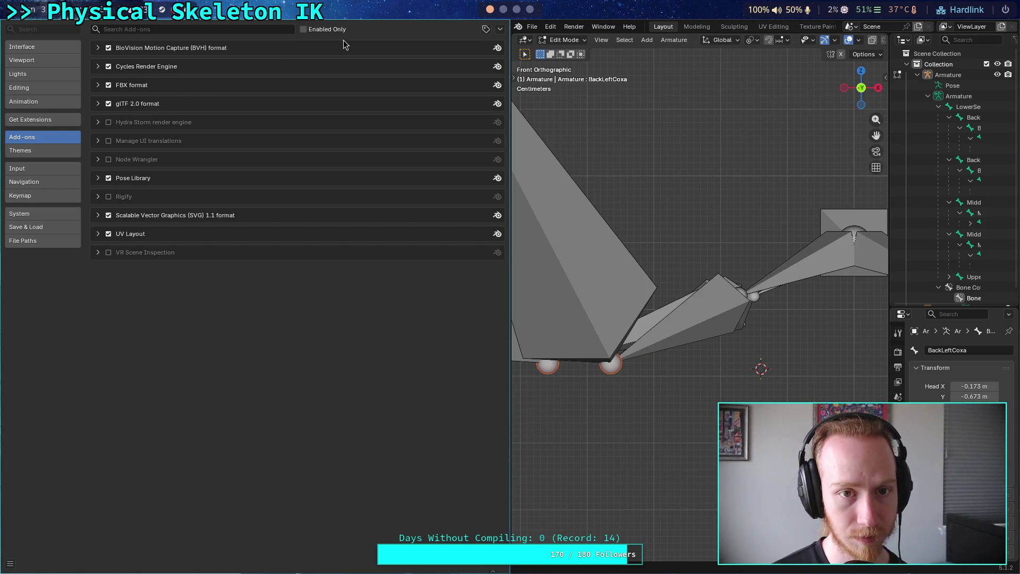
# Try importing dvorakAddon.py as a keymap, then return to the installed Add-ons list after it fails.
pyautogui.click(213, 26)
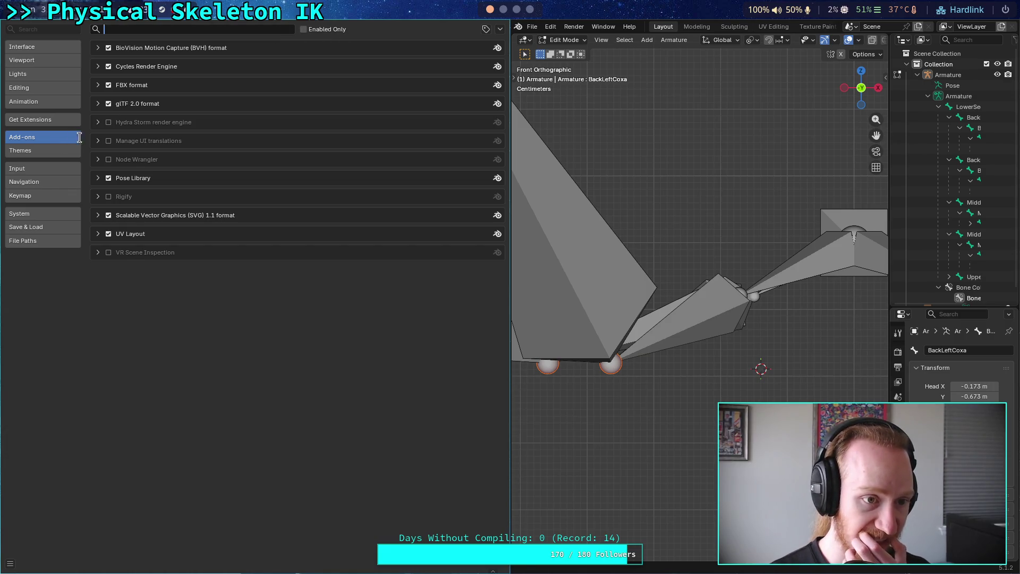
pyautogui.click(60, 180)
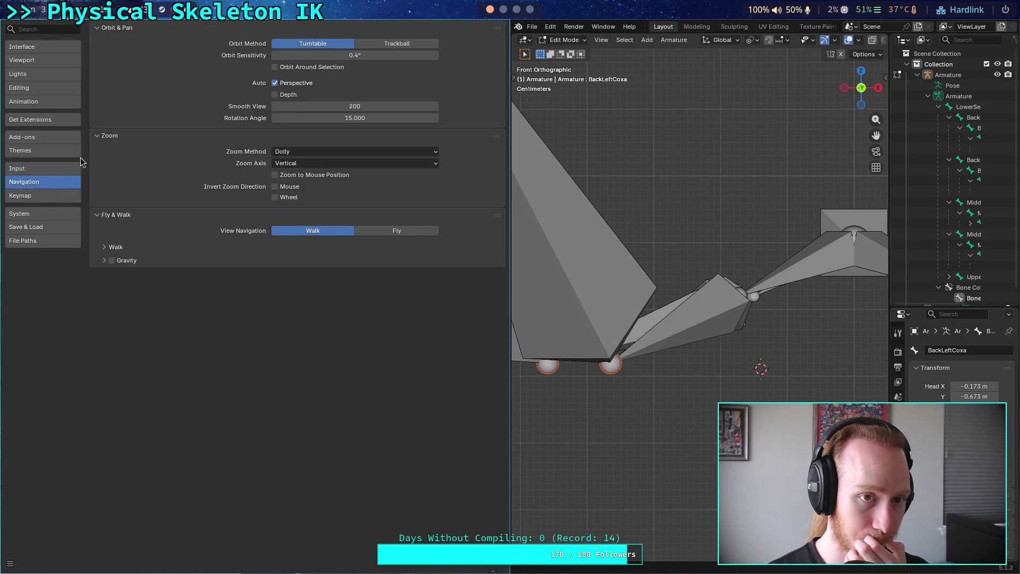
pyautogui.click(50, 168)
pyautogui.click(50, 194)
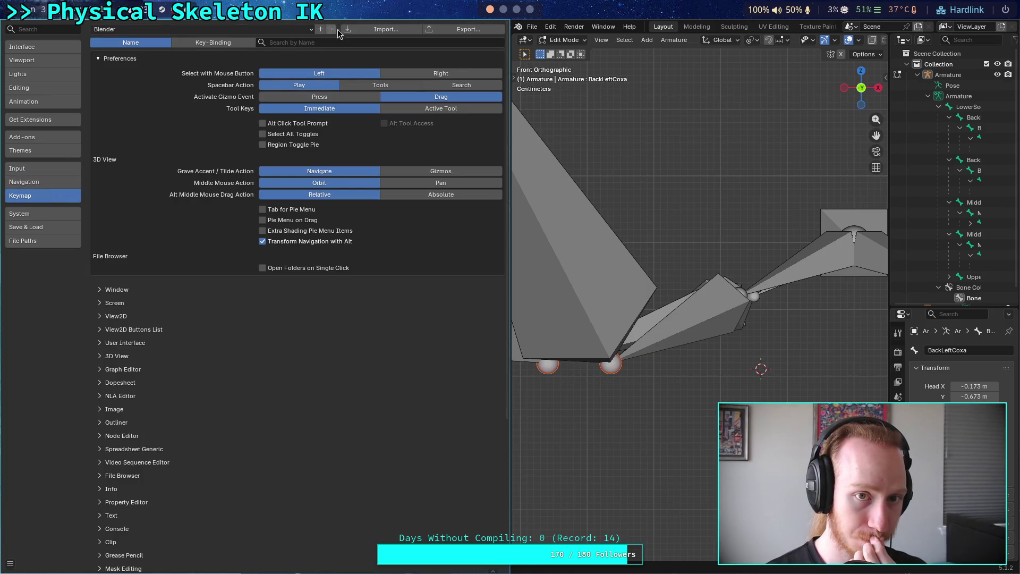
pyautogui.click(355, 30)
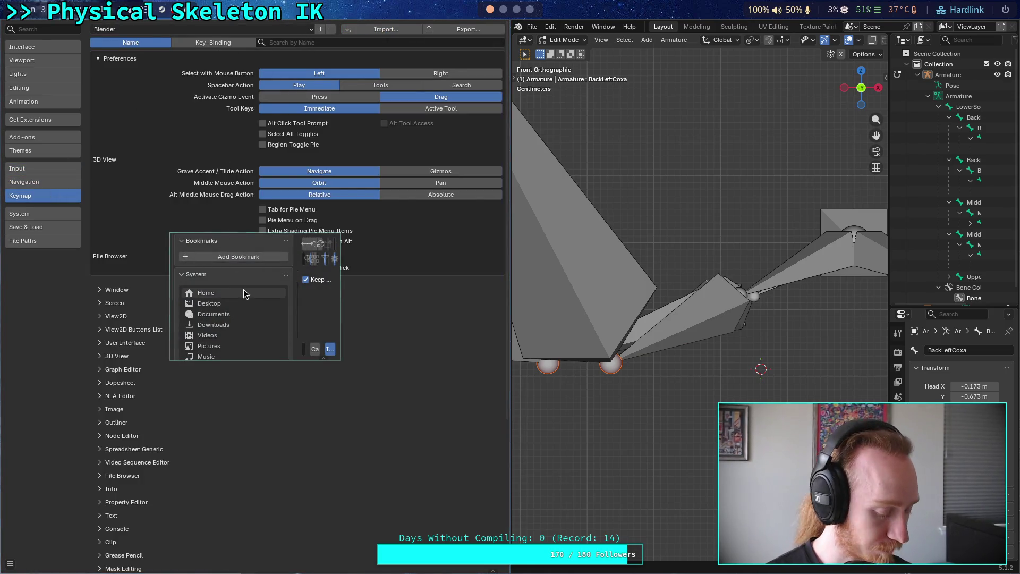
pyautogui.press('Escape')
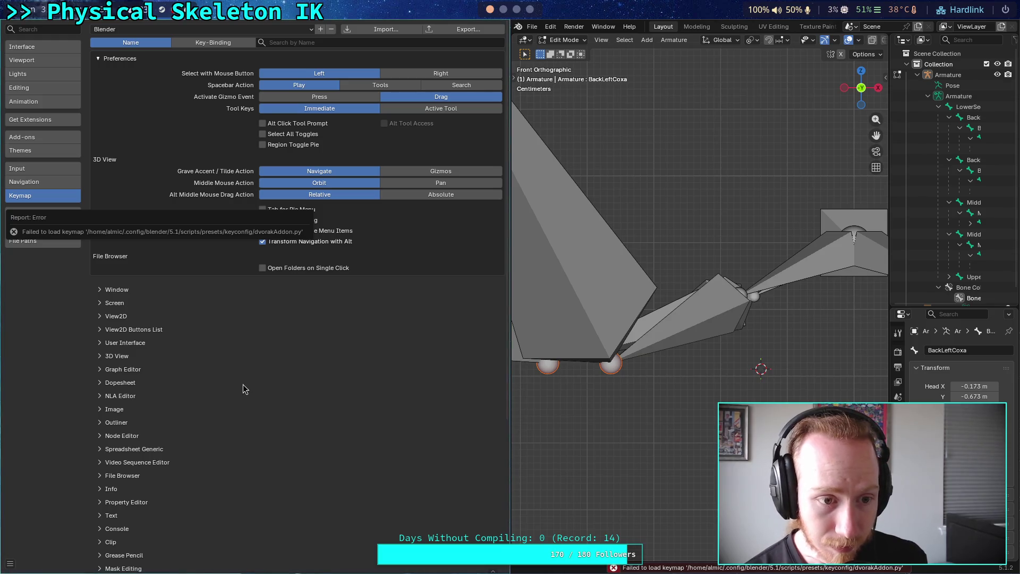
pyautogui.click(56, 138)
pyautogui.click(241, 31)
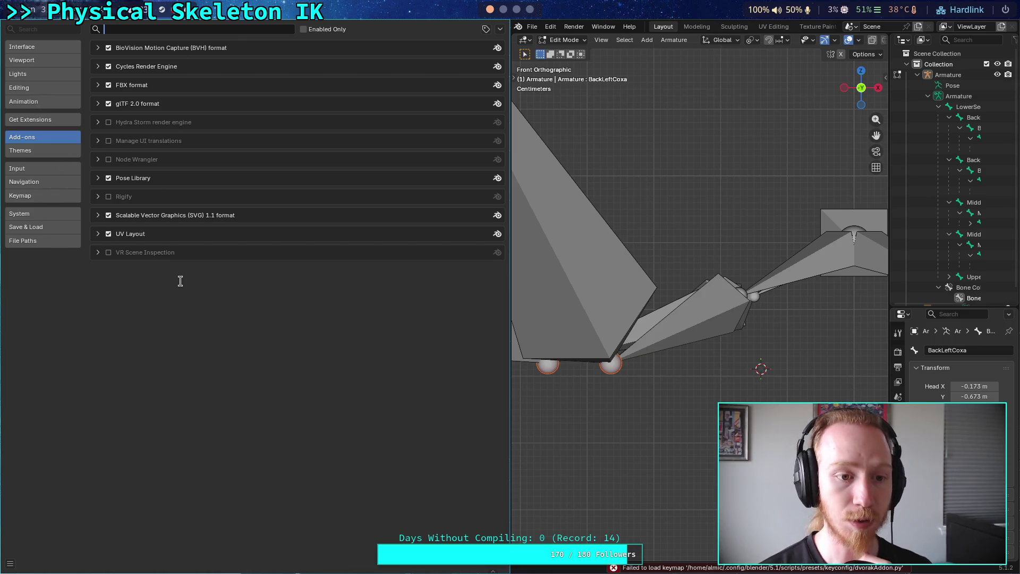
# Install and enable the Dvorak Layout add-on from dvorakAddon.py via Install from Disk, then close Preferences.
pyautogui.click(485, 29)
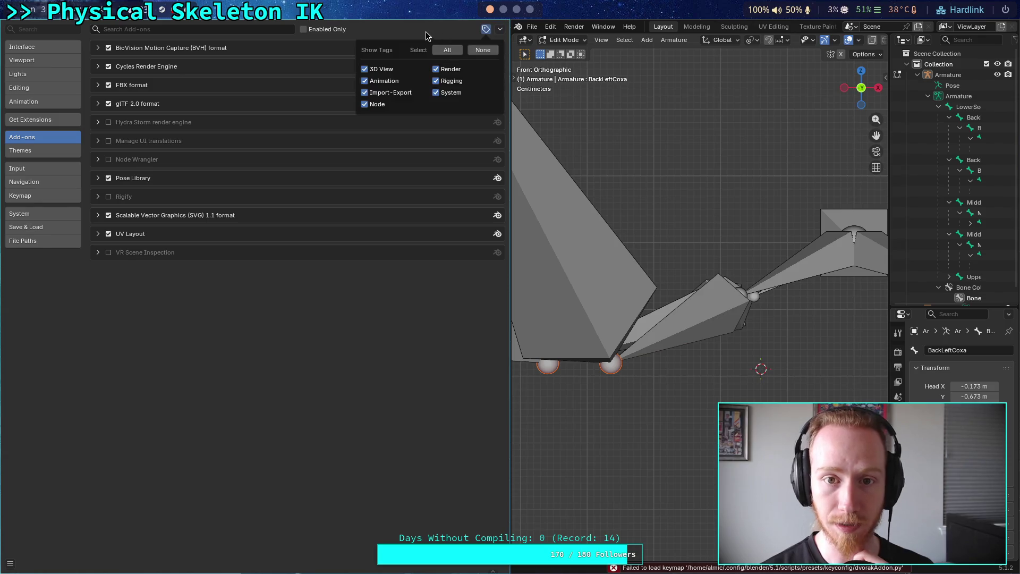
pyautogui.click(500, 29)
pyautogui.click(500, 29)
pyautogui.click(473, 58)
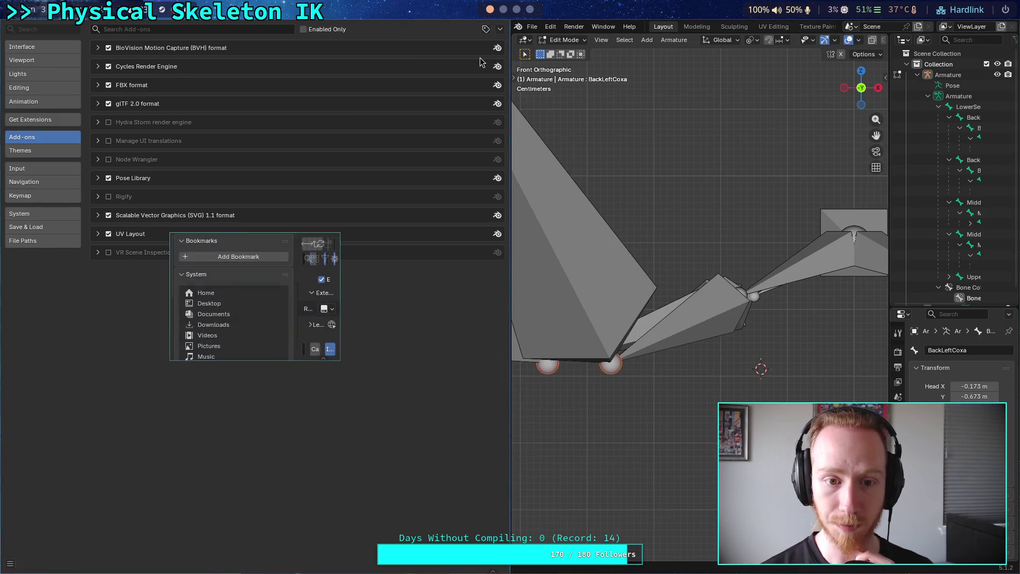
pyautogui.press('Escape')
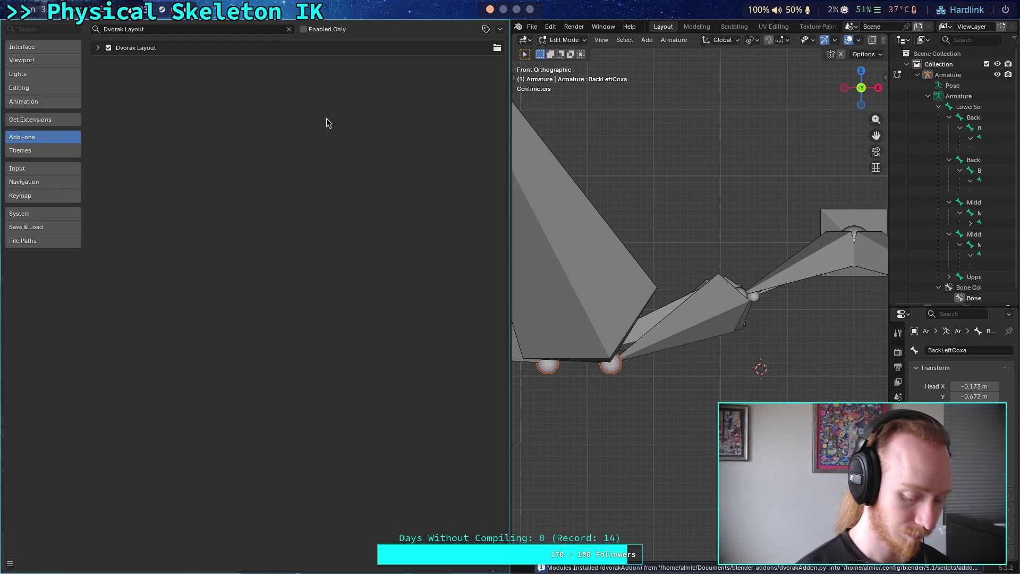
pyautogui.press('super+q')
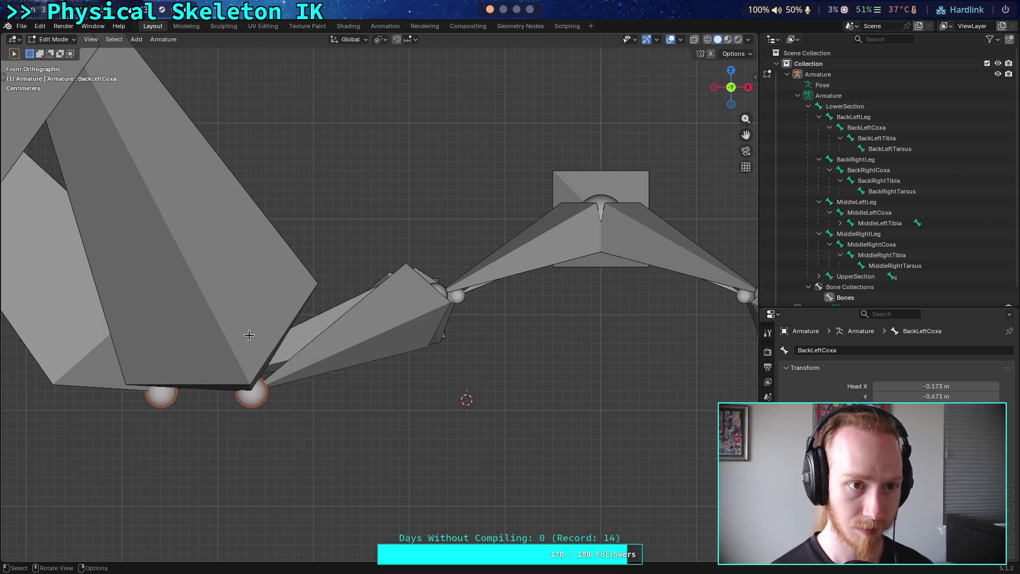
pyautogui.click(22, 27)
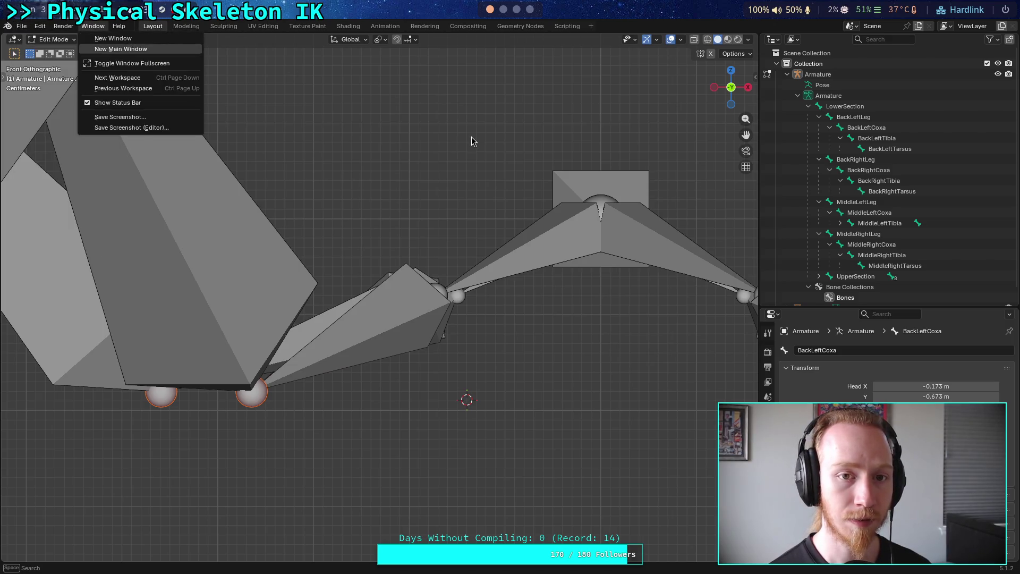
pyautogui.press('F3')
pyautogui.write('dvo')
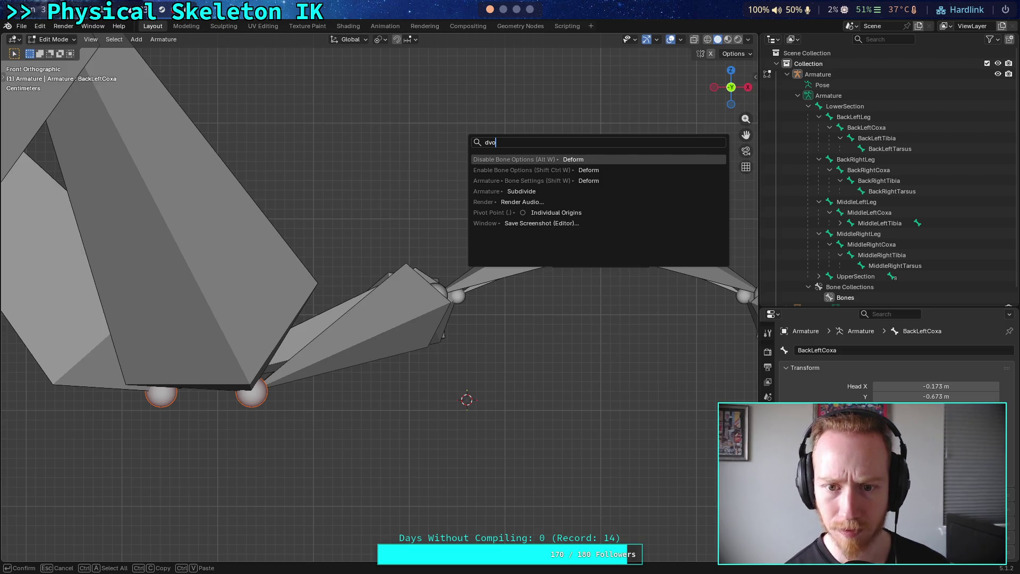
pyautogui.press('Escape')
pyautogui.click(21, 26)
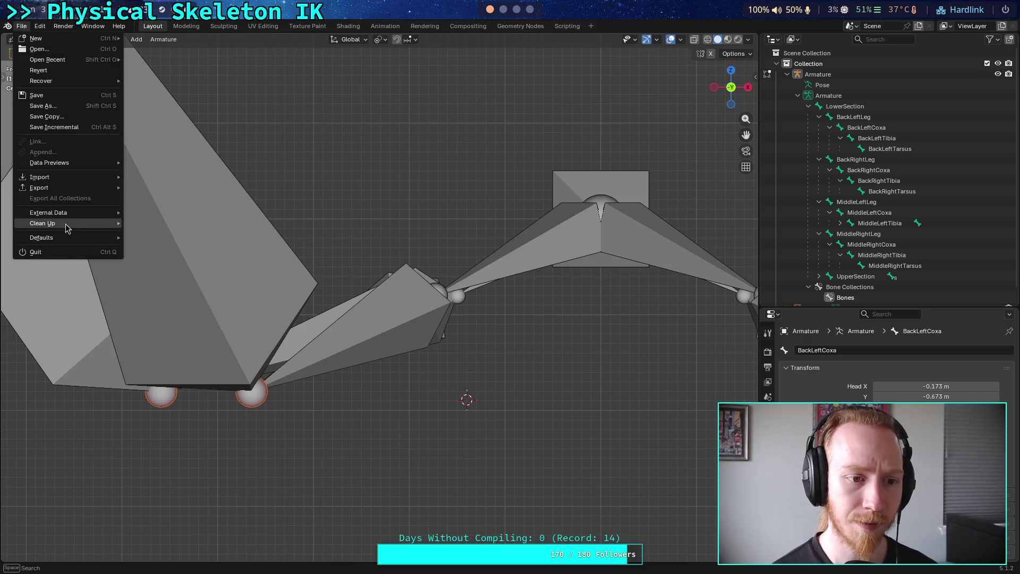
pyautogui.moveTo(68, 229)
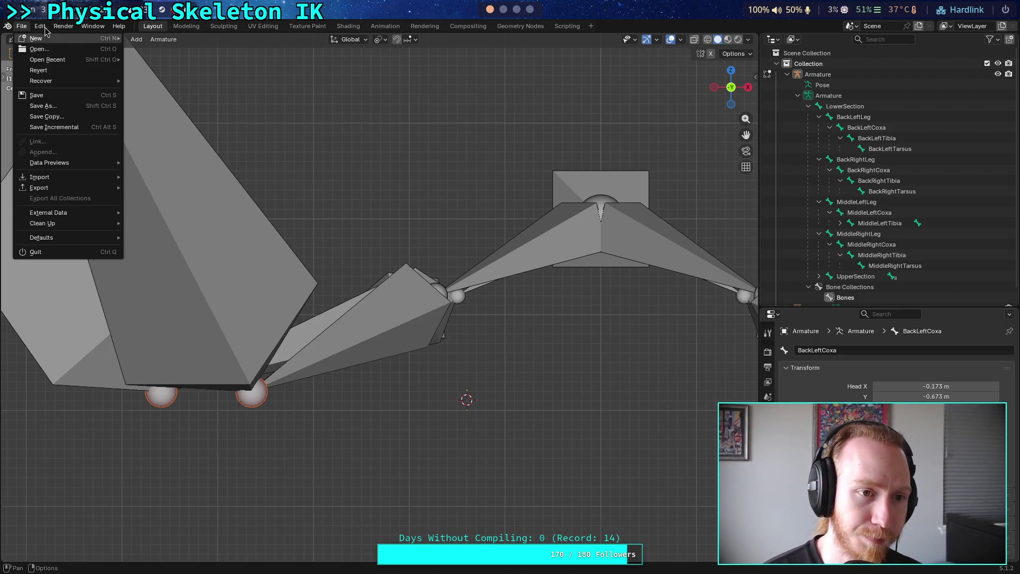
pyautogui.moveTo(40, 26)
pyautogui.click(74, 169)
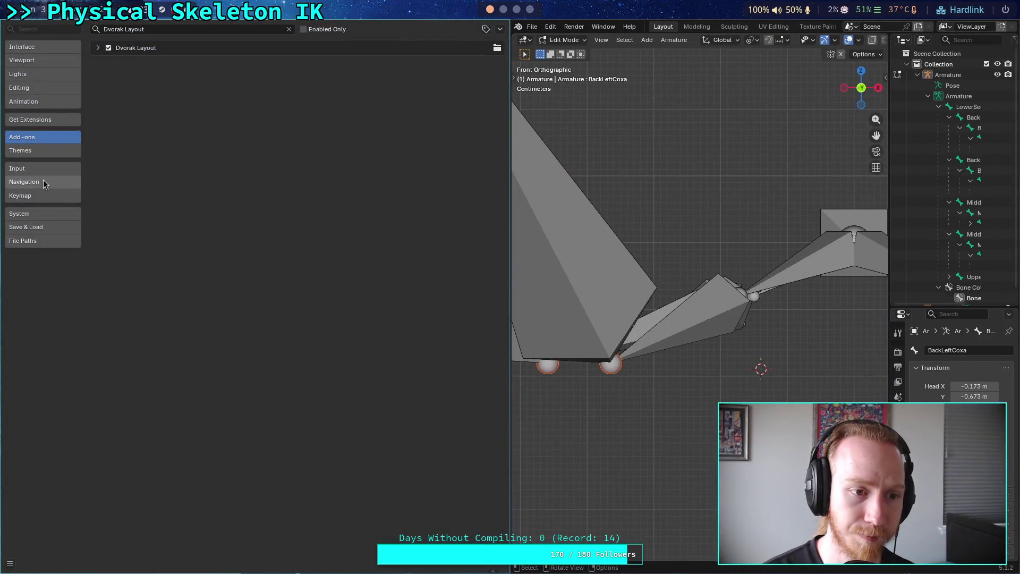
# Apply the dvorakAddon keymap preset from the Keymap preferences, then view the System section.
pyautogui.click(47, 181)
pyautogui.click(66, 169)
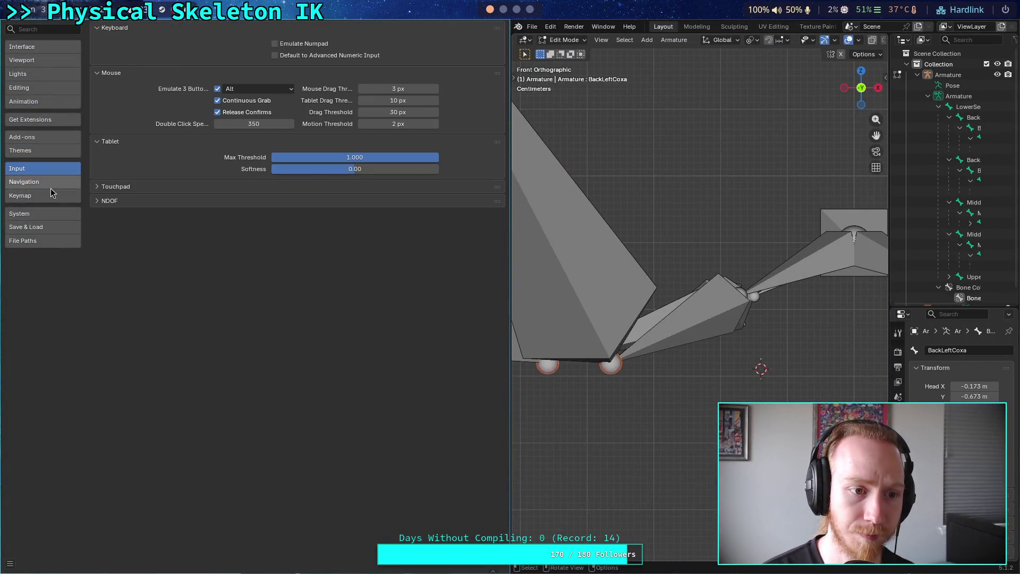
pyautogui.click(50, 194)
pyautogui.click(210, 30)
pyautogui.click(152, 64)
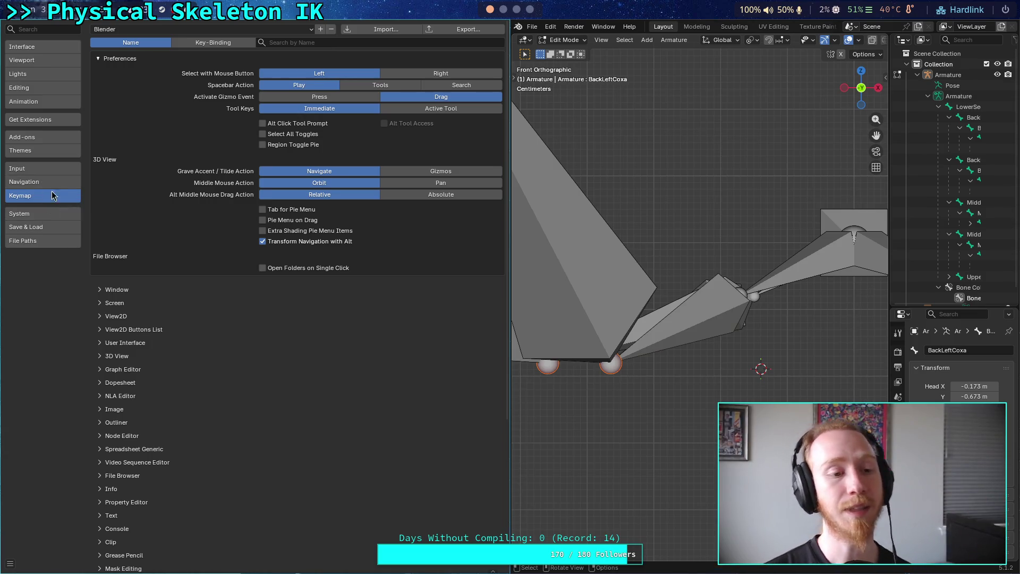
pyautogui.click(39, 215)
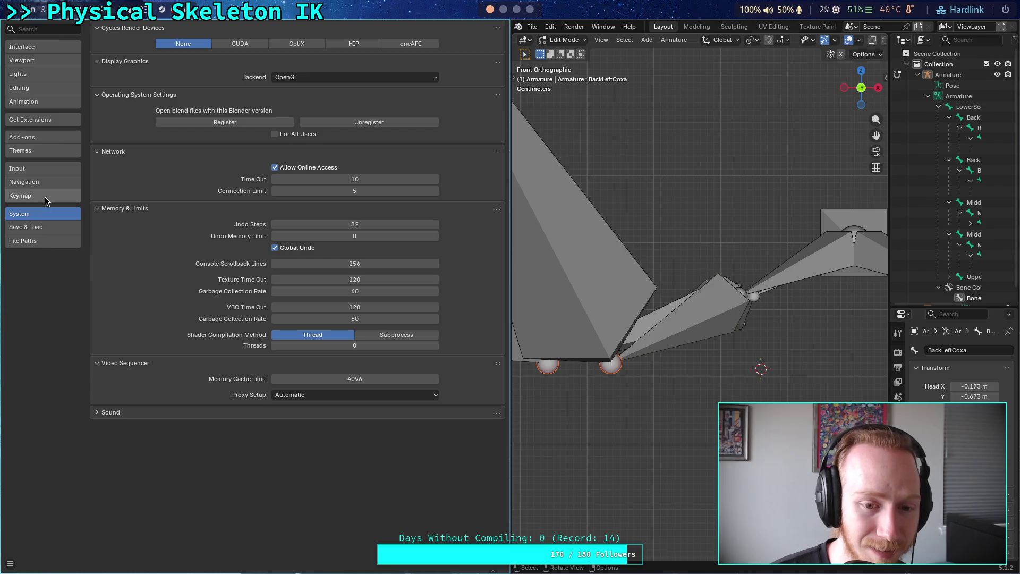
# Set the graphics backend to Vulkan and Cycles rendering to CUDA, then close Preferences.
pyautogui.click(328, 78)
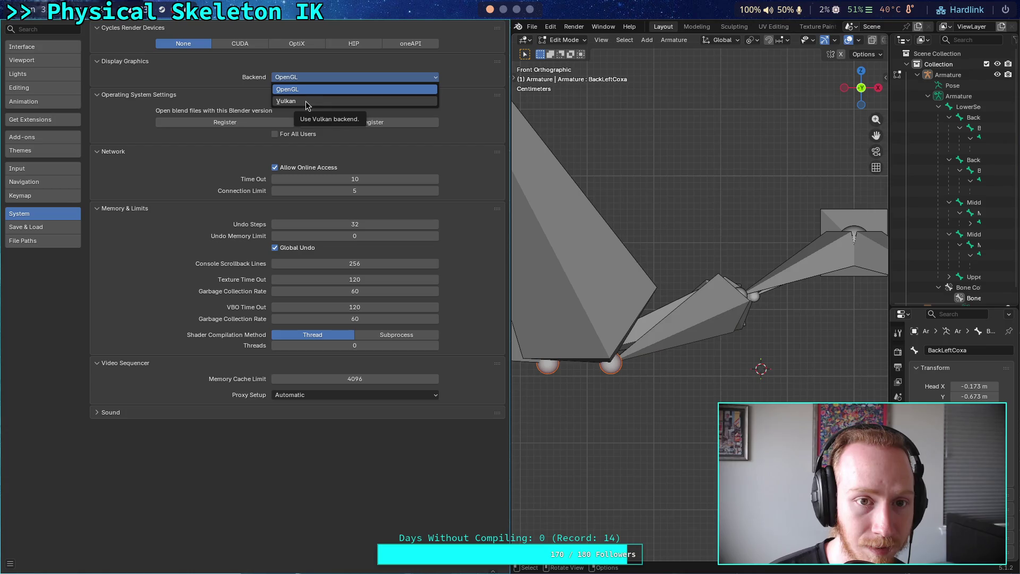
pyautogui.click(301, 103)
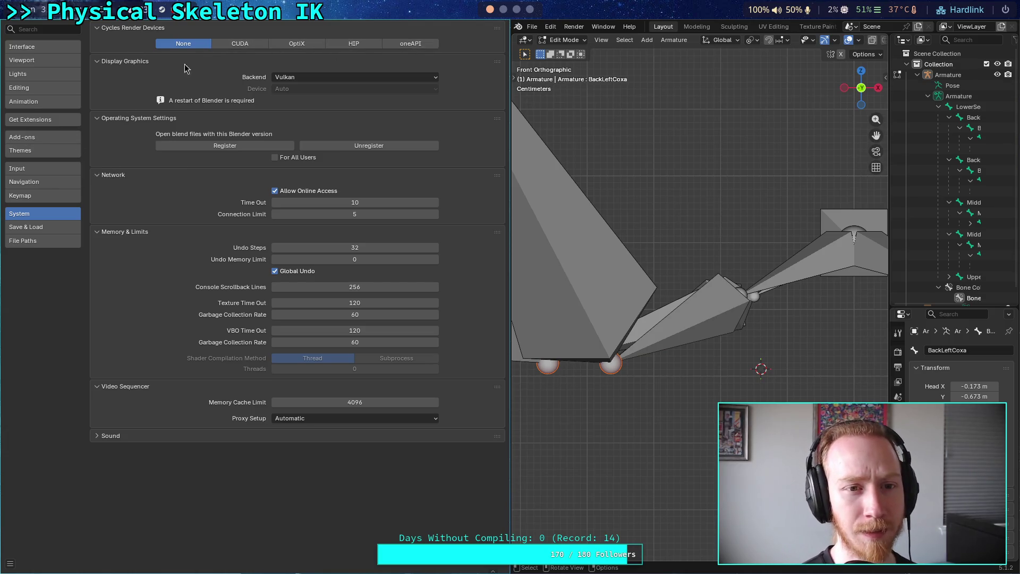
pyautogui.click(239, 43)
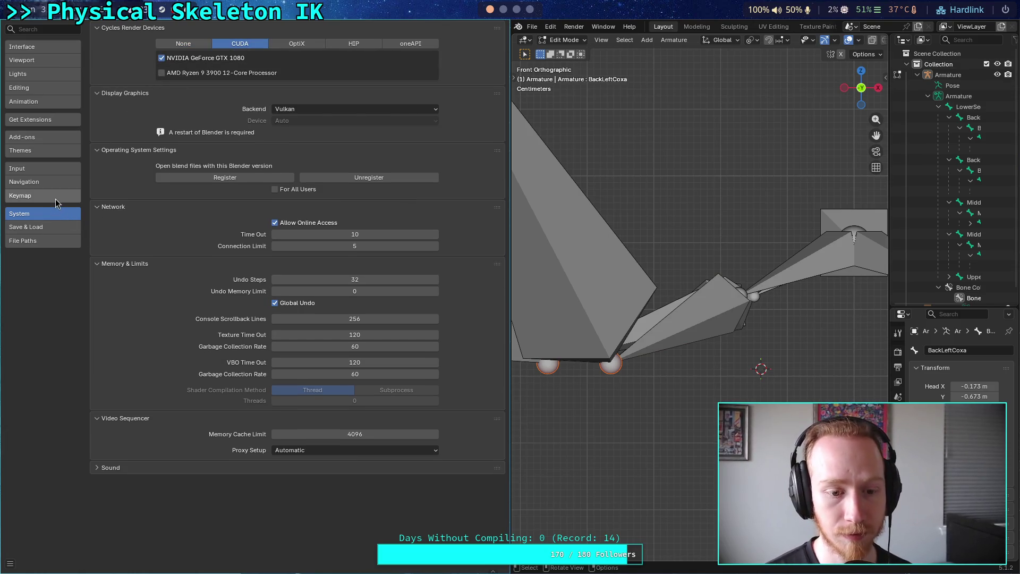
pyautogui.moveTo(861, 87); pyautogui.dragTo(832, 109)
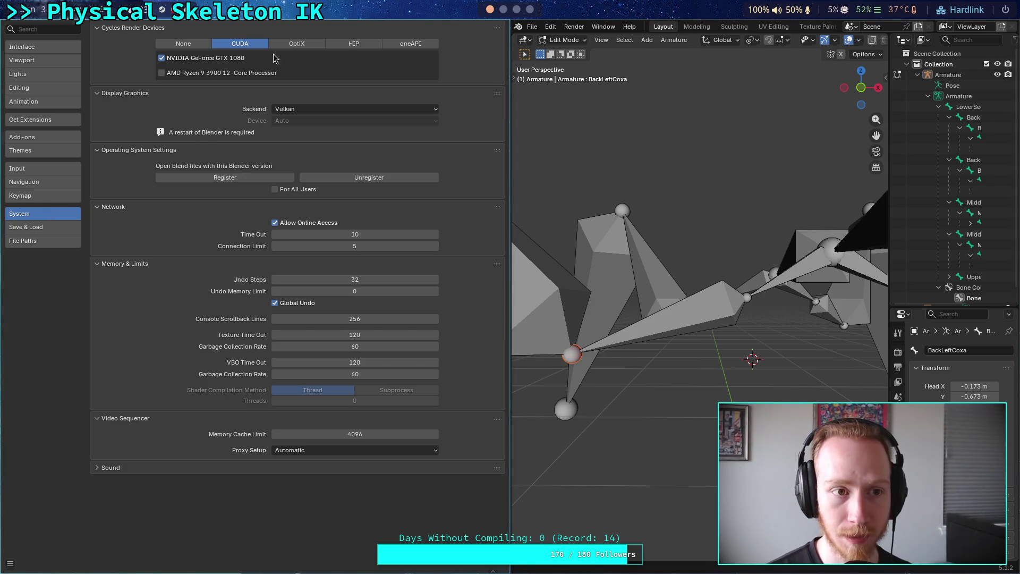
pyautogui.press('super+q')
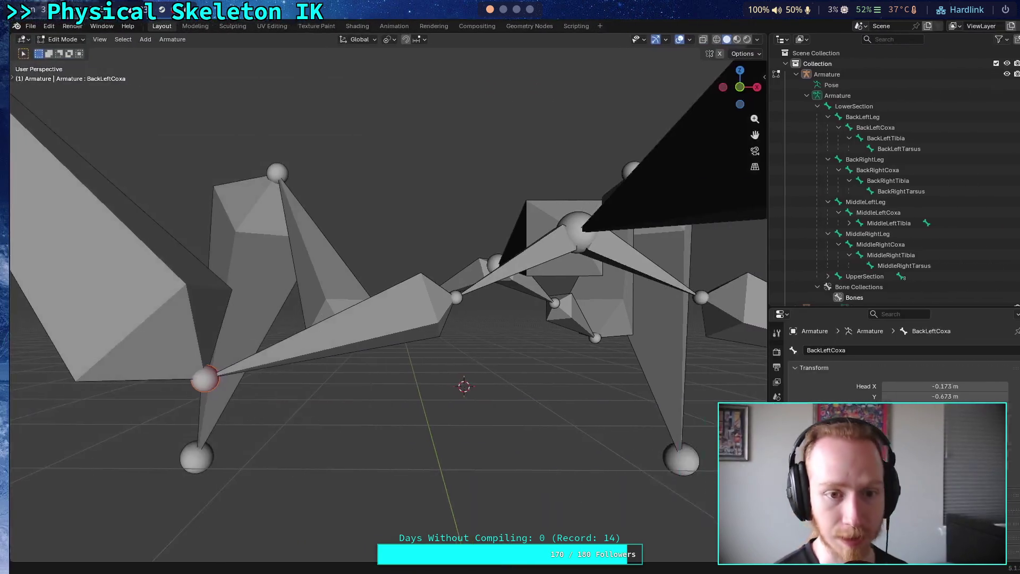
# Quit Blender from the File menu without saving changes.
pyautogui.click(23, 29)
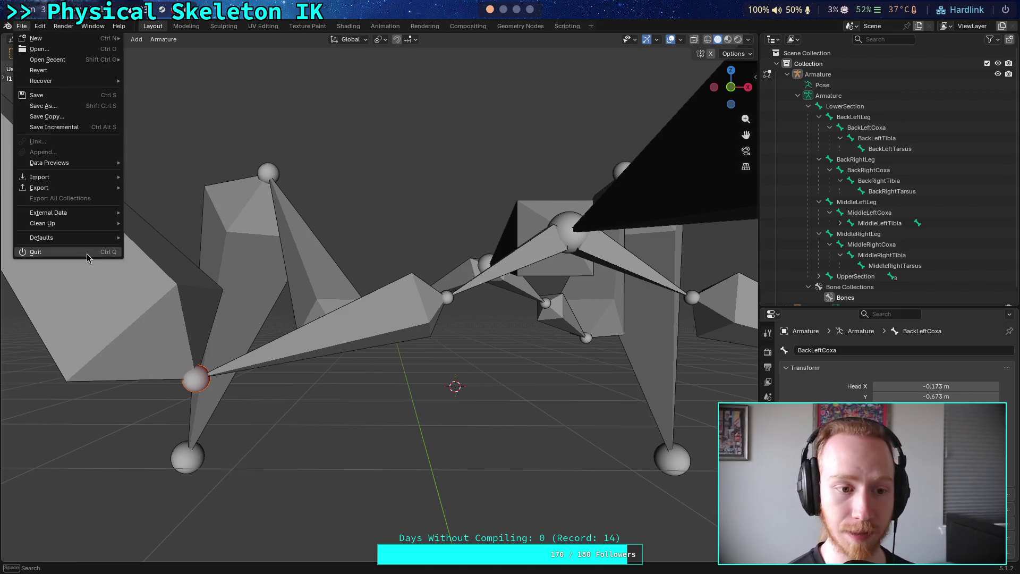
pyautogui.click(88, 253)
pyautogui.click(456, 313)
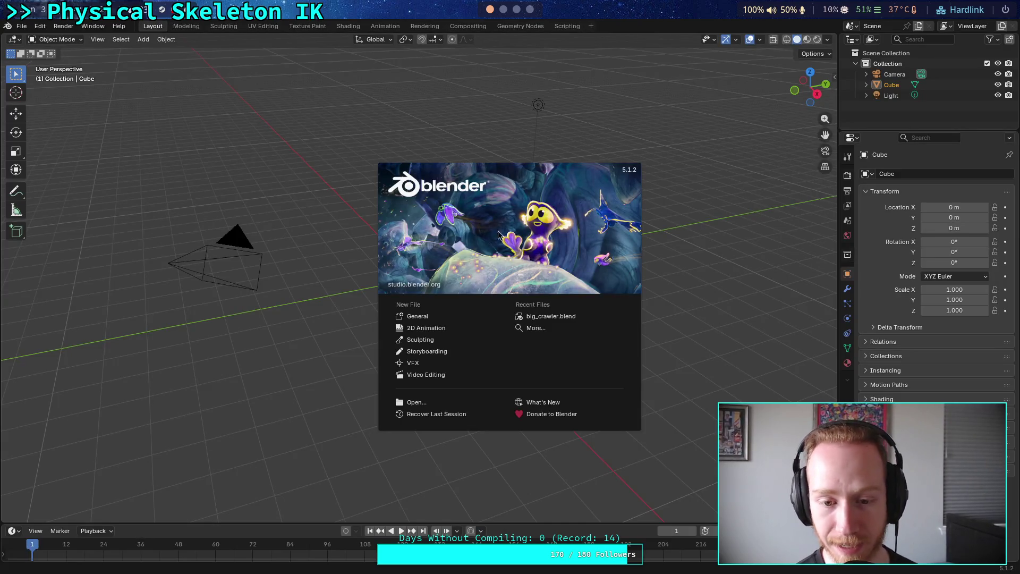
# Reopen big_crawler.blend from Recent Files, orbit around the armature, and enter Edit Mode.
pyautogui.click(578, 321)
pyautogui.moveTo(495, 355)
pyautogui.mouseDown()
pyautogui.moveTo(445, 345)
pyautogui.moveTo(510, 372)
pyautogui.moveTo(544, 517)
pyautogui.mouseUp()
pyautogui.click(21, 26)
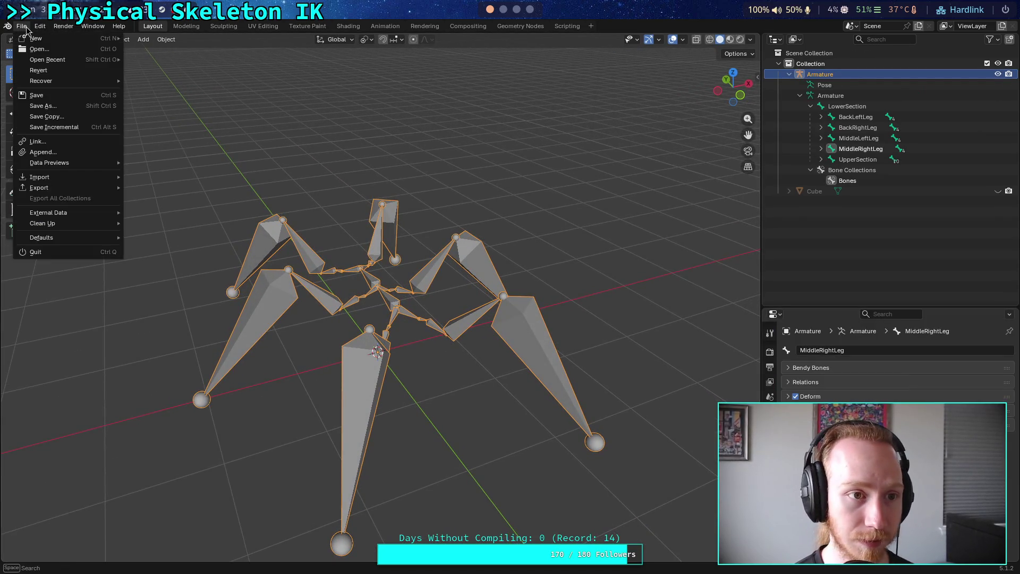
pyautogui.moveTo(85, 188)
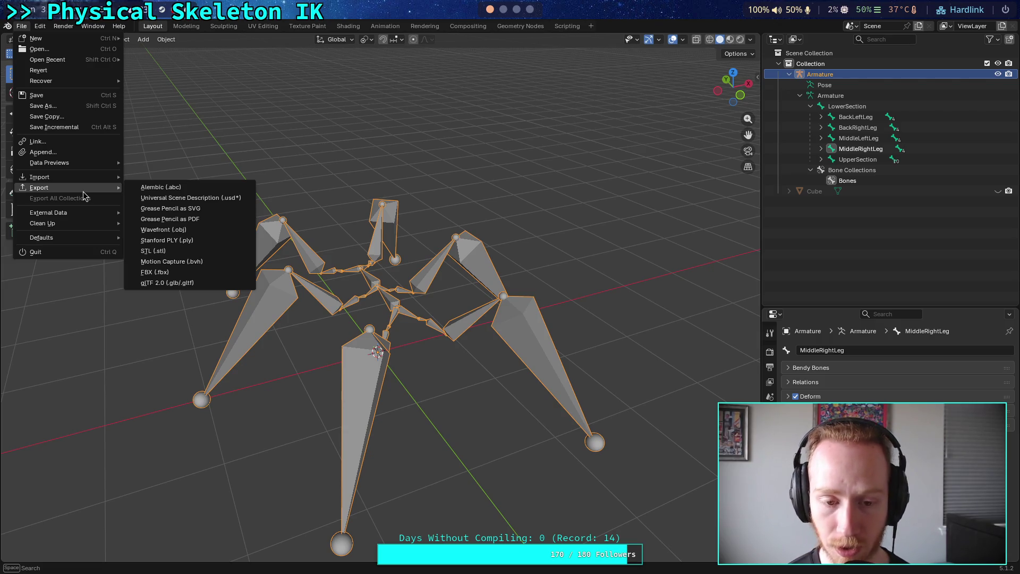
pyautogui.moveTo(406, 357)
pyautogui.mouseDown()
pyautogui.moveTo(423, 369)
pyautogui.moveTo(410, 380)
pyautogui.mouseUp()
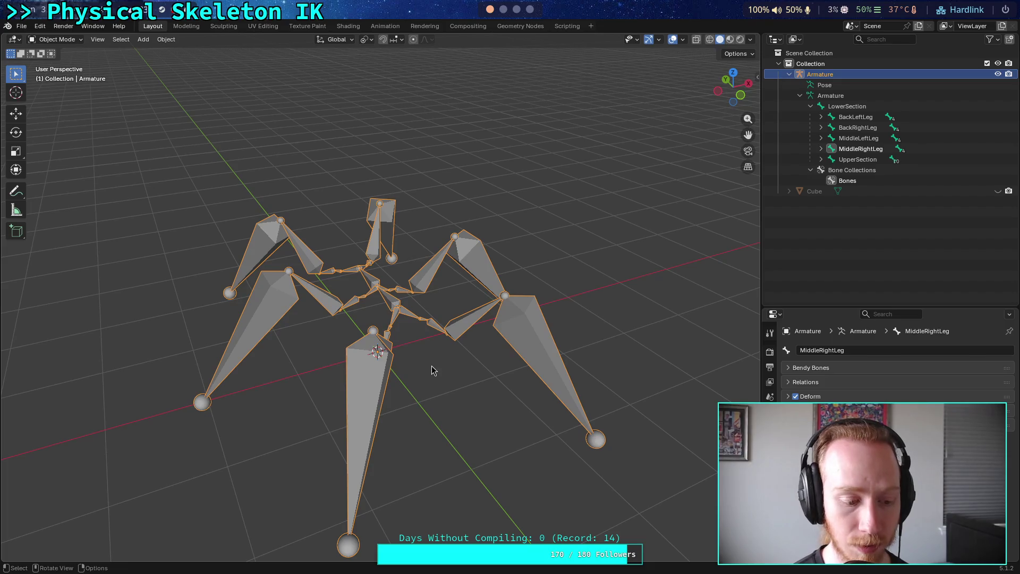
pyautogui.moveTo(429, 302); pyautogui.dragTo(425, 332)
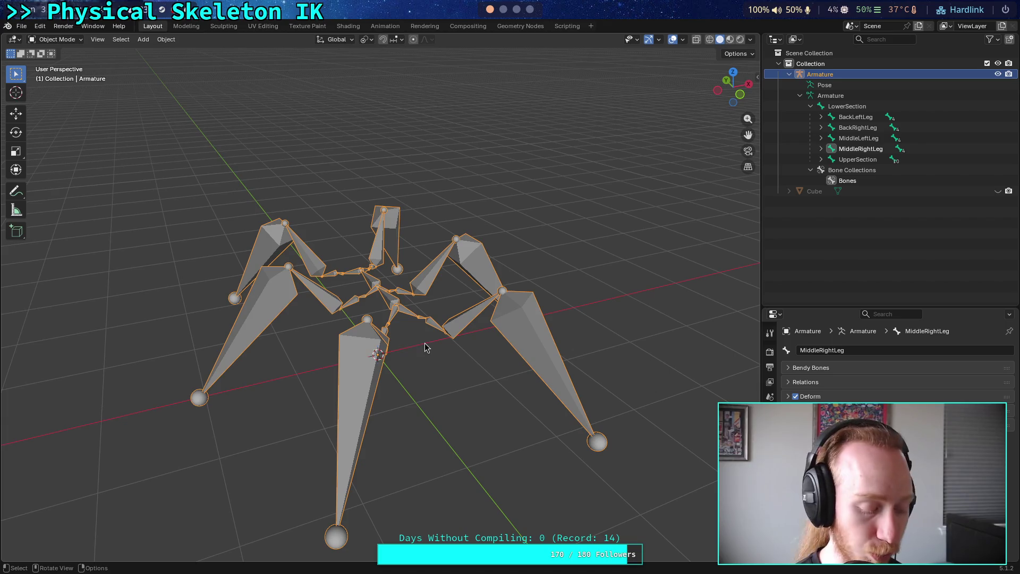
pyautogui.click(21, 26)
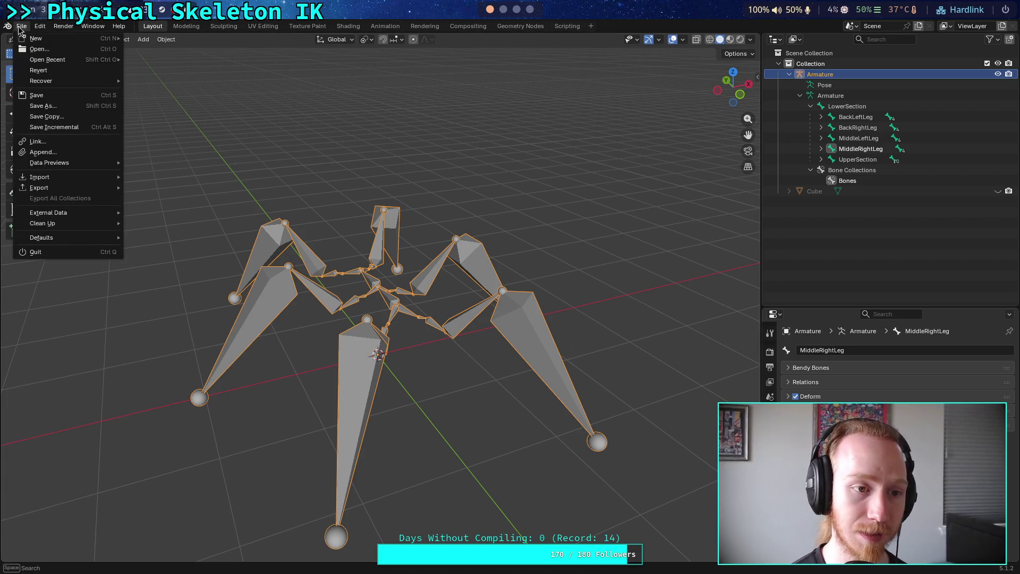
pyautogui.moveTo(83, 63)
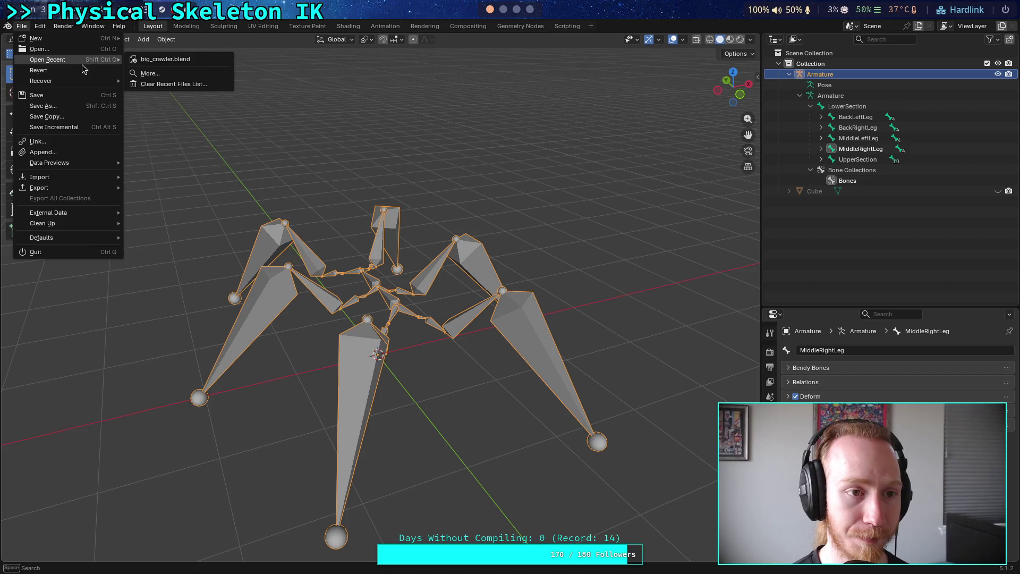
pyautogui.press('Escape')
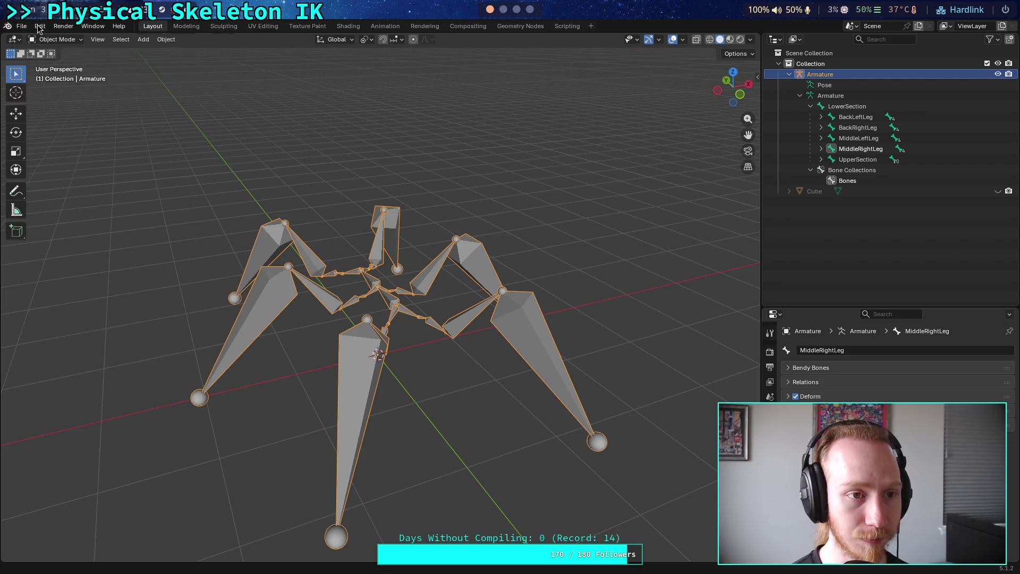
pyautogui.press('Tab')
# Select the FrontLeftFemur bone, then open Preferences to Keymap with Key-Binding search active.
pyautogui.click(330, 275)
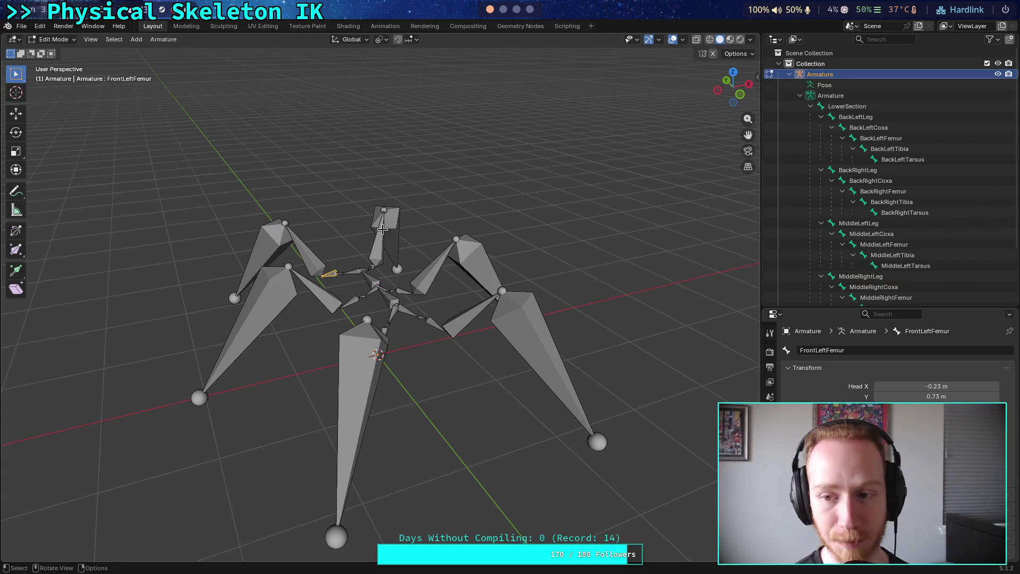
pyautogui.click(62, 26)
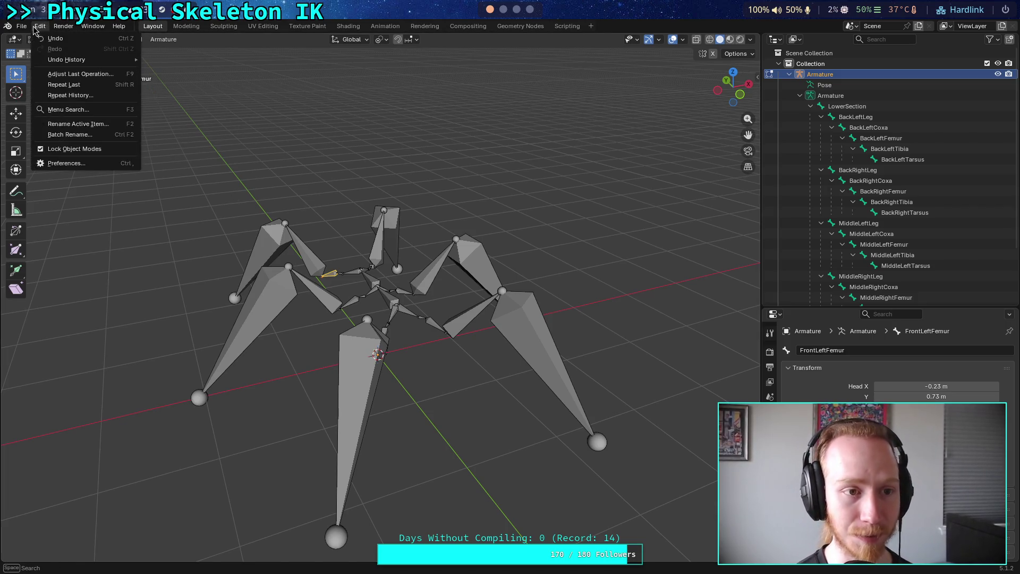
pyautogui.click(104, 164)
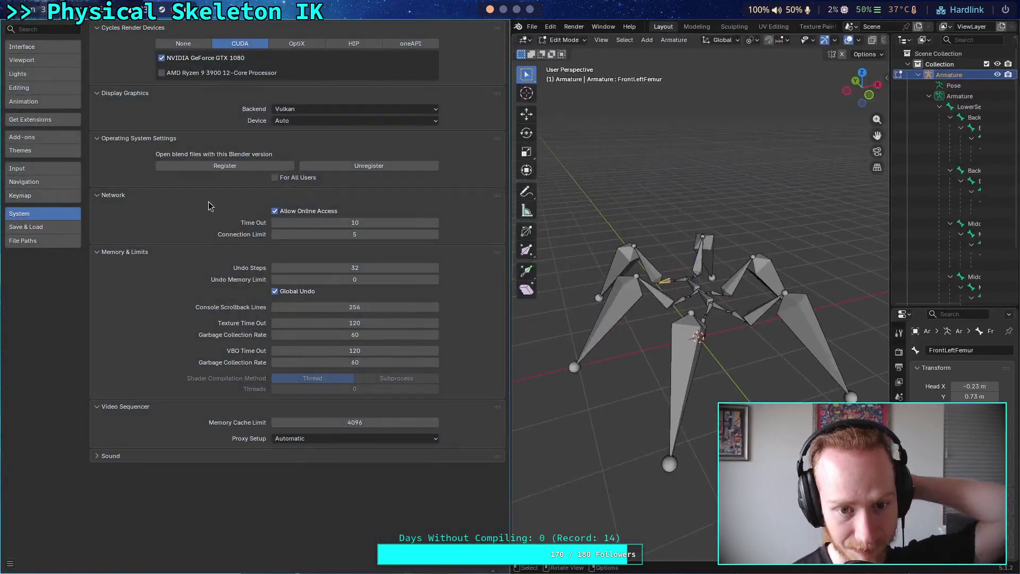
pyautogui.click(66, 240)
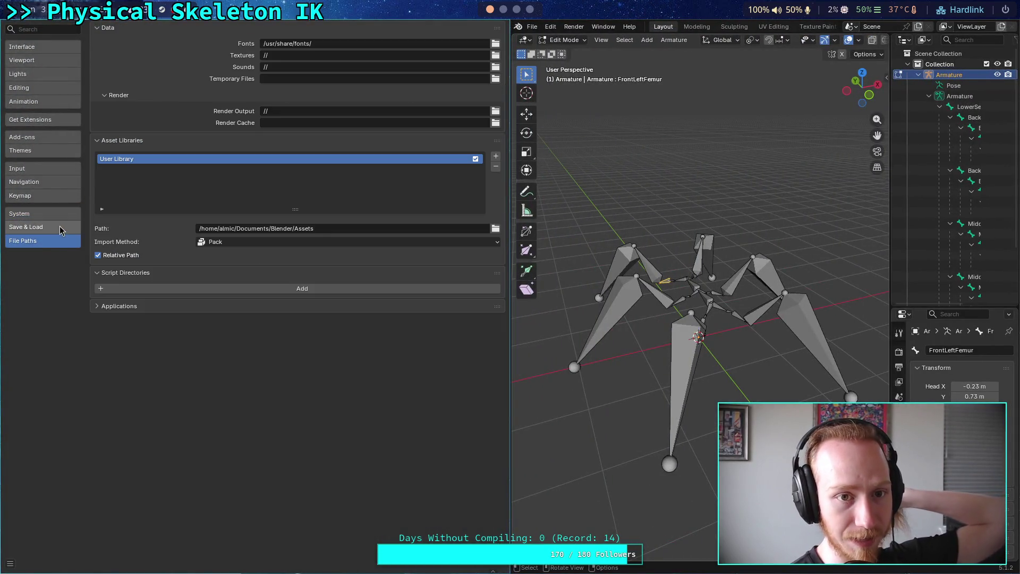
pyautogui.click(61, 227)
pyautogui.click(53, 196)
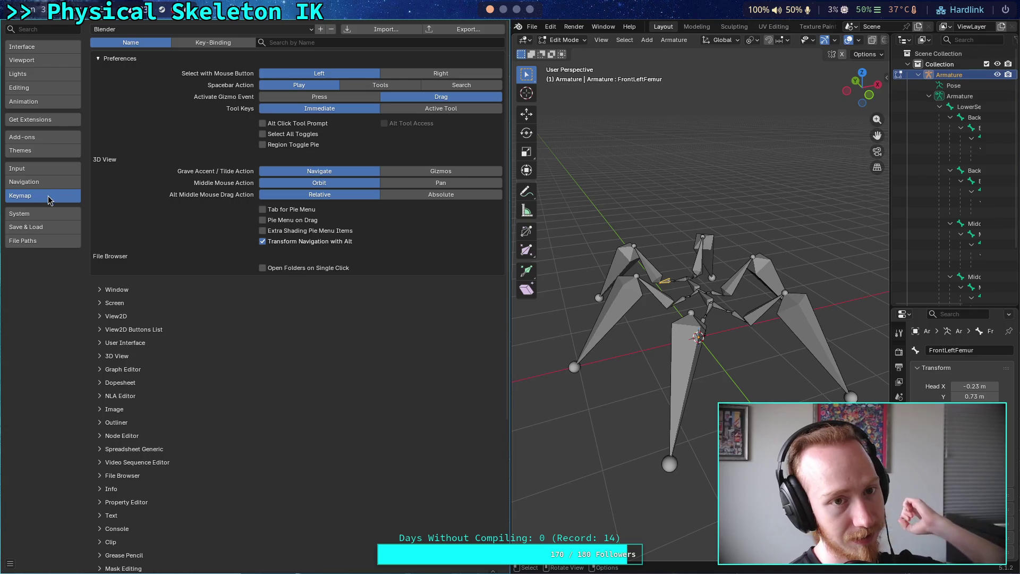
pyautogui.click(227, 42)
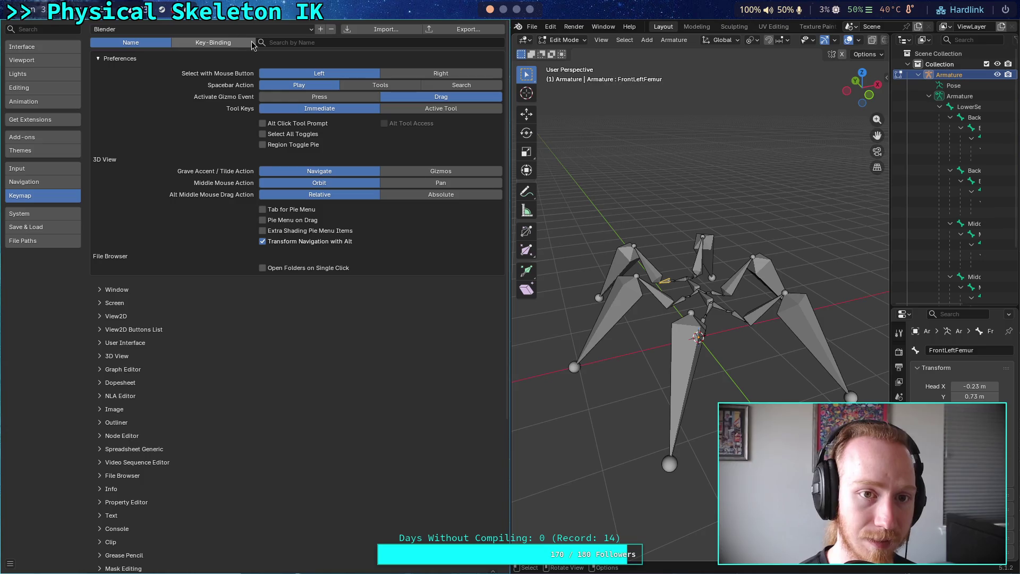
pyautogui.click(302, 44)
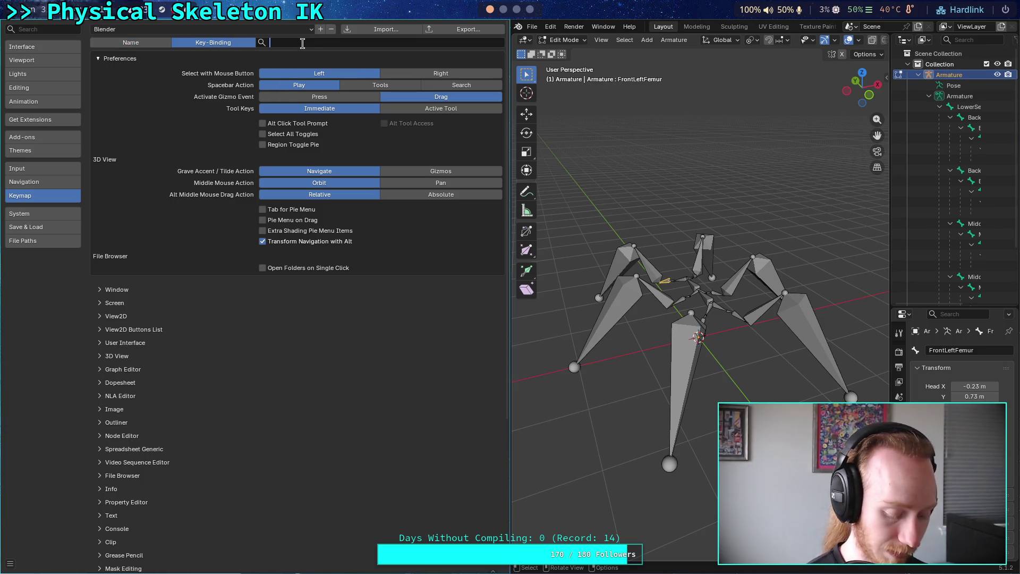
# Search shortcuts bound to G, then toggle three-button mouse emulation off and back on.
pyautogui.write('g')
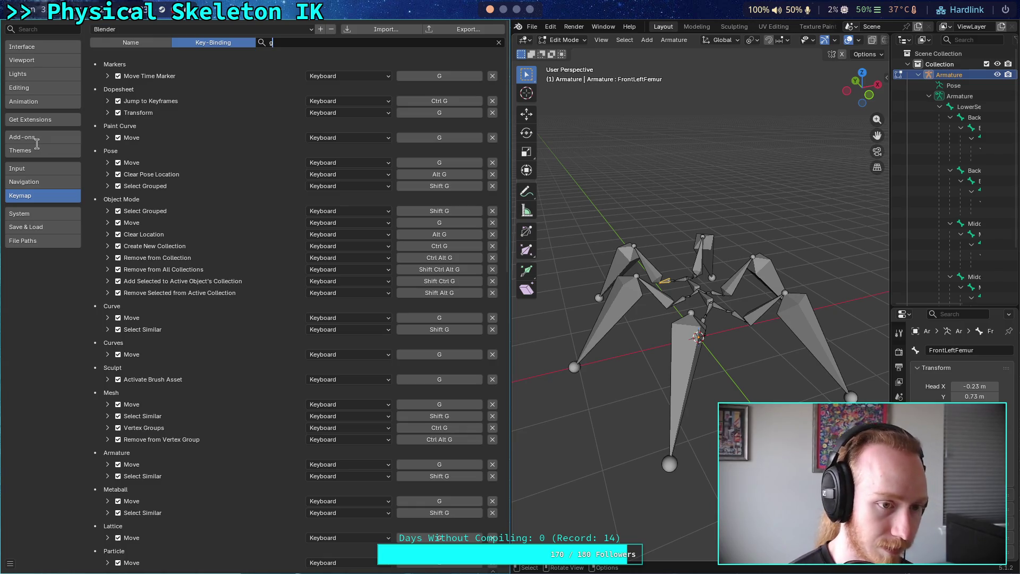
pyautogui.click(48, 181)
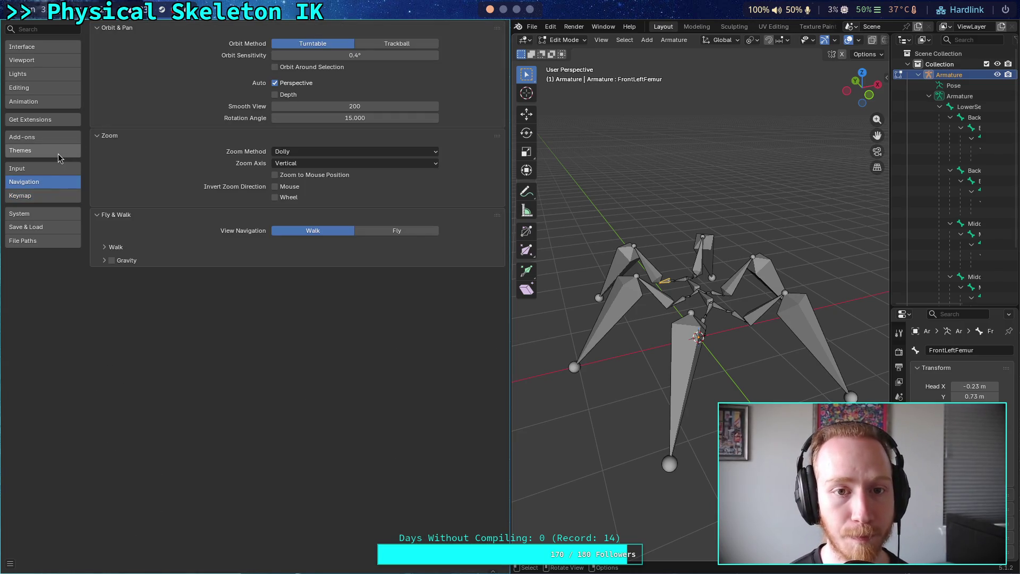
pyautogui.click(28, 169)
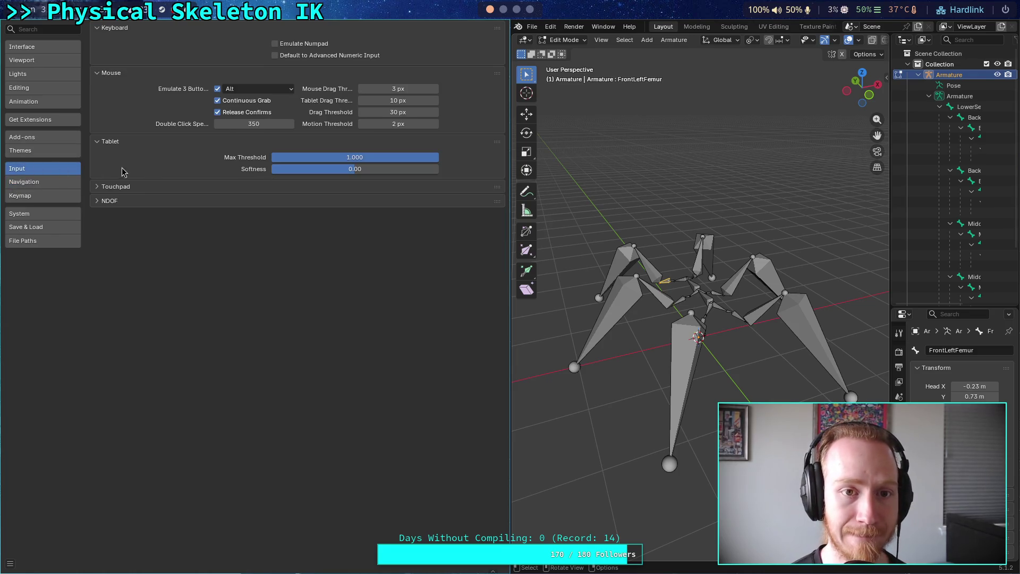
pyautogui.click(217, 88)
pyautogui.click(217, 89)
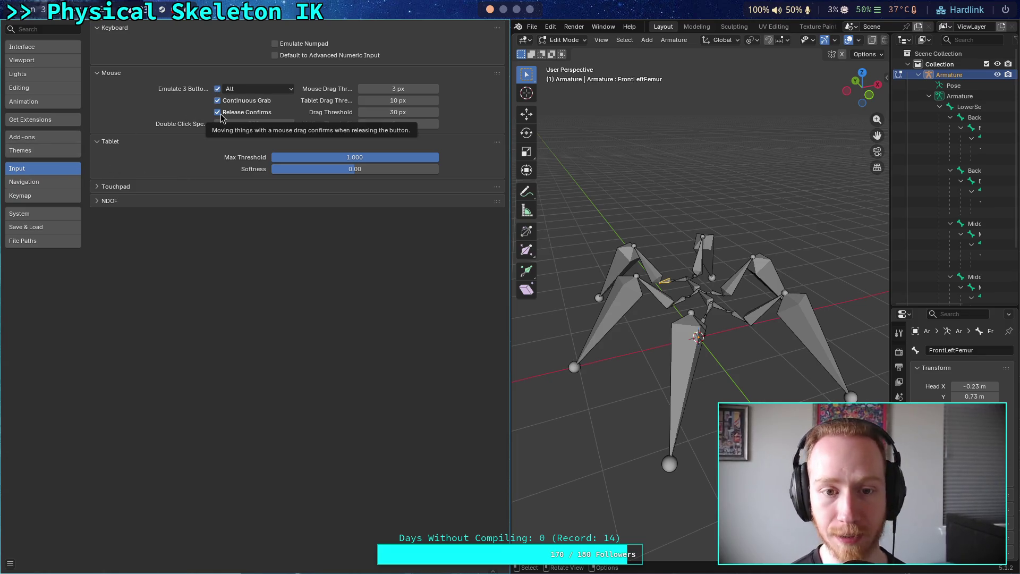
# Browse the Editing, Lights, Interface, Viewport and Animation preference sections.
pyautogui.click(63, 88)
pyautogui.click(73, 76)
pyautogui.click(59, 48)
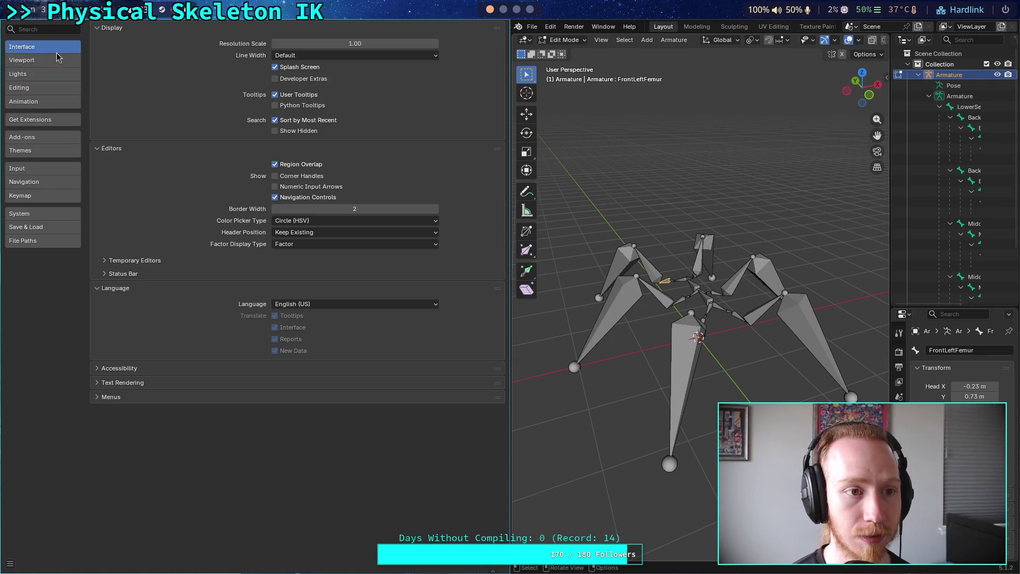
pyautogui.click(57, 64)
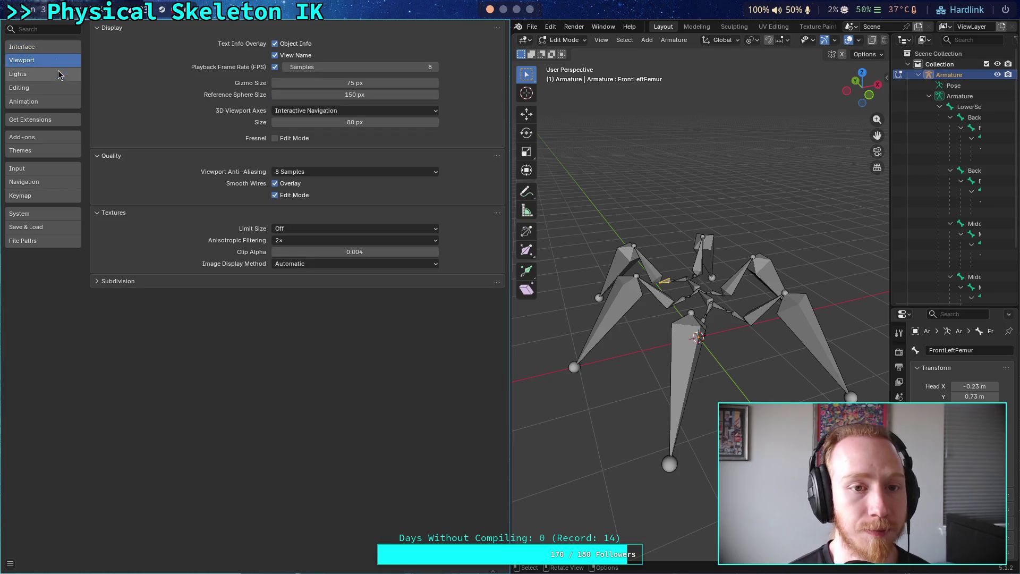
pyautogui.click(59, 76)
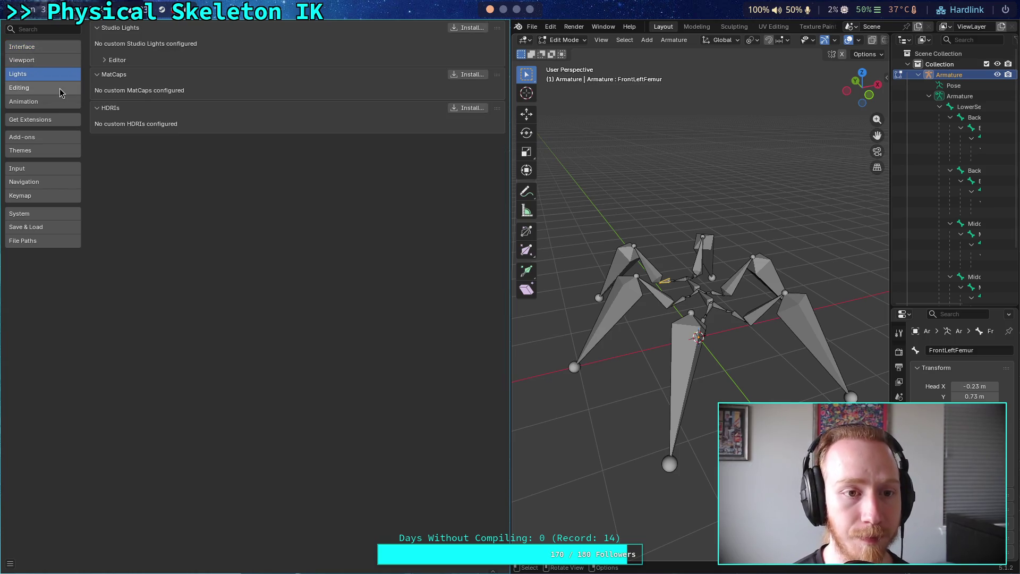
pyautogui.click(53, 88)
pyautogui.click(52, 102)
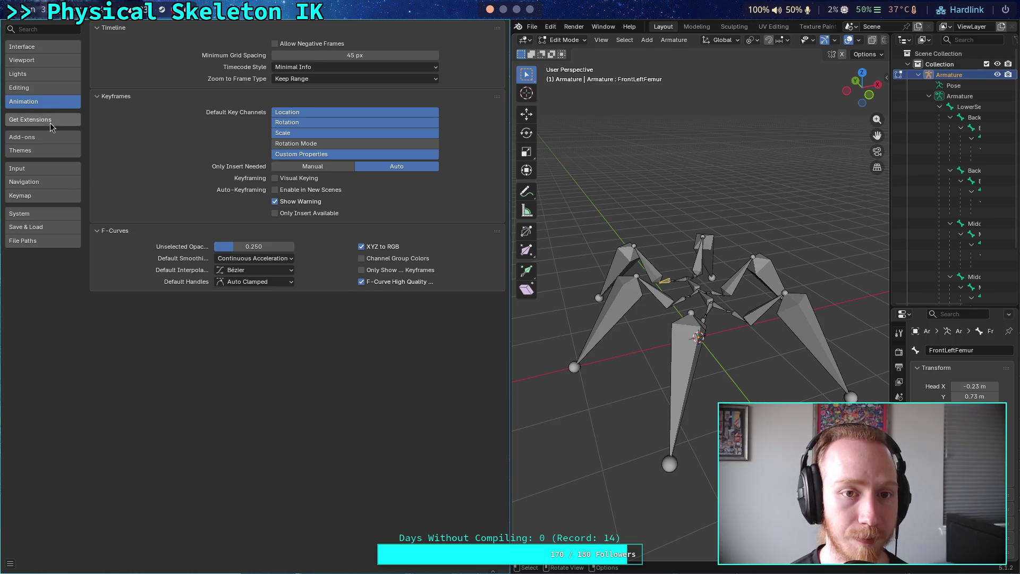
# Look through Get Extensions and the preferences save menu, ending on the installed Add-ons list.
pyautogui.click(50, 120)
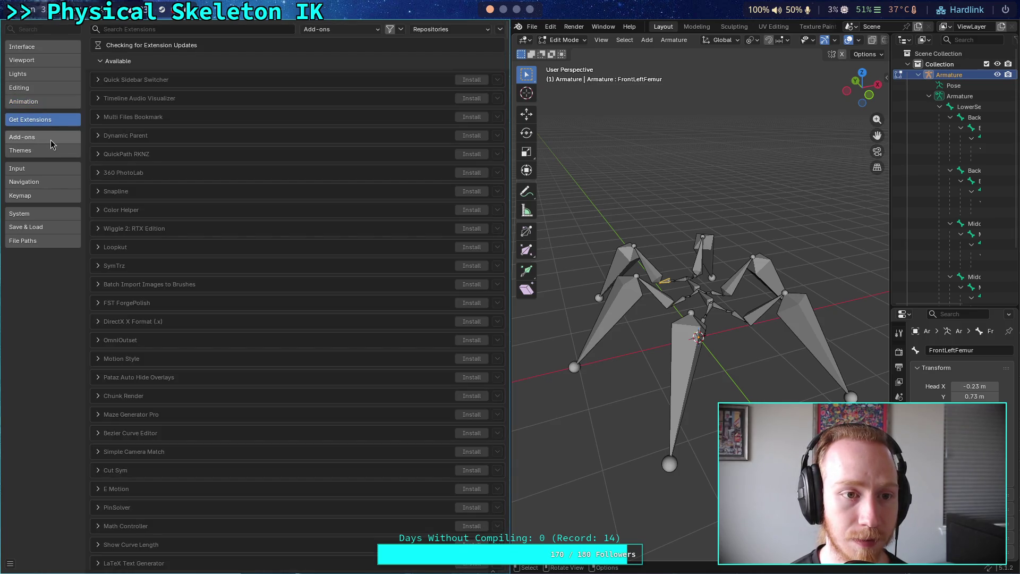
pyautogui.click(52, 140)
pyautogui.click(60, 121)
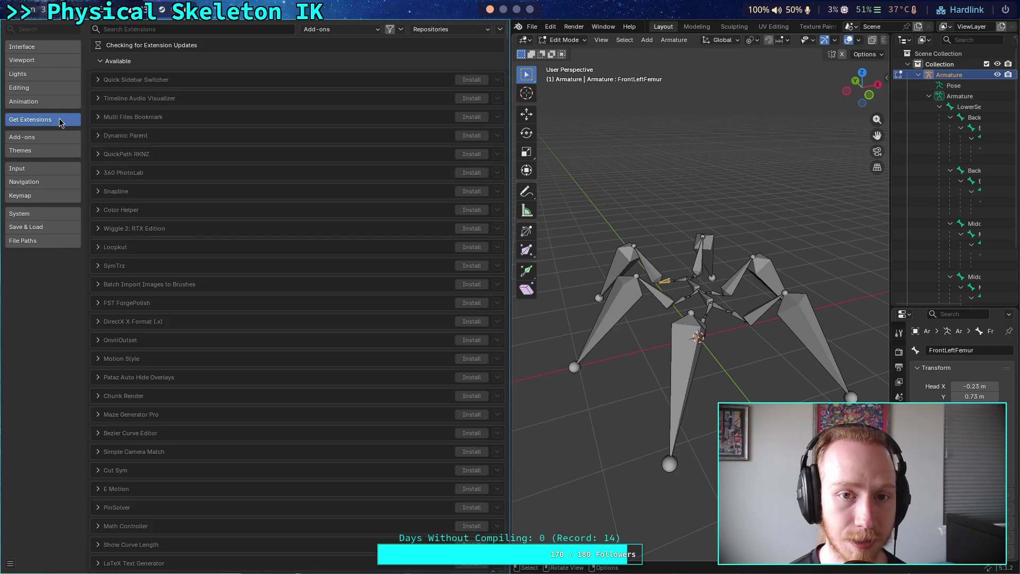
pyautogui.rightClick(27, 122)
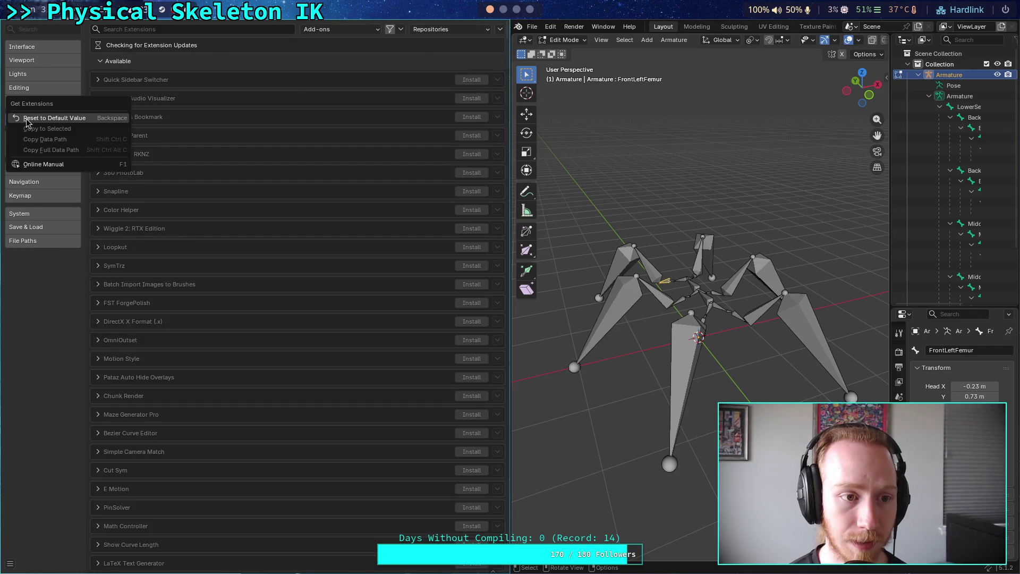
pyautogui.click(10, 564)
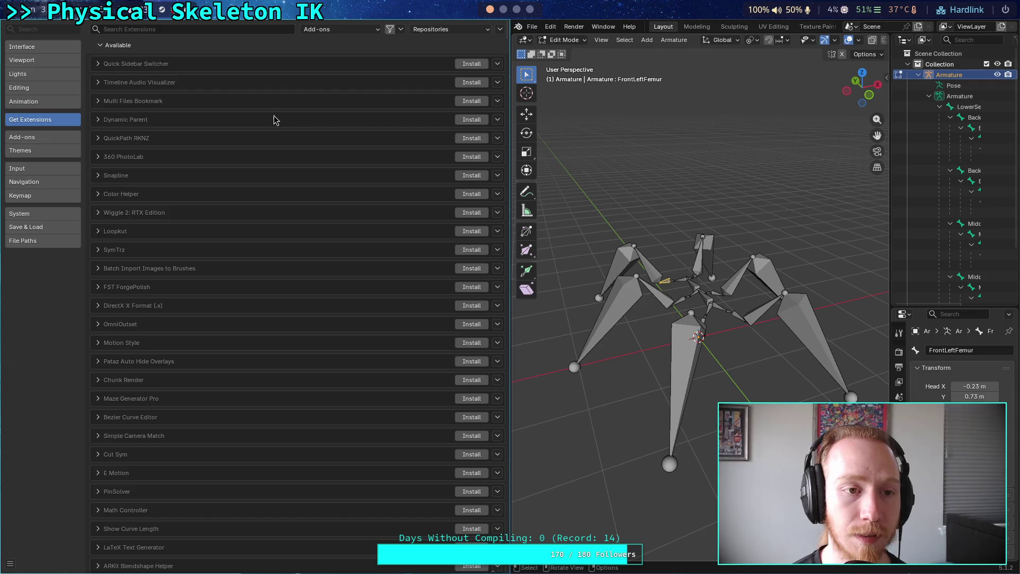
pyautogui.click(40, 138)
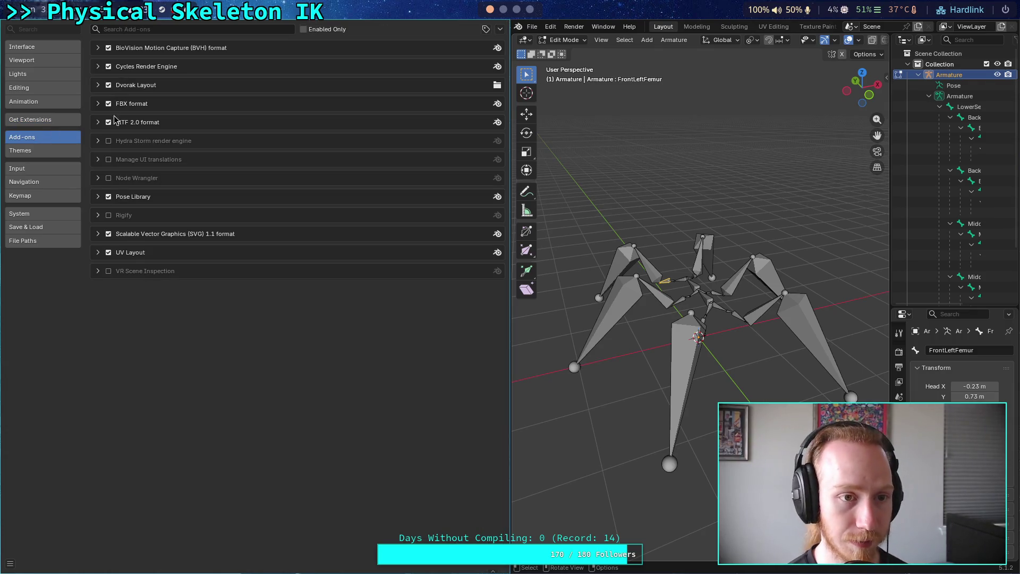
# Expand the Dvorak Layout add-on, load the dvorakAddon keymap preset, and read the loading error.
pyautogui.click(97, 86)
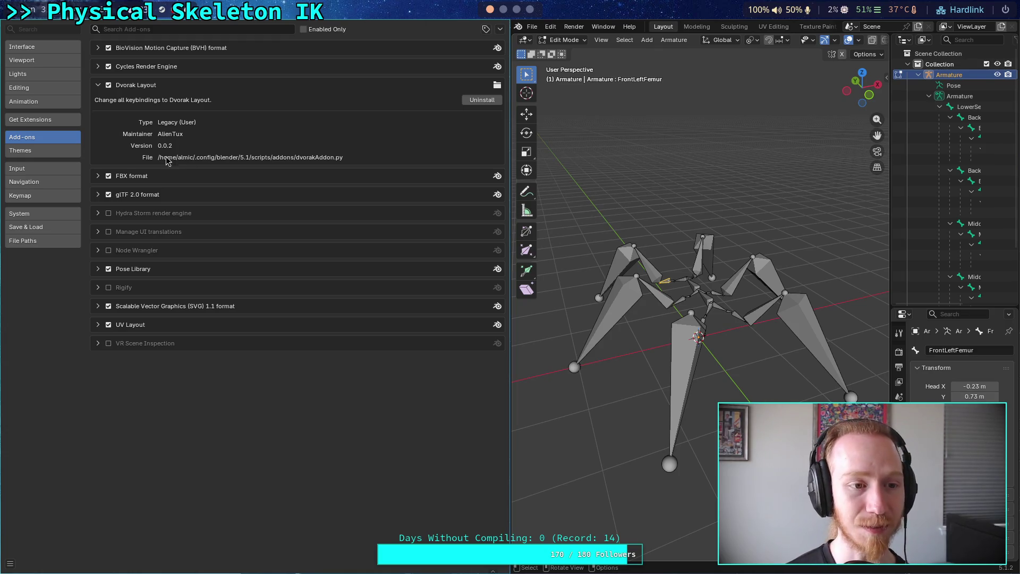
pyautogui.click(37, 182)
pyautogui.click(41, 195)
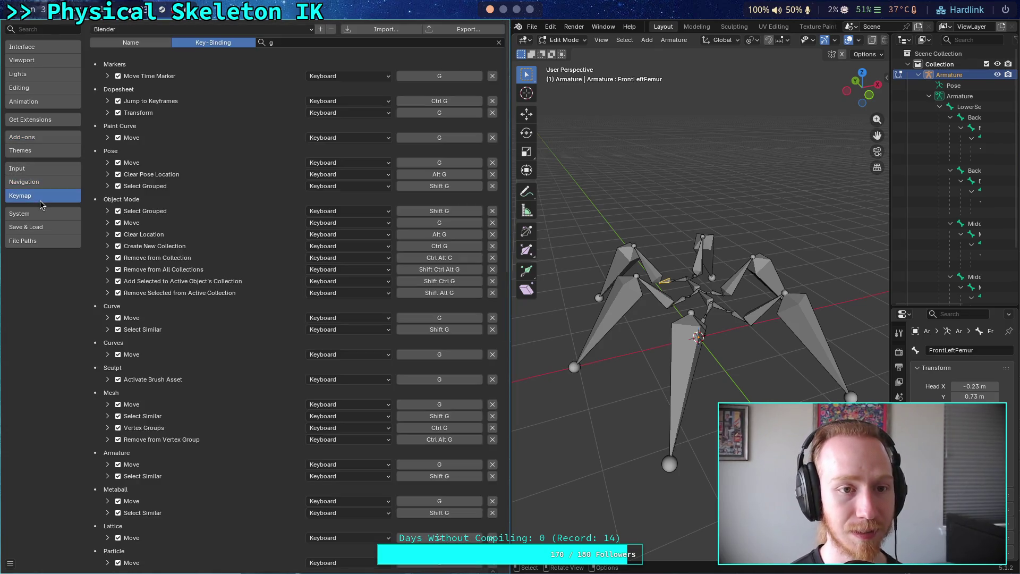
pyautogui.click(239, 29)
pyautogui.click(164, 65)
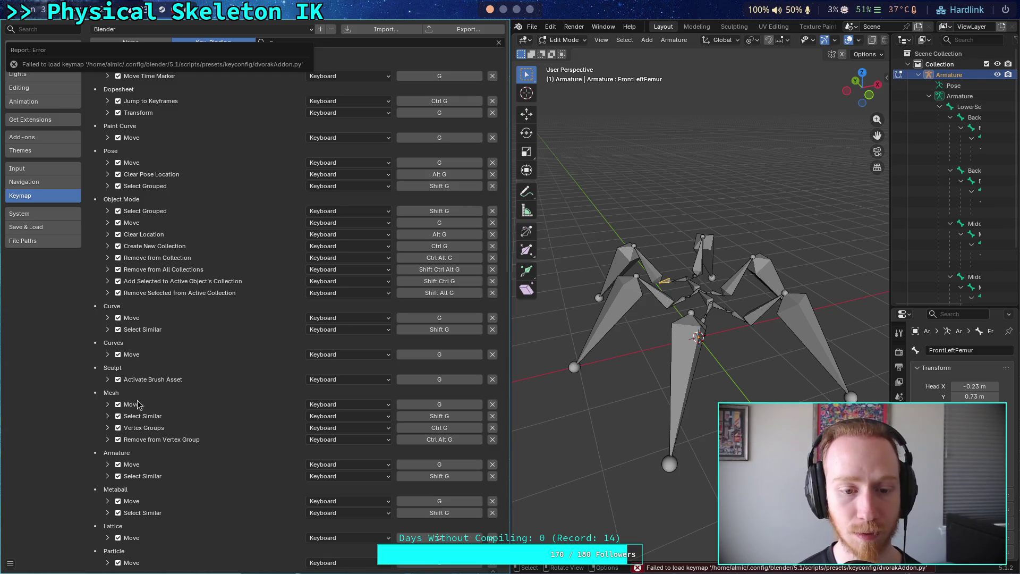
pyautogui.click(613, 567)
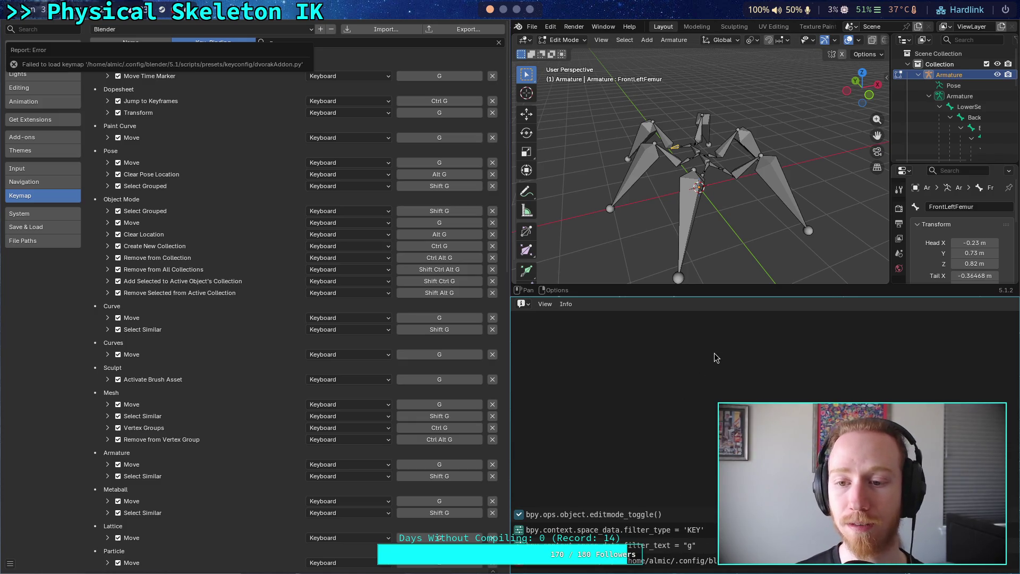
pyautogui.press('Escape')
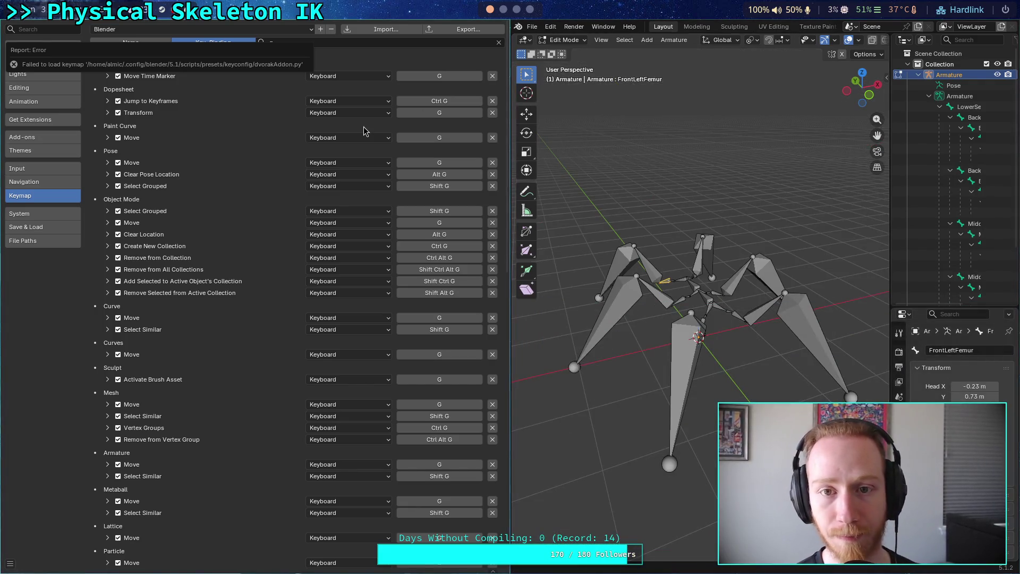
# Close Preferences and quit Blender without saving big_crawler.blend.
pyautogui.press('super+q')
pyautogui.click(21, 26)
pyautogui.click(33, 251)
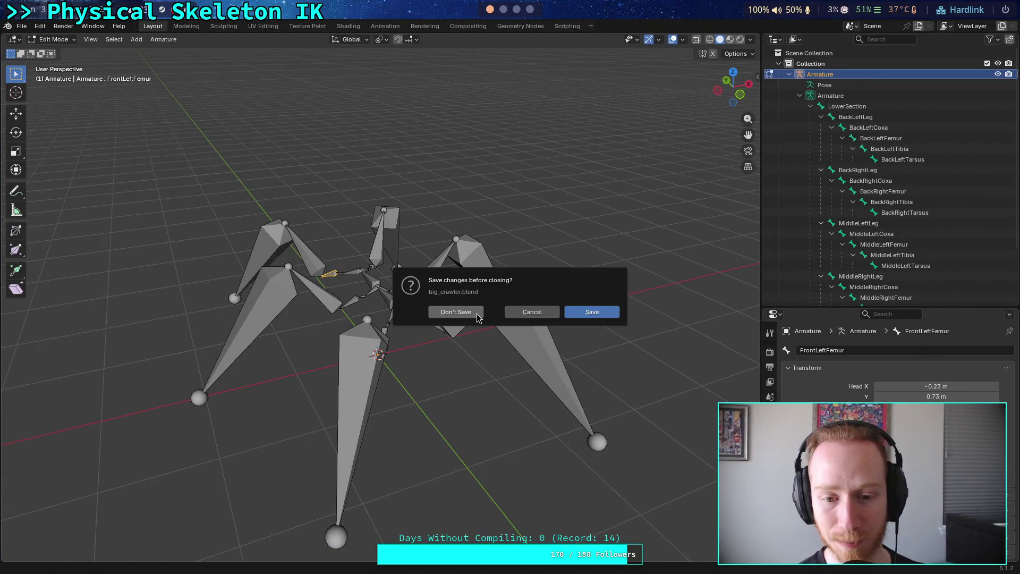
pyautogui.click(456, 316)
pyautogui.scroll(-3, 505, 10)
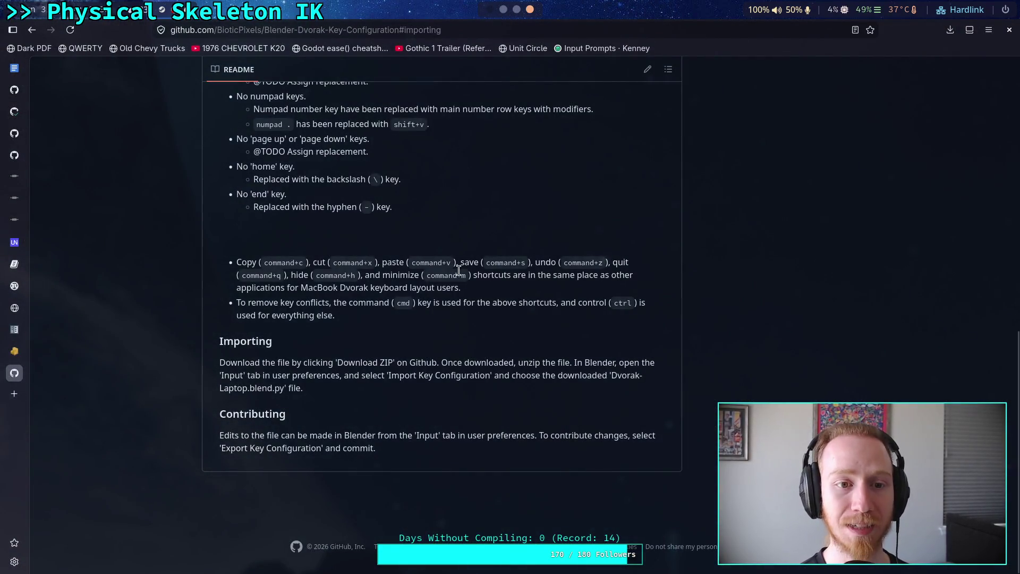
# Scroll to the top of the README and go back to the Stack Exchange Dvorak question.
pyautogui.scroll(15, 212, 314)
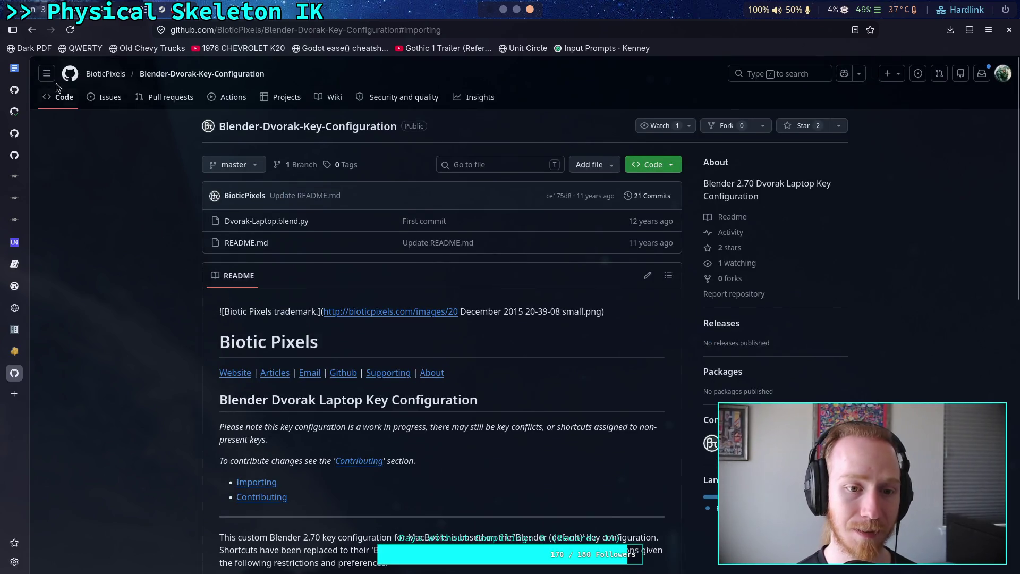
pyautogui.click(32, 30)
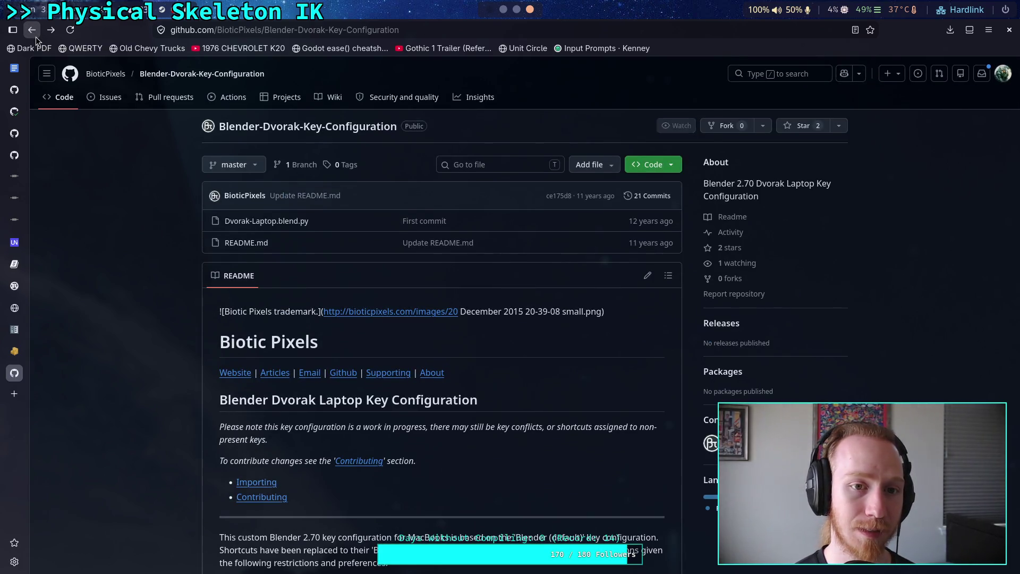
pyautogui.click(36, 37)
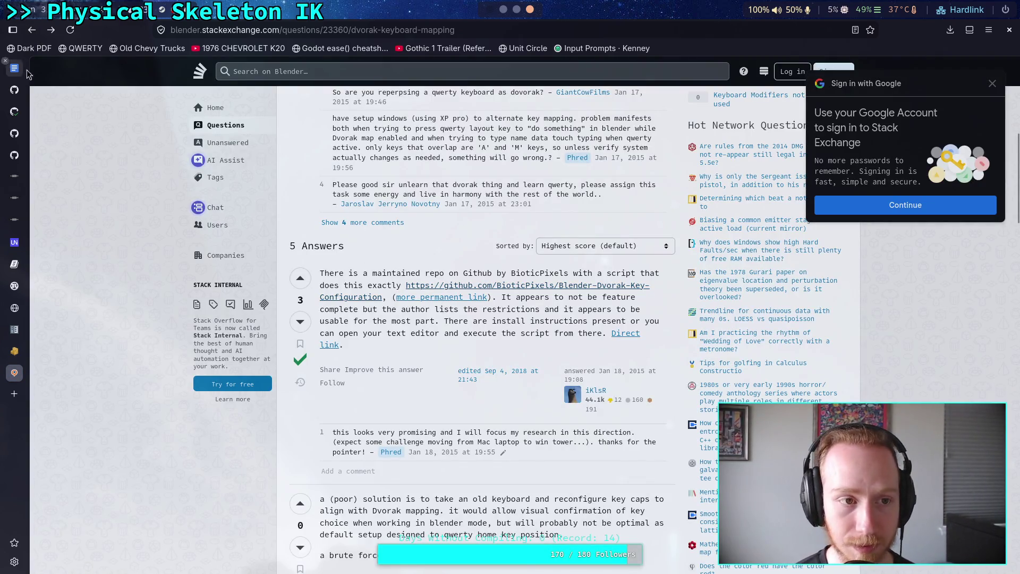
# Go back from the Dvorak mapping question to the search results.
pyautogui.click(29, 36)
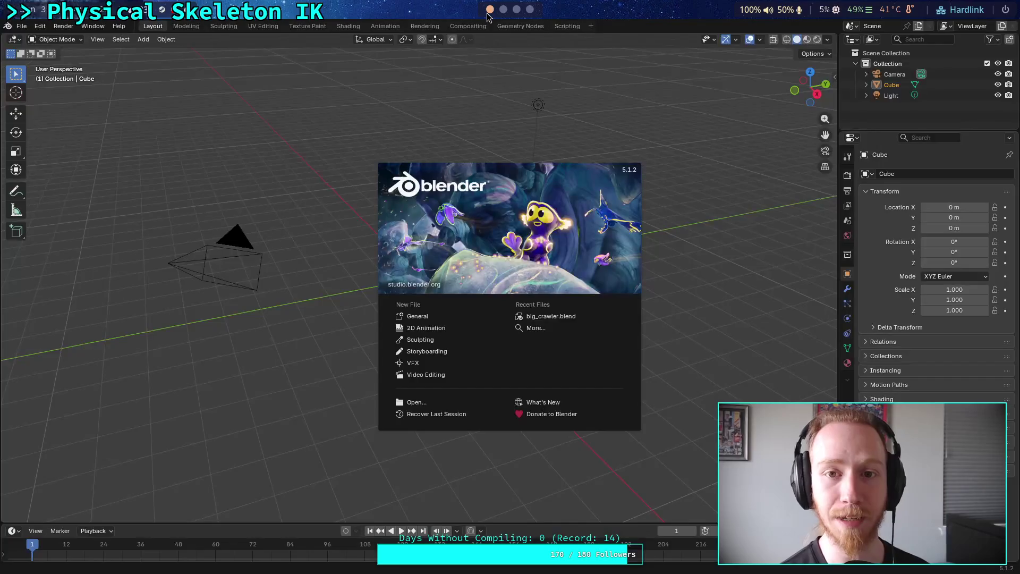
# Open big_crawler.blend, enter Edit Mode, and view the armature from Top view.
pyautogui.click(551, 317)
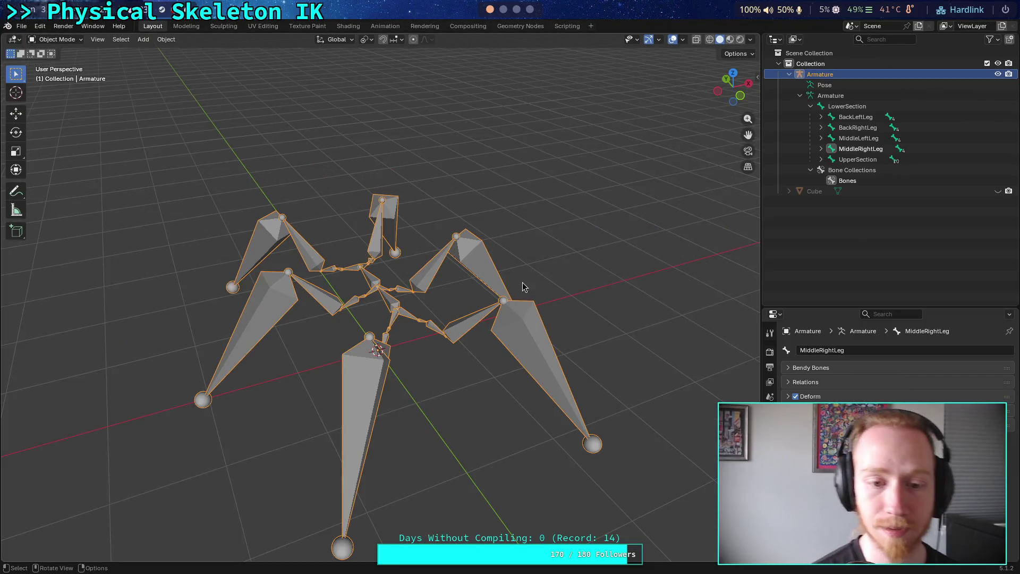
pyautogui.press('Tab')
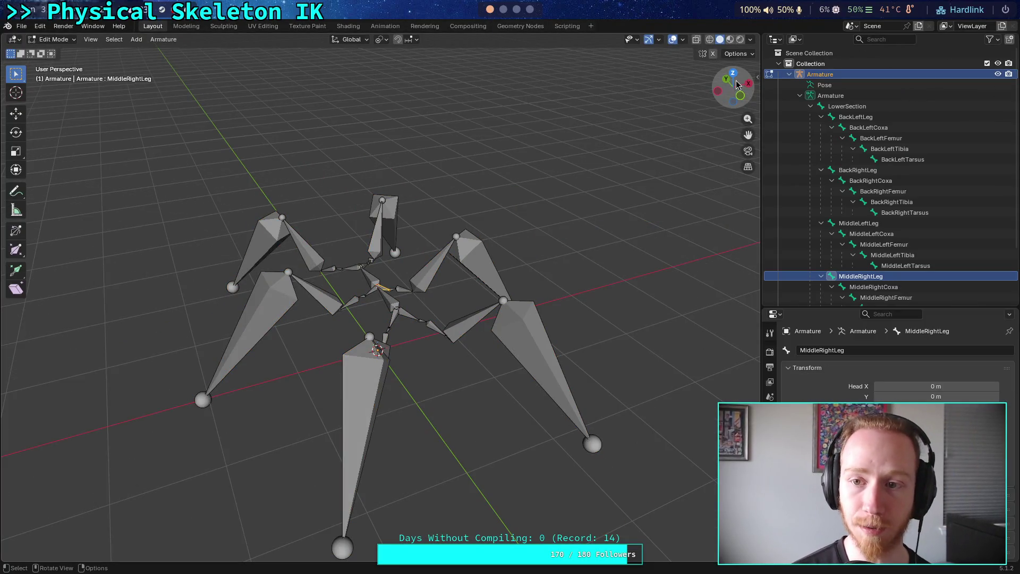
pyautogui.click(734, 74)
pyautogui.scroll(5, 367, 277)
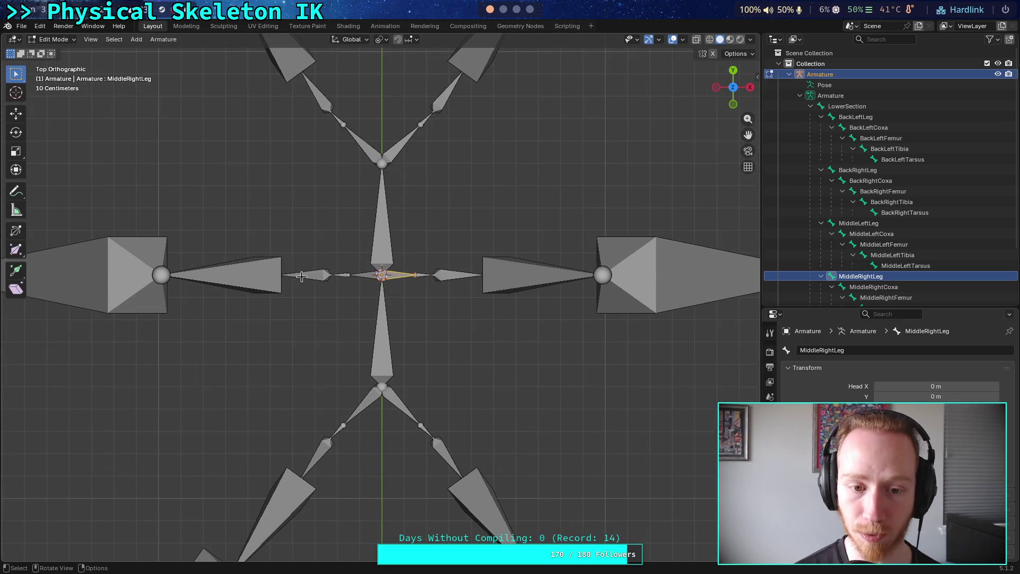
# Select the six coxa–femur joints and dissolve them, removing the femur bones.
pyautogui.click(326, 273)
pyautogui.click(329, 274)
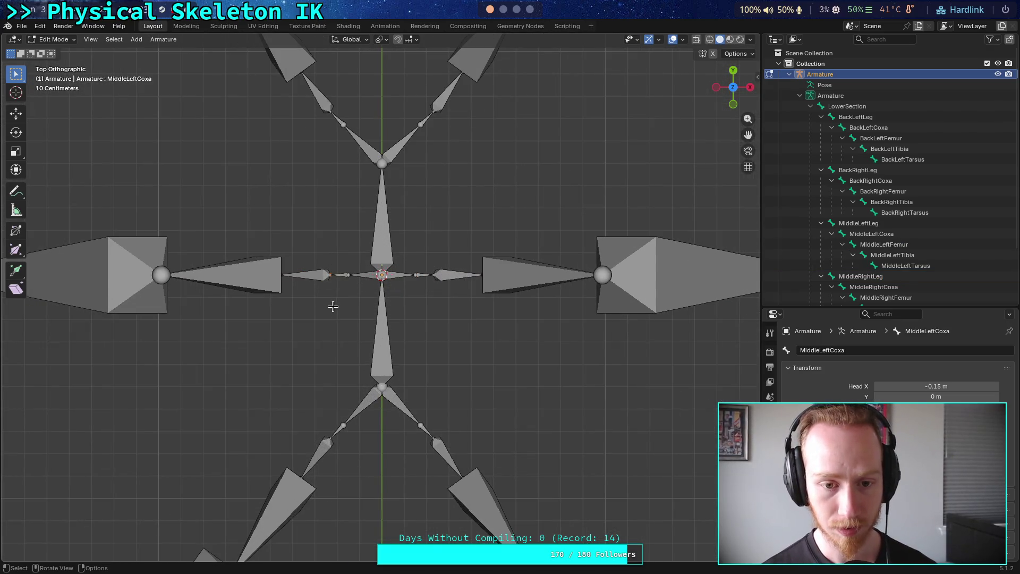
pyautogui.keyDown('shift'); pyautogui.click(330, 439); pyautogui.keyUp('shift')
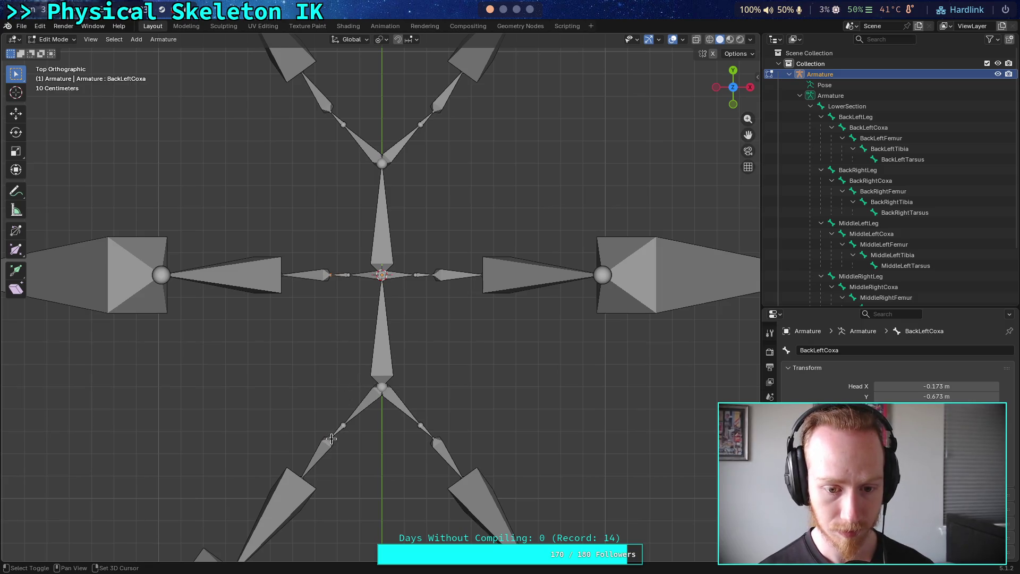
pyautogui.keyDown('shift'); pyautogui.click(434, 438); pyautogui.keyUp('shift')
pyautogui.keyDown('shift'); pyautogui.click(434, 275); pyautogui.keyUp('shift')
pyautogui.keyDown('shift'); pyautogui.click(434, 111); pyautogui.keyUp('shift')
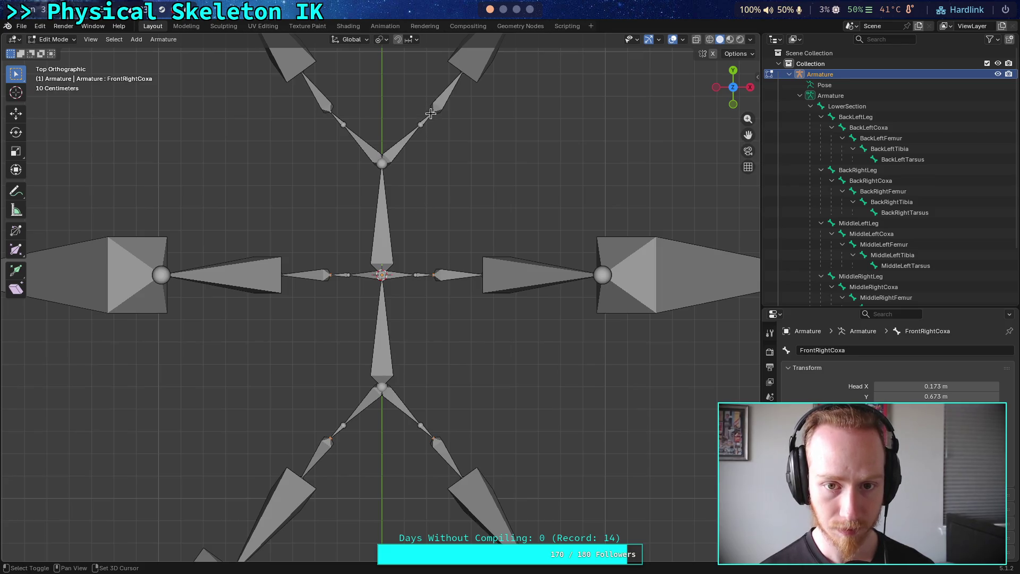
pyautogui.keyDown('shift'); pyautogui.click(343, 123); pyautogui.keyUp('shift')
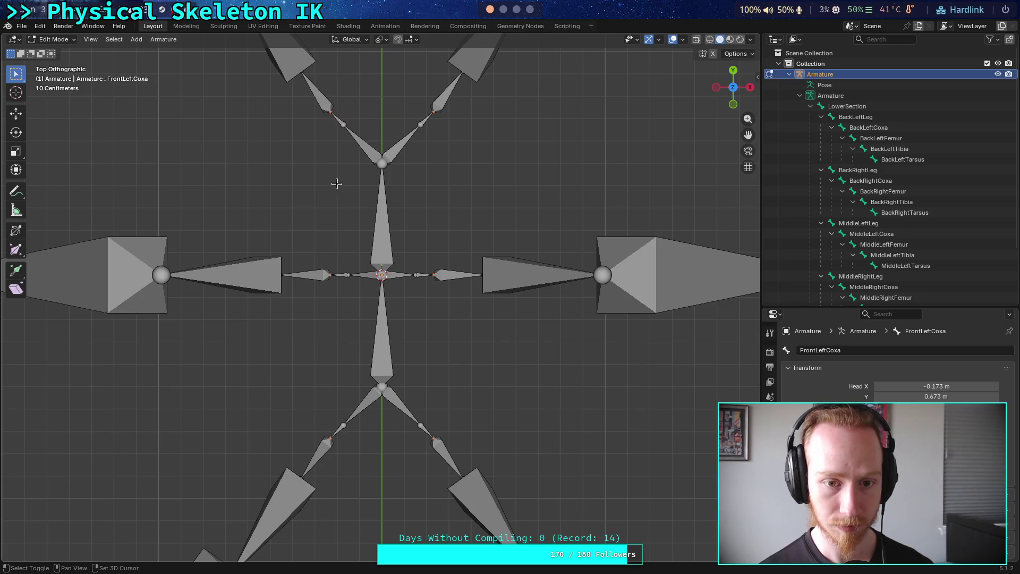
pyautogui.rightClick(307, 314)
pyautogui.click(308, 344)
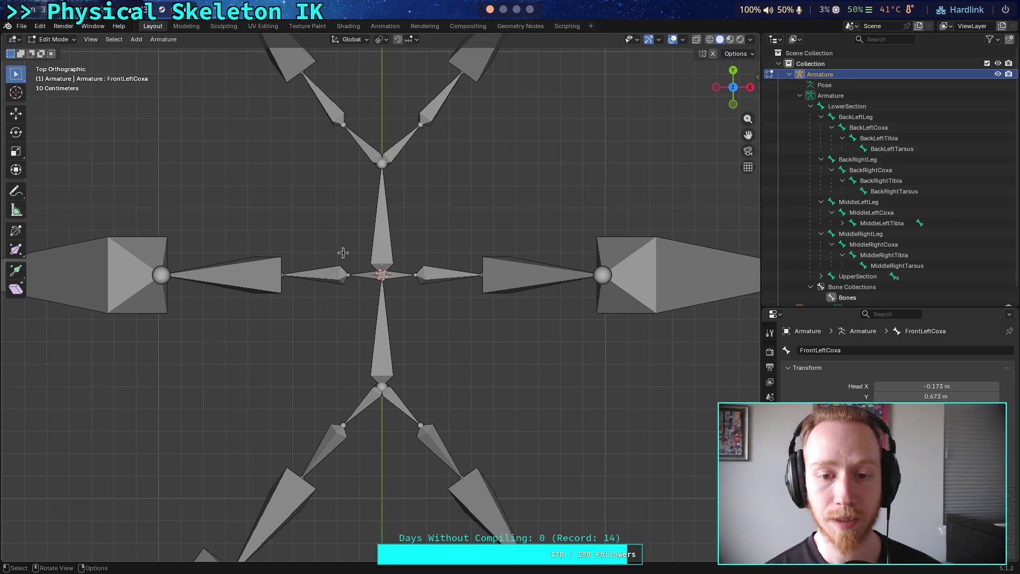
# Select all six coxa tip joints, switch to front view, and start moving them.
pyautogui.keyDown('shift'); pyautogui.click(302, 73); pyautogui.keyUp('shift')
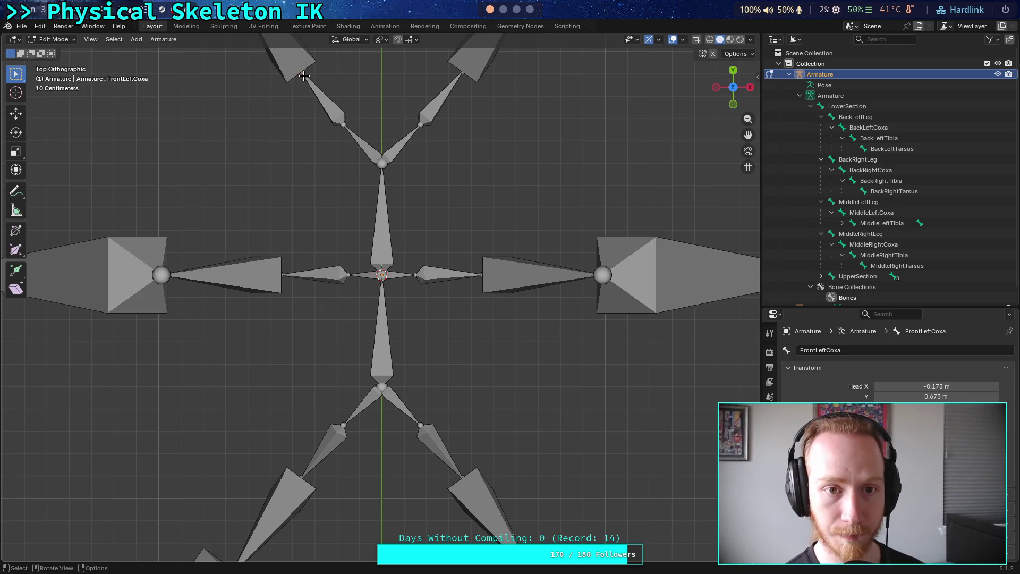
pyautogui.keyDown('shift'); pyautogui.click(281, 275); pyautogui.keyUp('shift')
pyautogui.keyDown('shift'); pyautogui.click(462, 74); pyautogui.keyUp('shift')
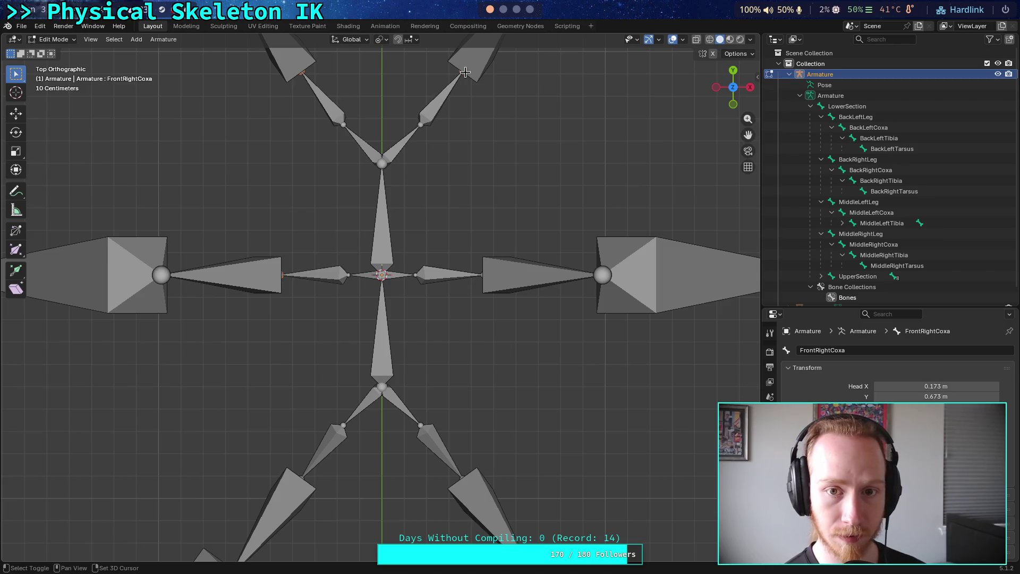
pyautogui.keyDown('shift'); pyautogui.click(485, 281); pyautogui.keyUp('shift')
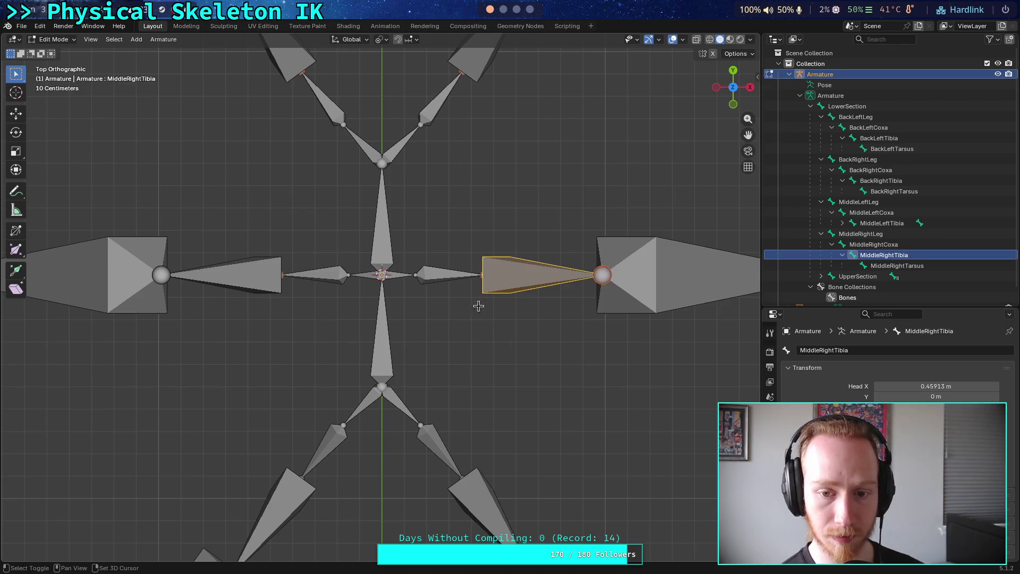
pyautogui.keyDown('shift'); pyautogui.click(483, 279); pyautogui.keyUp('shift')
pyautogui.keyDown('shift'); pyautogui.click(460, 475); pyautogui.keyUp('shift')
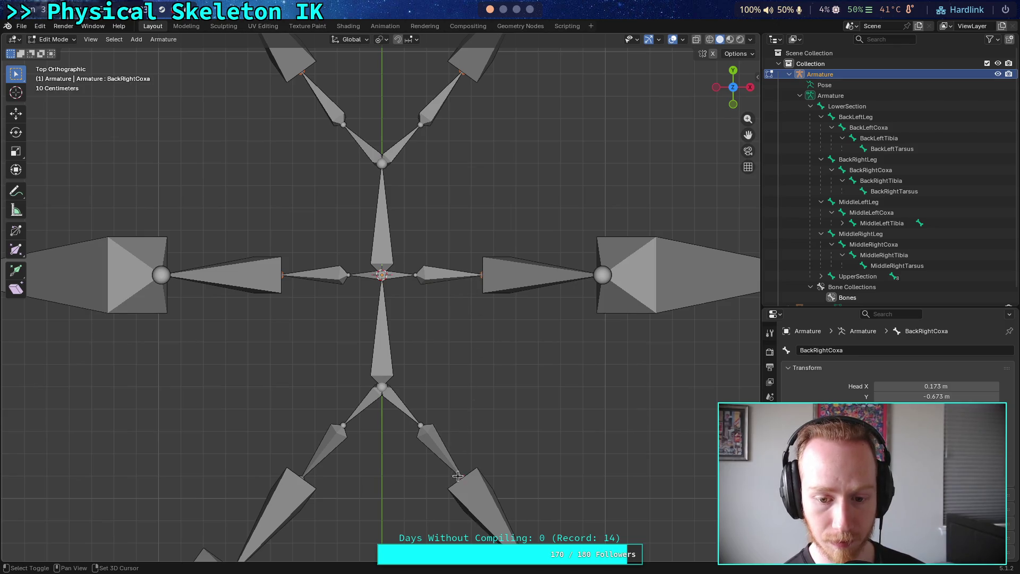
pyautogui.keyDown('shift'); pyautogui.click(302, 476); pyautogui.keyUp('shift')
pyautogui.click(733, 104)
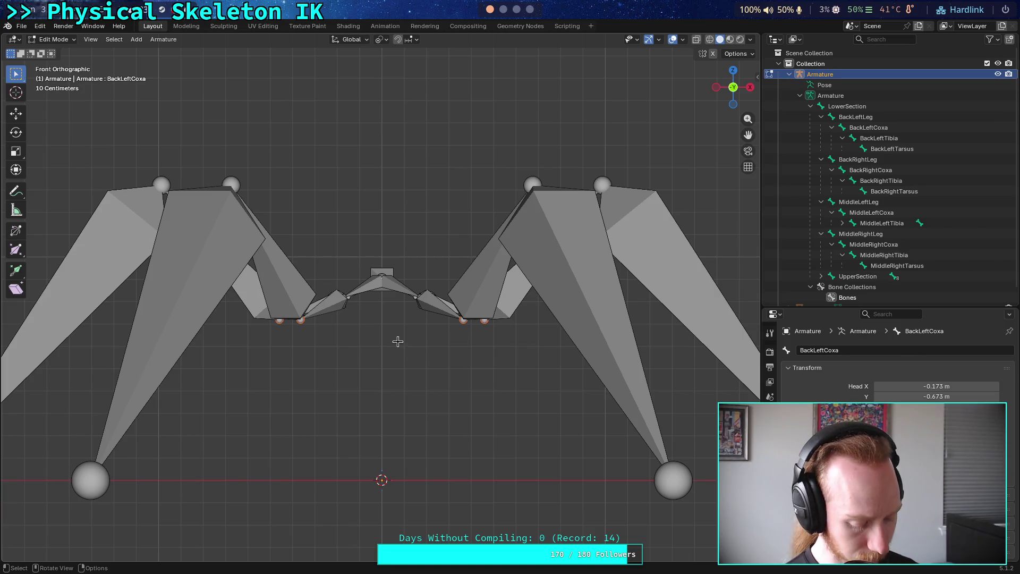
pyautogui.press('g')
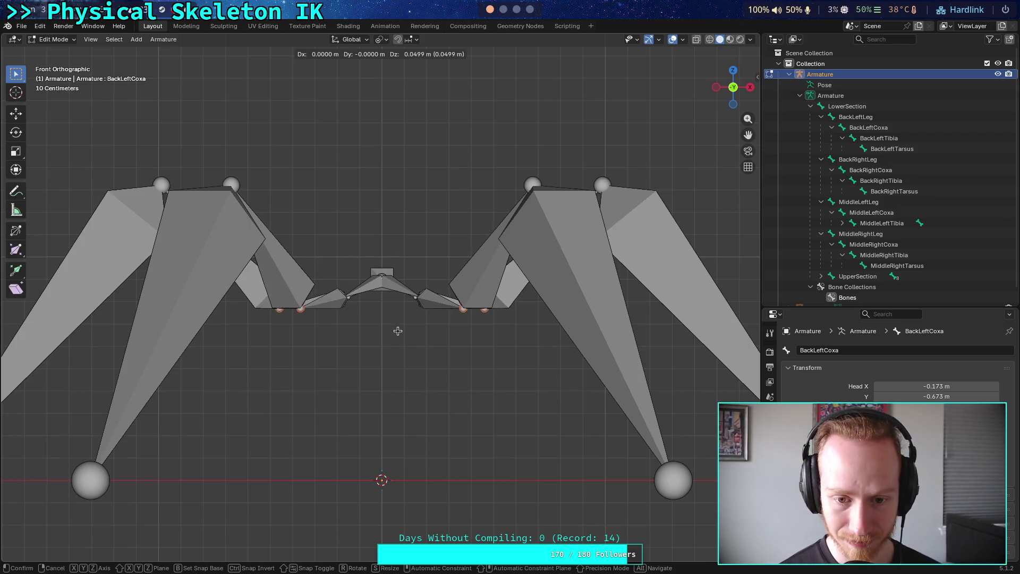
pyautogui.press('Escape')
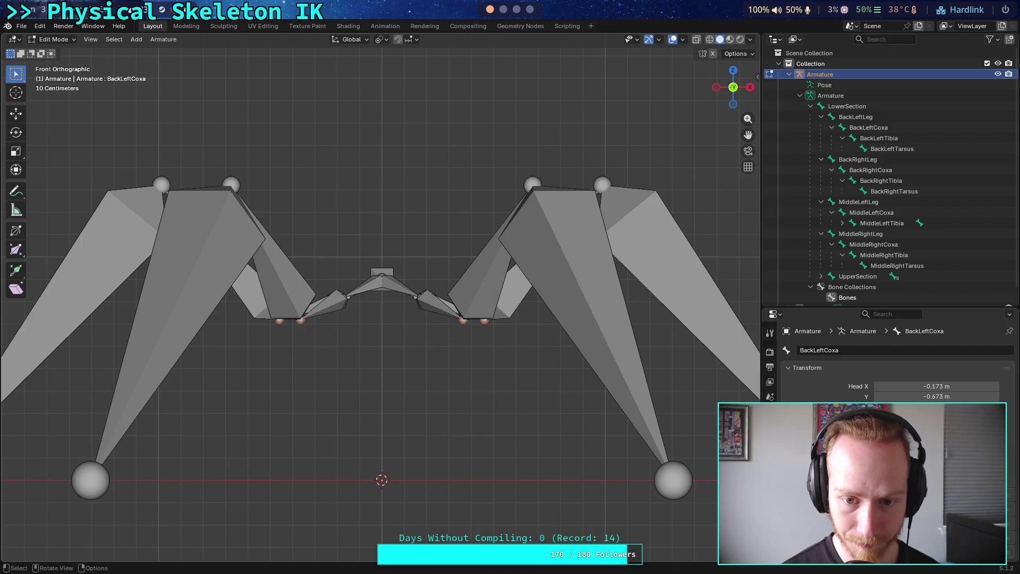
pyautogui.scroll(7, 420, 316)
pyautogui.click(519, 293)
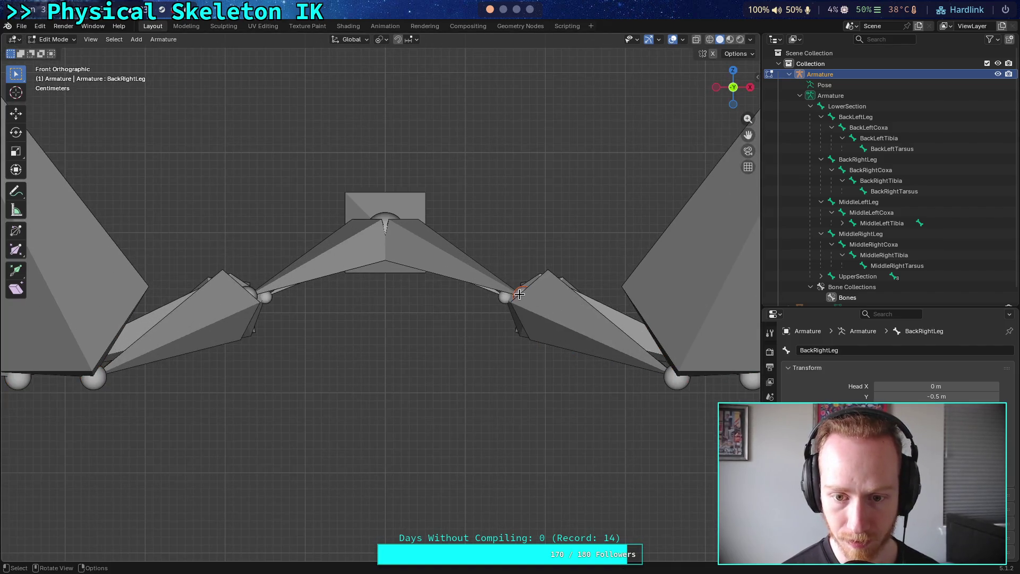
pyautogui.scroll(-1, 555, 369)
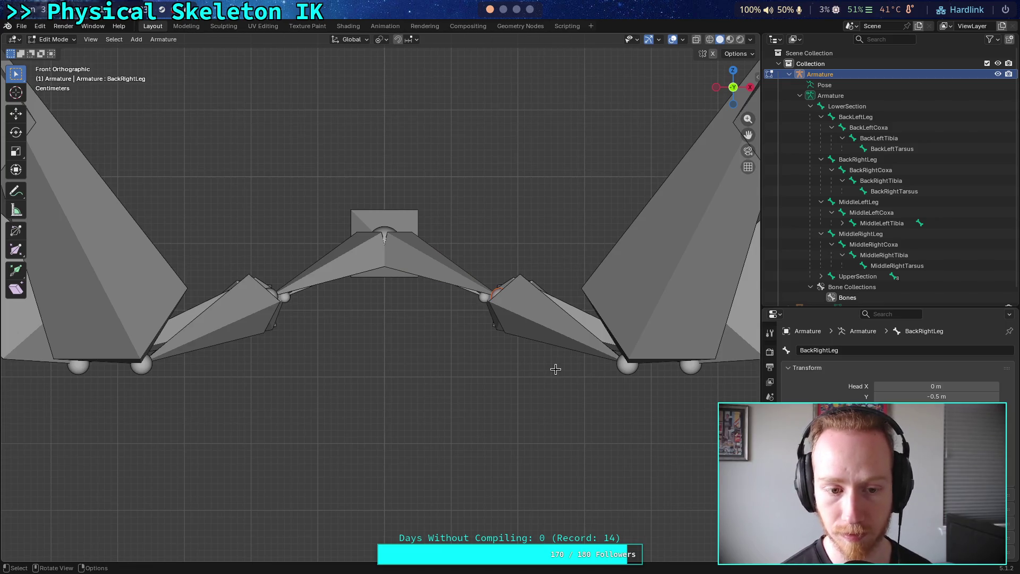
pyautogui.click(87, 367)
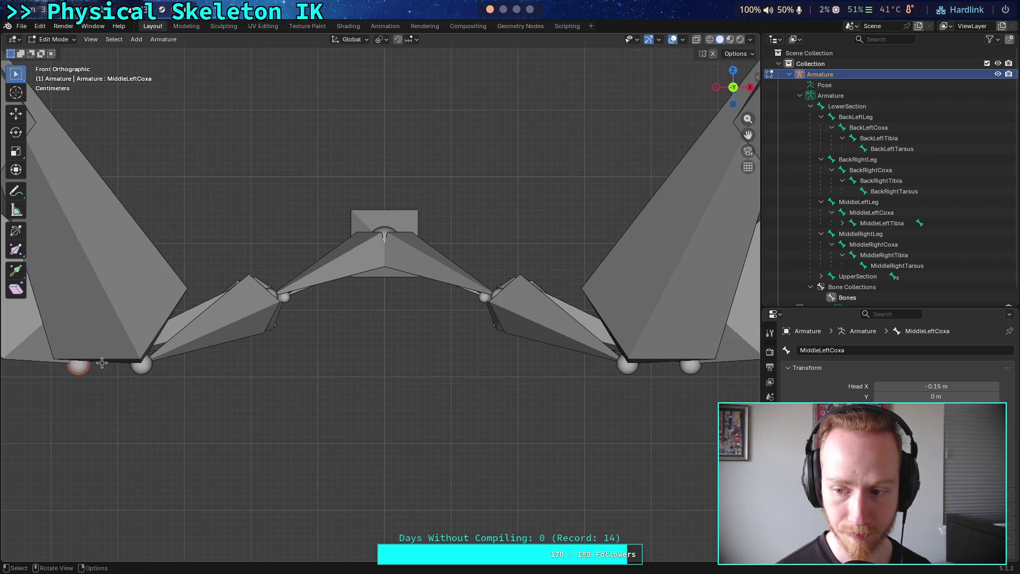
pyautogui.click(142, 367)
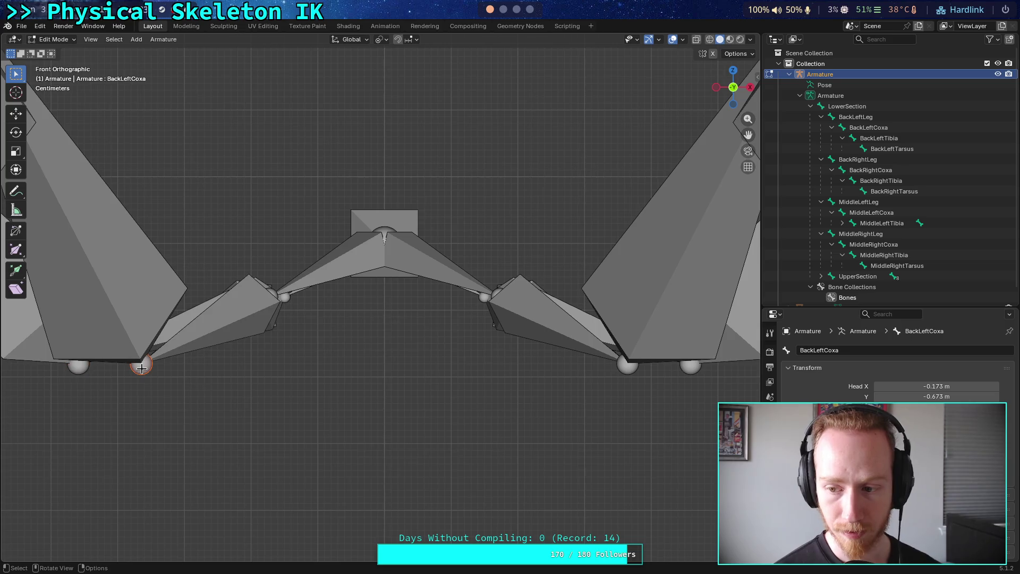
pyautogui.click(80, 367)
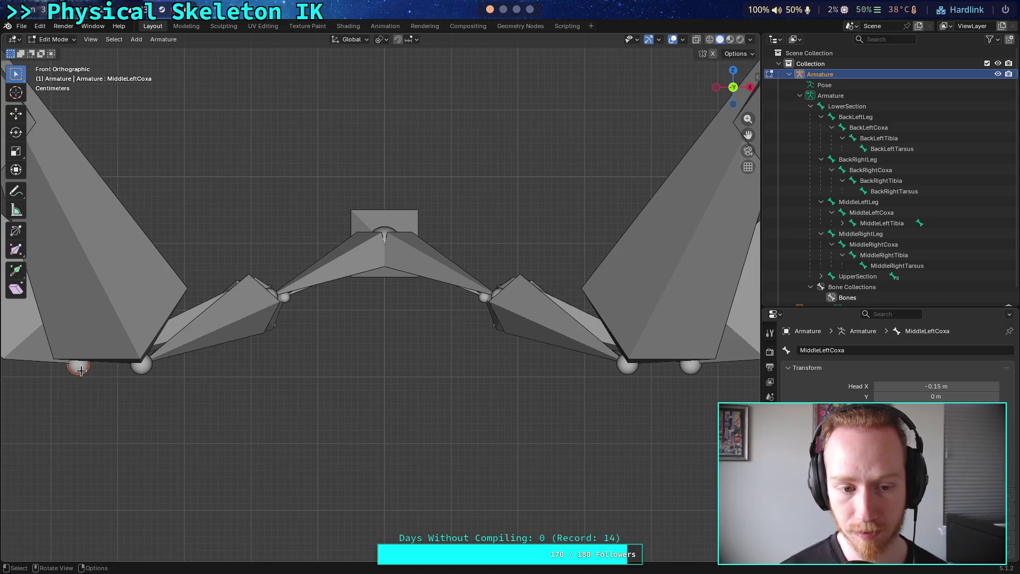
pyautogui.moveTo(245, 279); pyautogui.dragTo(317, 322)
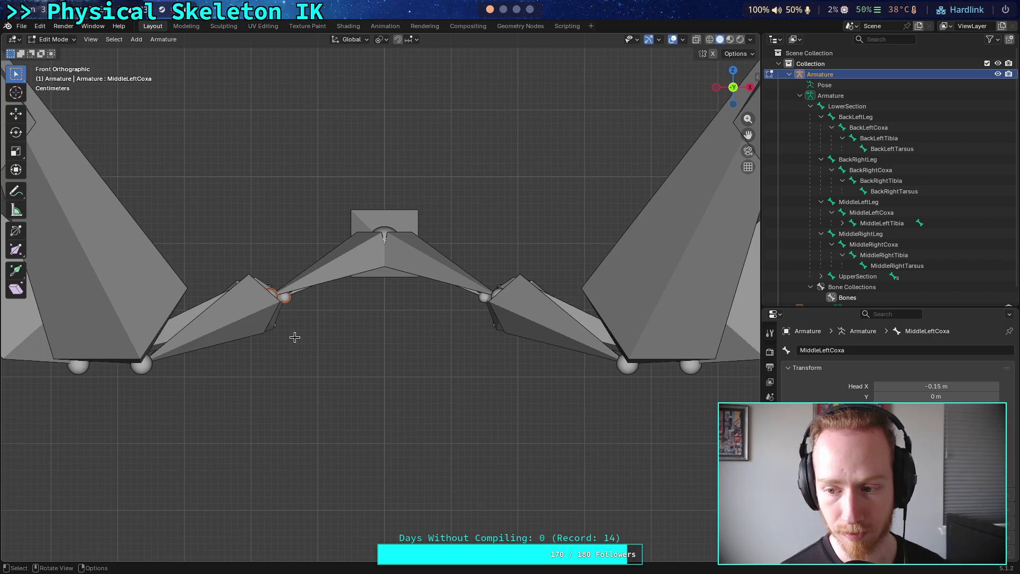
pyautogui.click(266, 292)
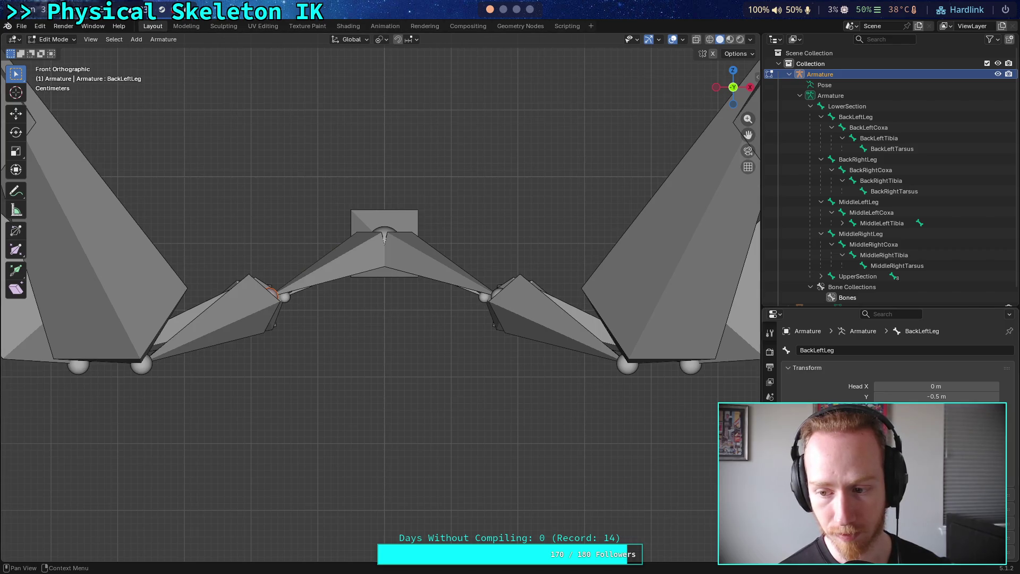
pyautogui.press('g')
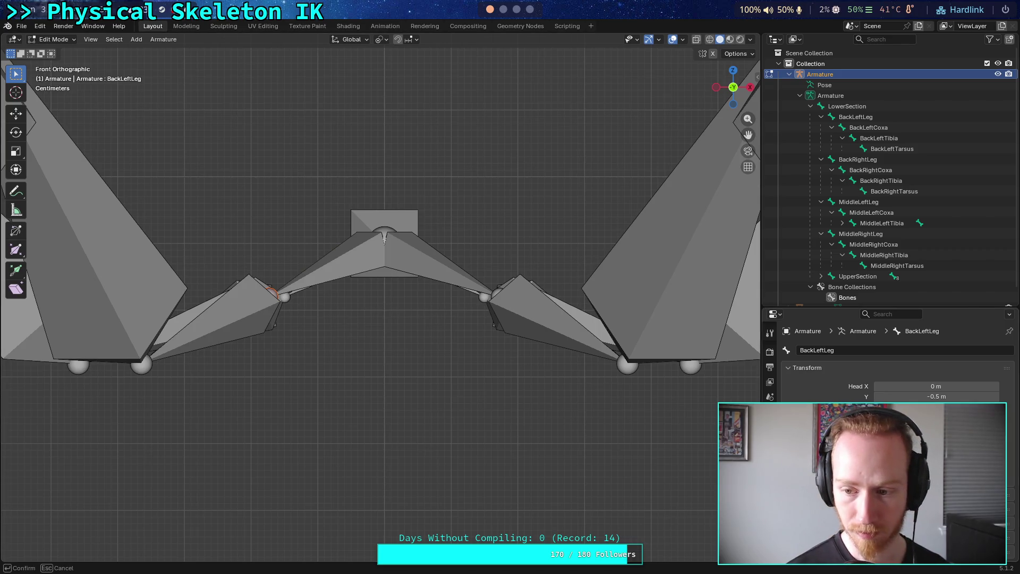
pyautogui.click(370, 235)
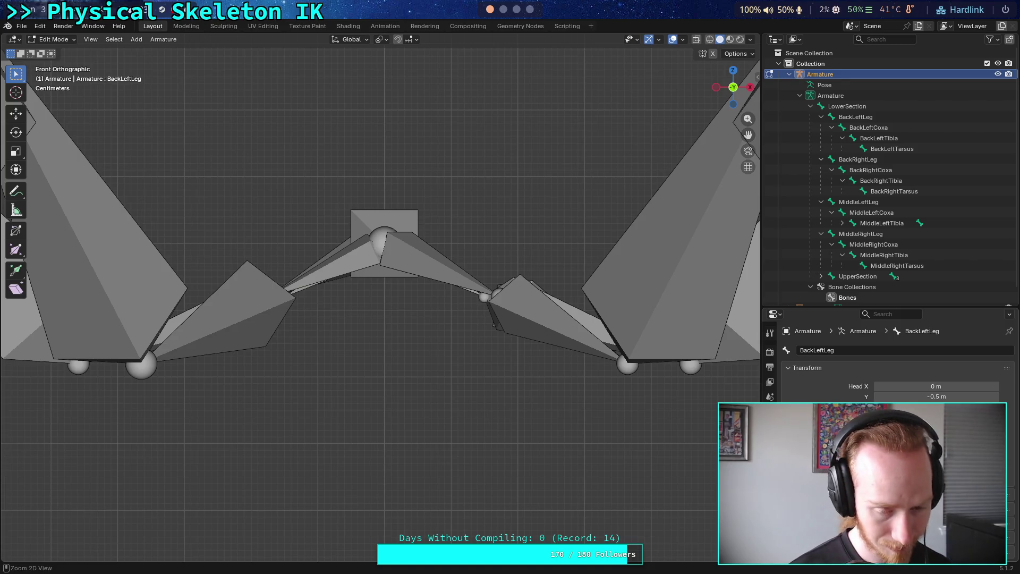
pyautogui.hotkey('ctrl', 'z')
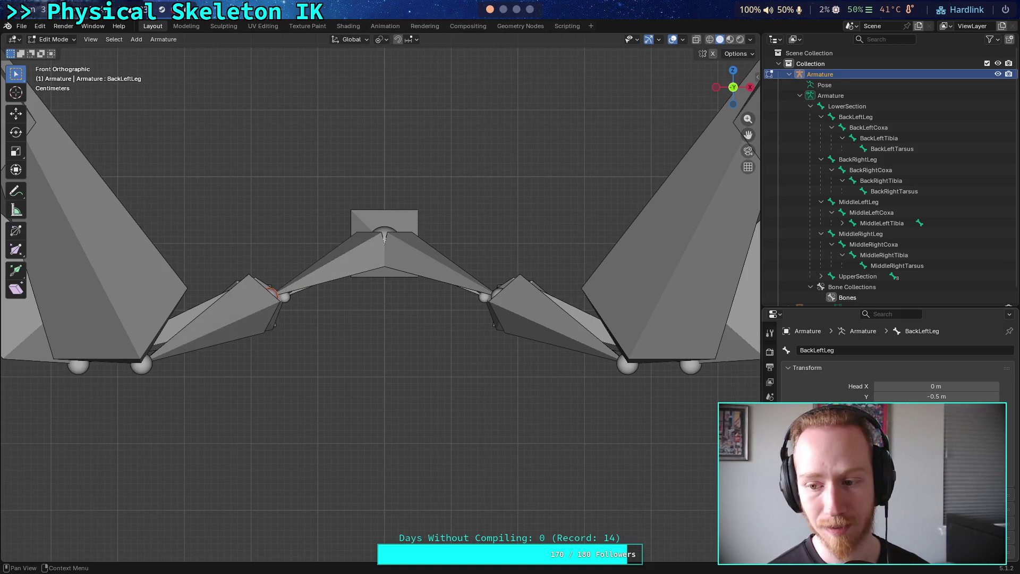
pyautogui.click(145, 367)
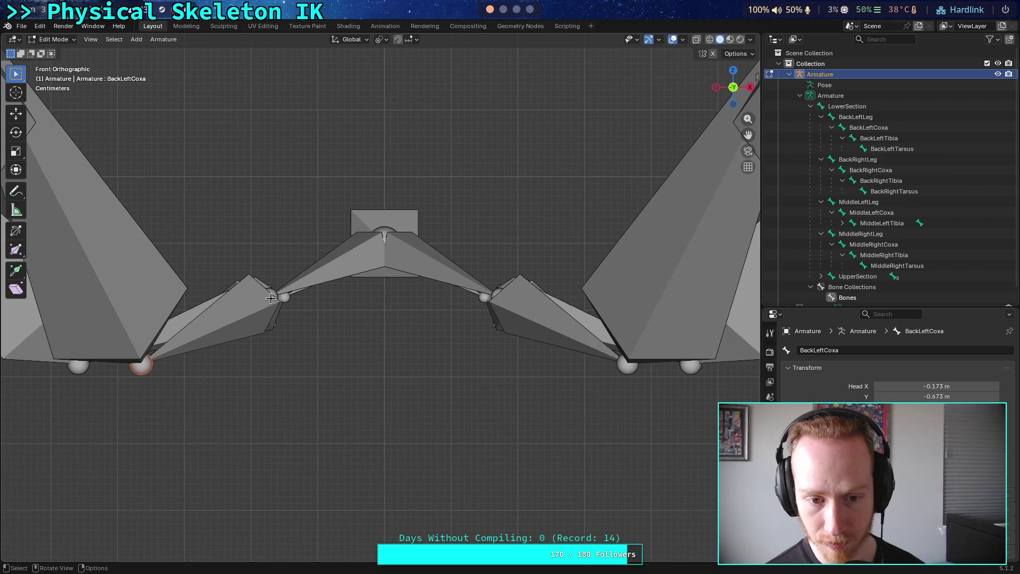
pyautogui.click(284, 296)
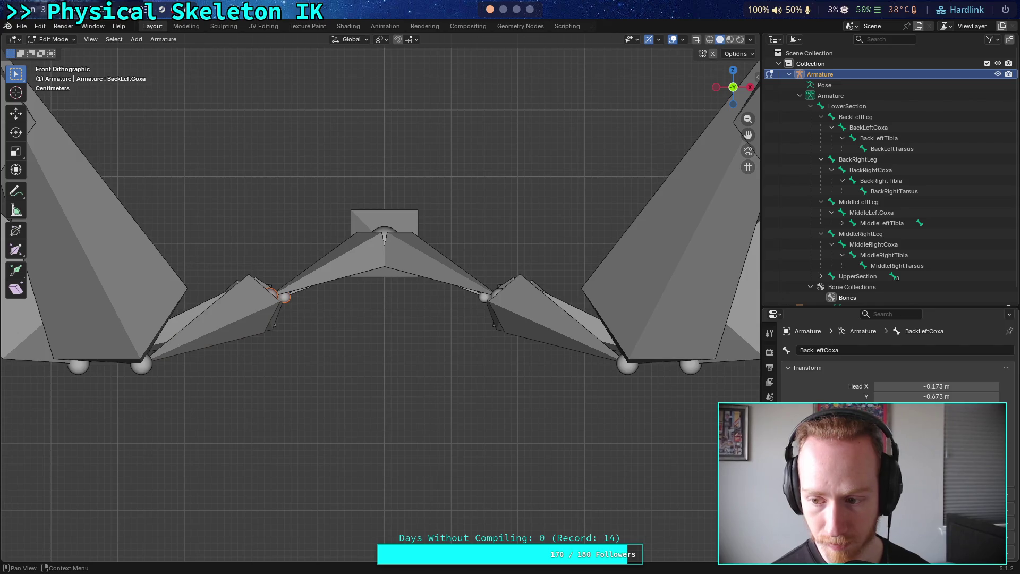
pyautogui.press('g')
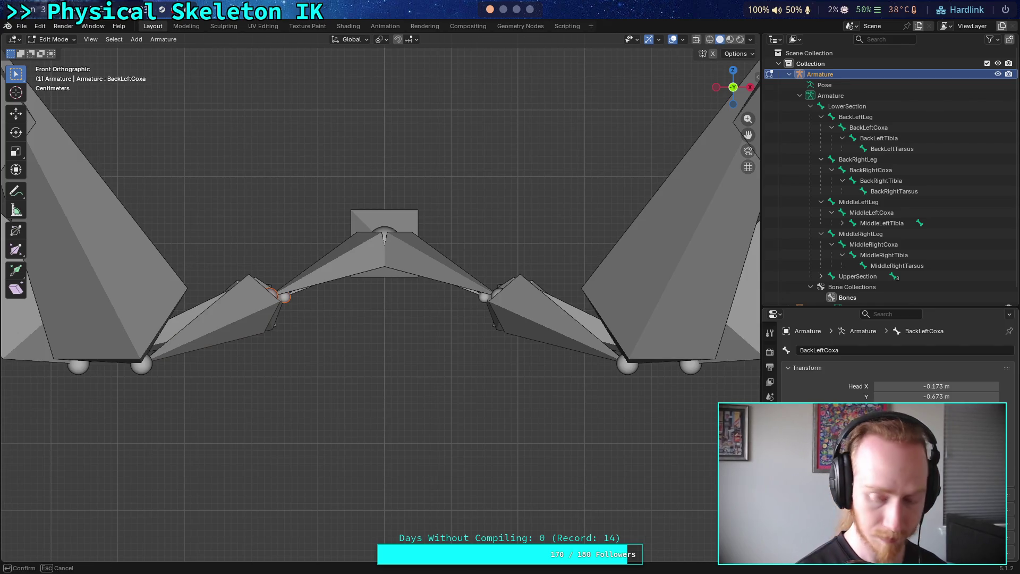
pyautogui.press('Return')
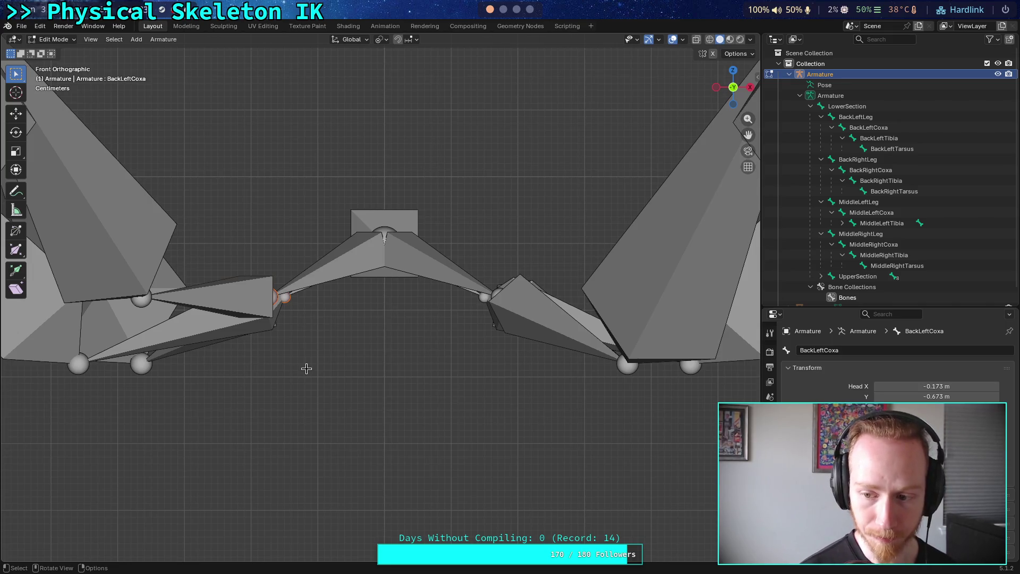
pyautogui.hotkey('ctrl', 'z')
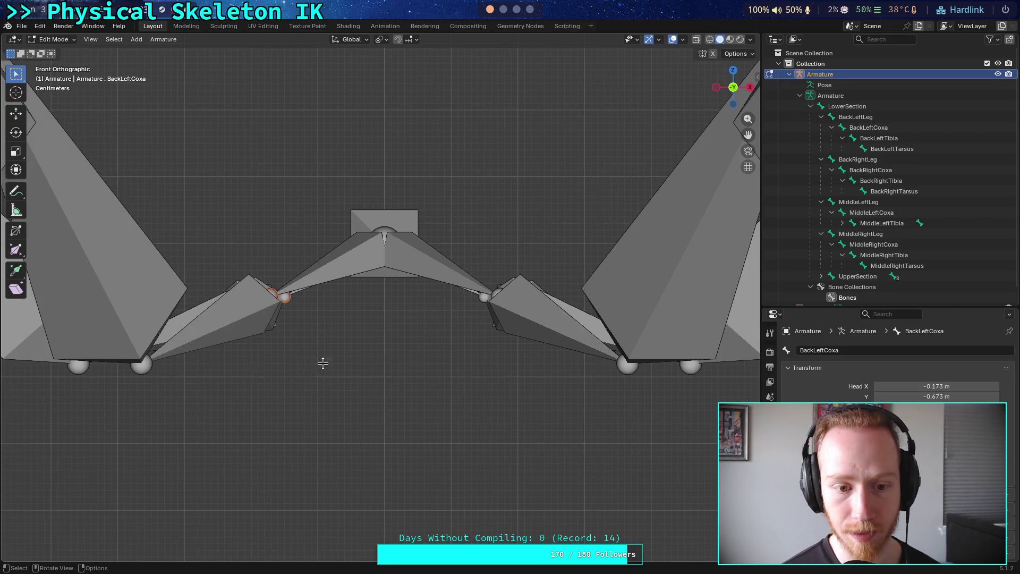
pyautogui.click(147, 336)
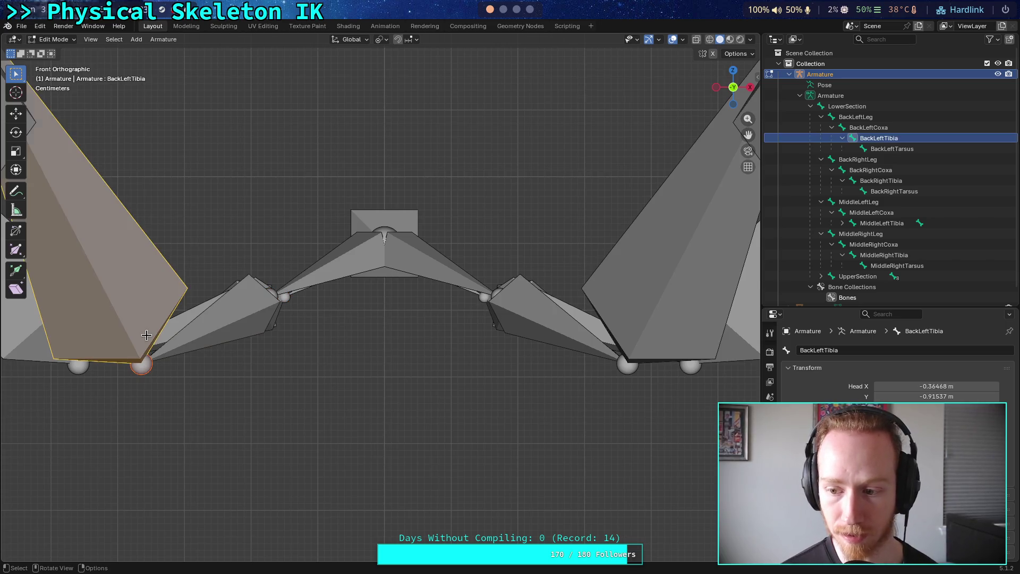
pyautogui.click(226, 338)
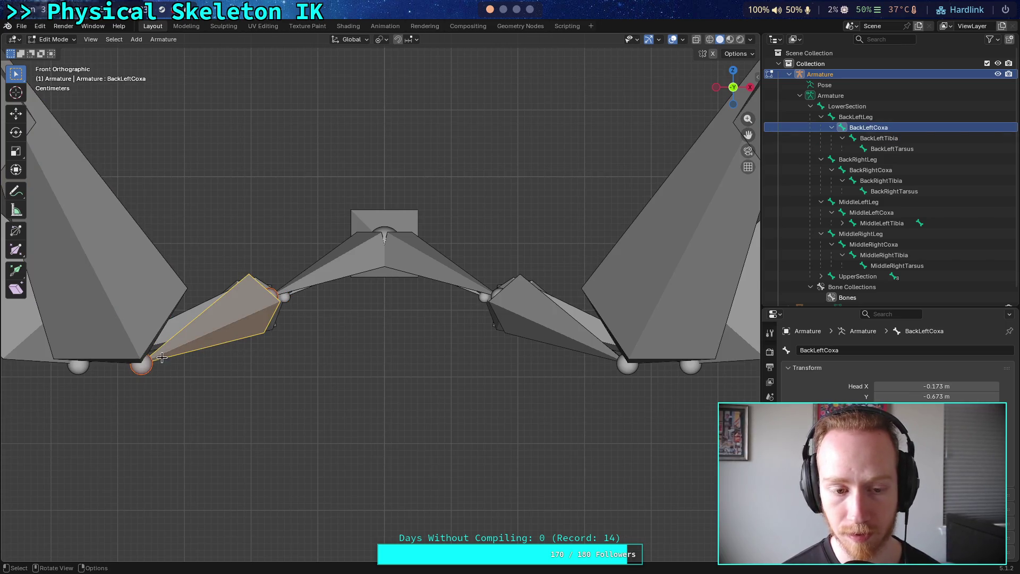
pyautogui.click(122, 318)
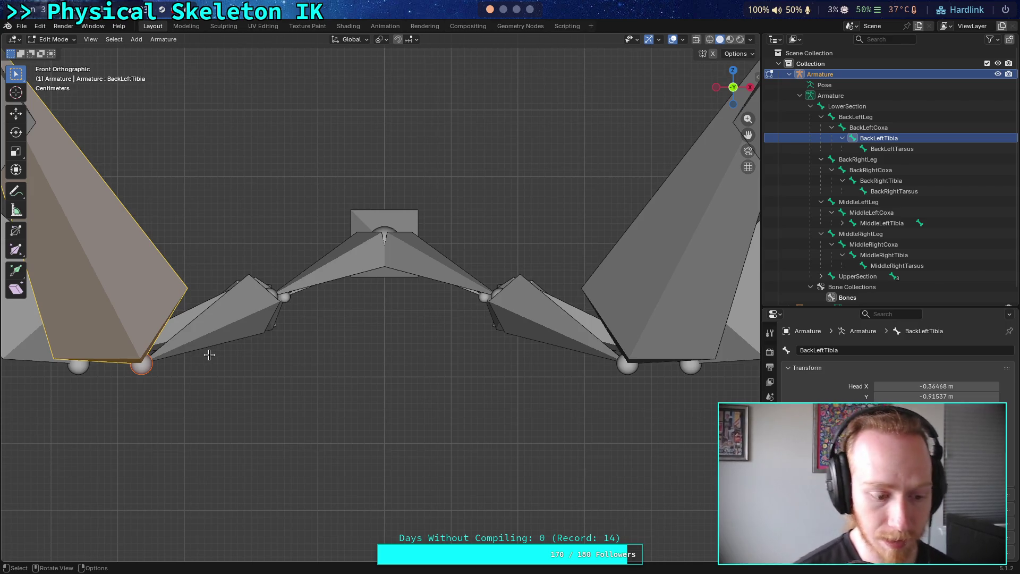
# Zoom the viewport and switch to Top Orthographic to see the hexapod's leg spread.
pyautogui.scroll(-4, 209, 355)
pyautogui.scroll(1, 268, 328)
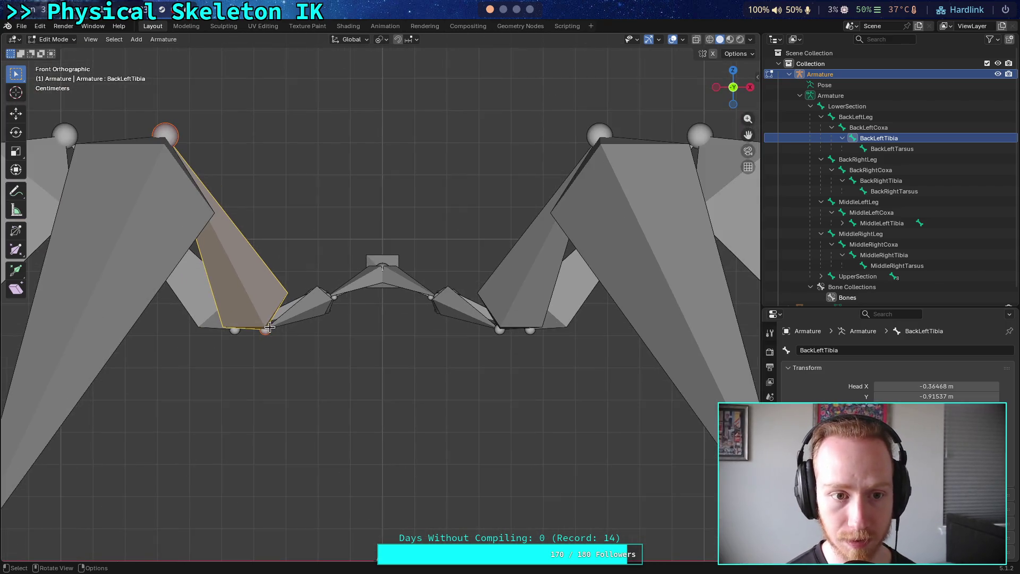
pyautogui.scroll(1, 287, 345)
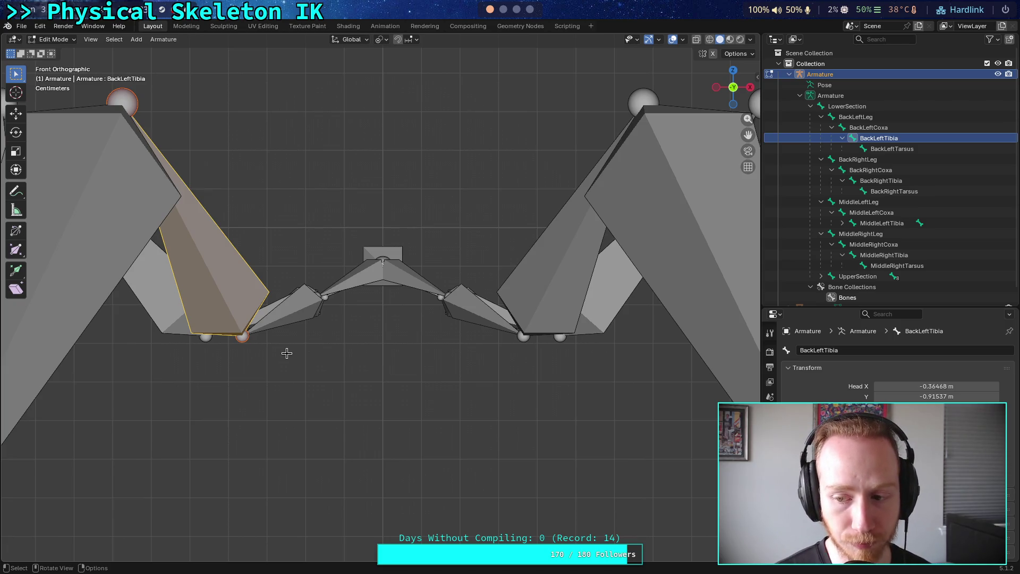
pyautogui.click(733, 72)
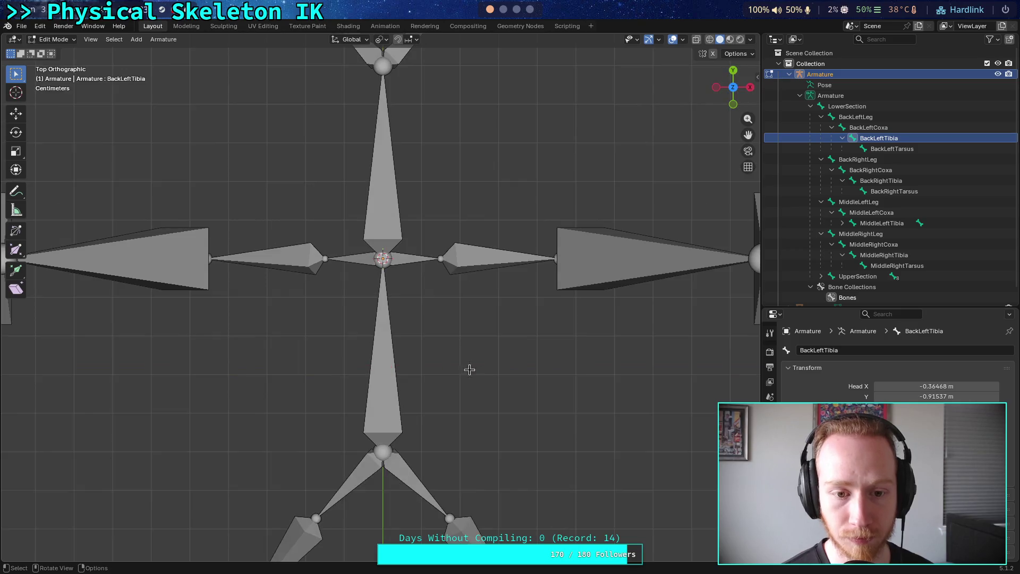
# Enable snapping, open the Snapping settings, and return to front view.
pyautogui.scroll(3, 469, 370)
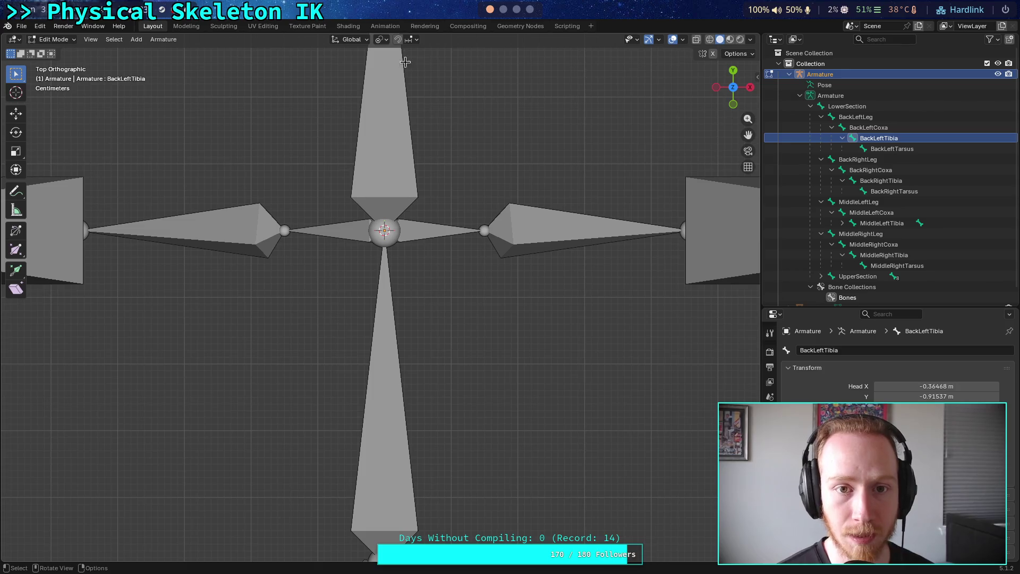
pyautogui.click(398, 39)
pyautogui.click(413, 41)
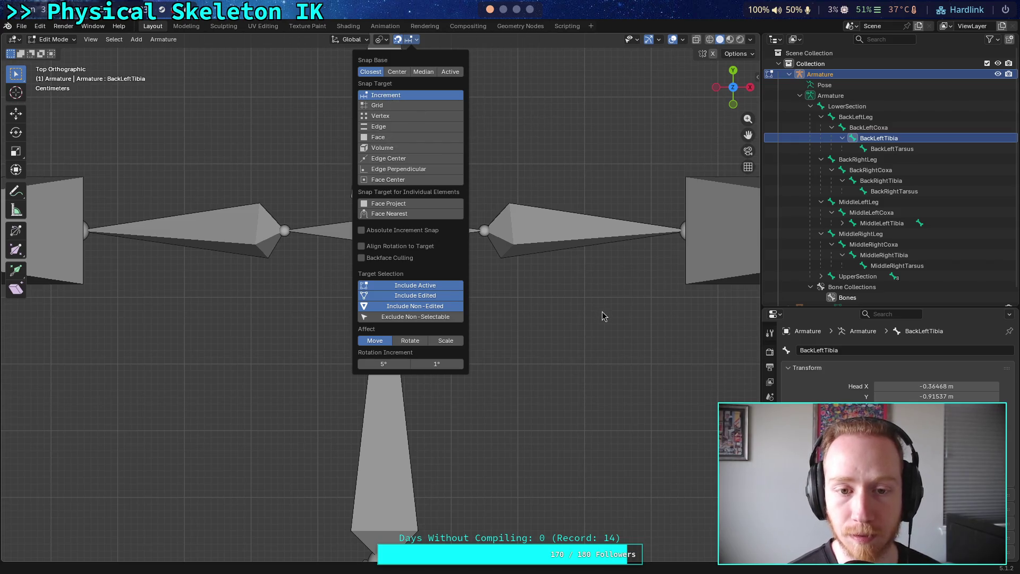
pyautogui.click(733, 105)
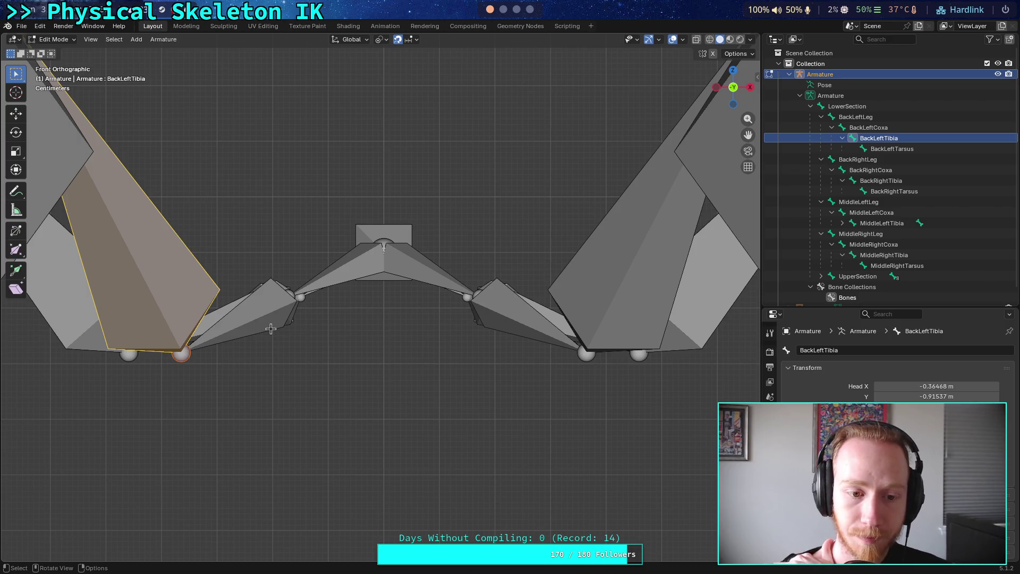
pyautogui.scroll(-2, 257, 332)
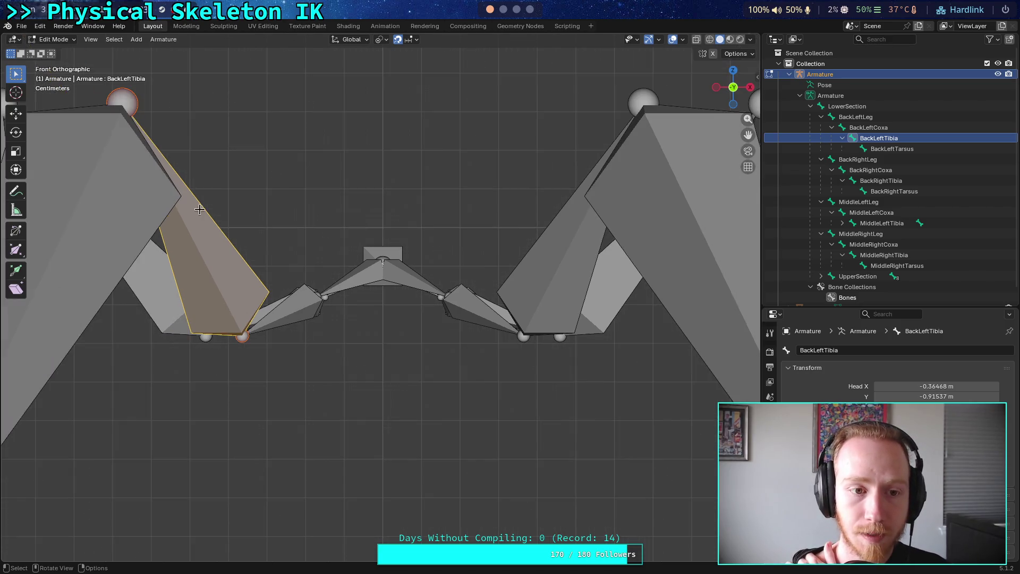
# Select the whole BackLeftCoxa bone and move it to lie nearly flat.
pyautogui.click(123, 103)
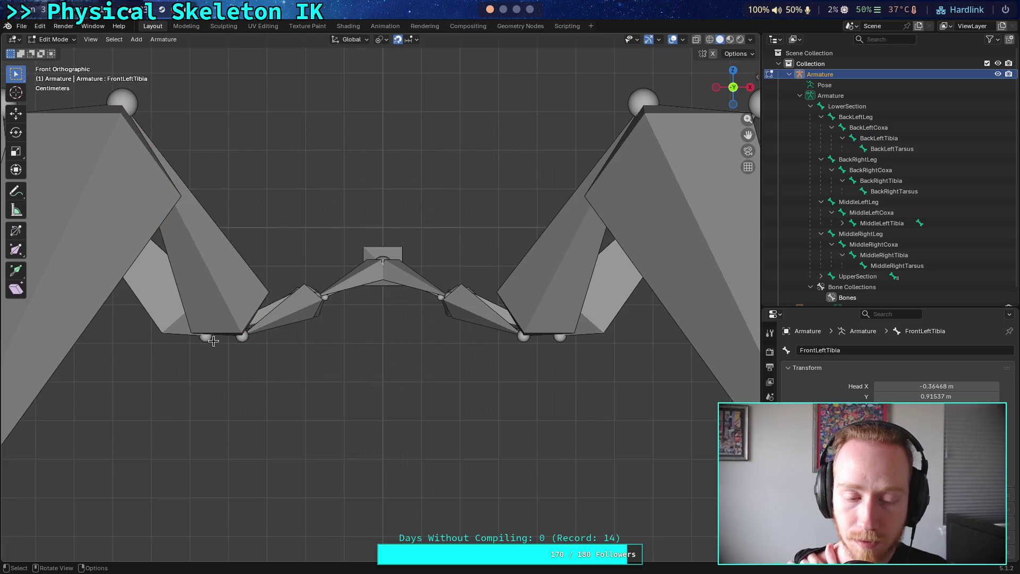
pyautogui.click(129, 234)
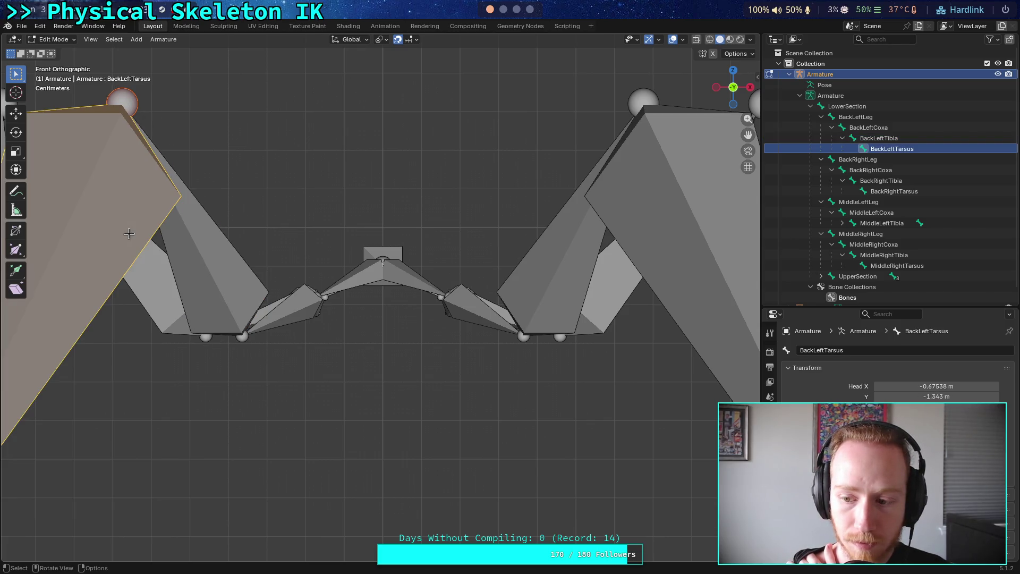
pyautogui.click(195, 246)
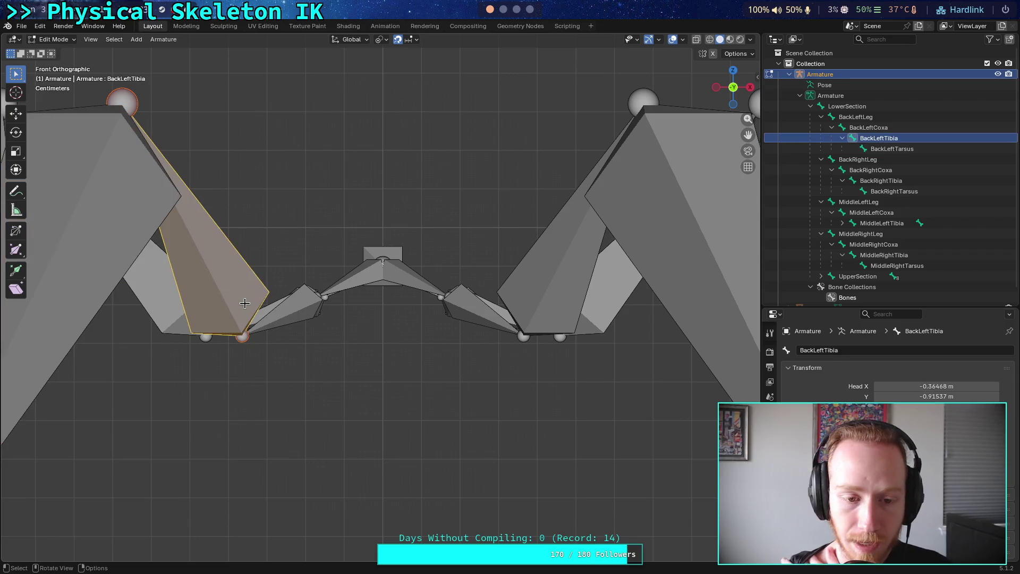
pyautogui.click(295, 314)
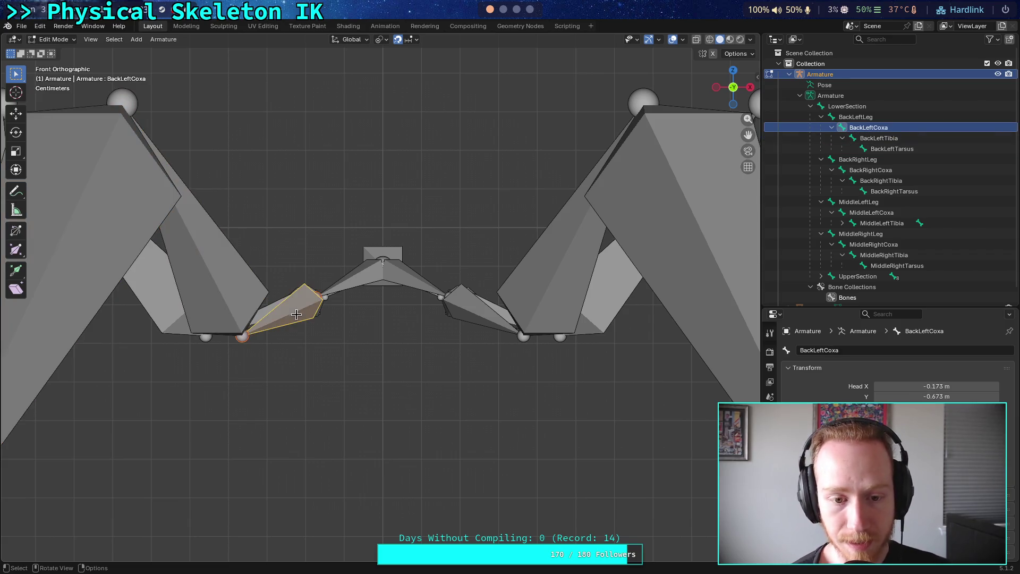
pyautogui.click(242, 340)
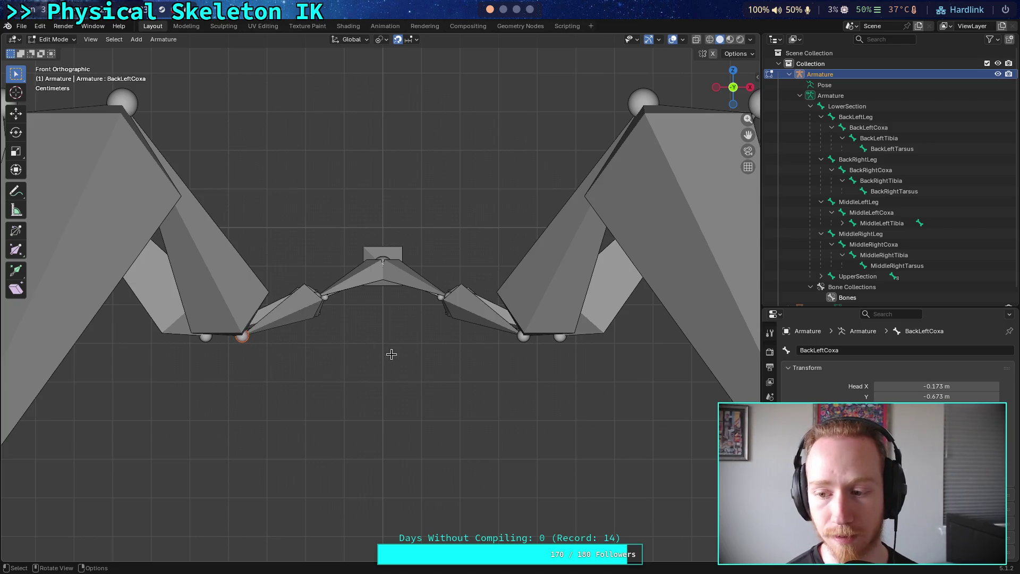
pyautogui.click(301, 315)
pyautogui.press('g')
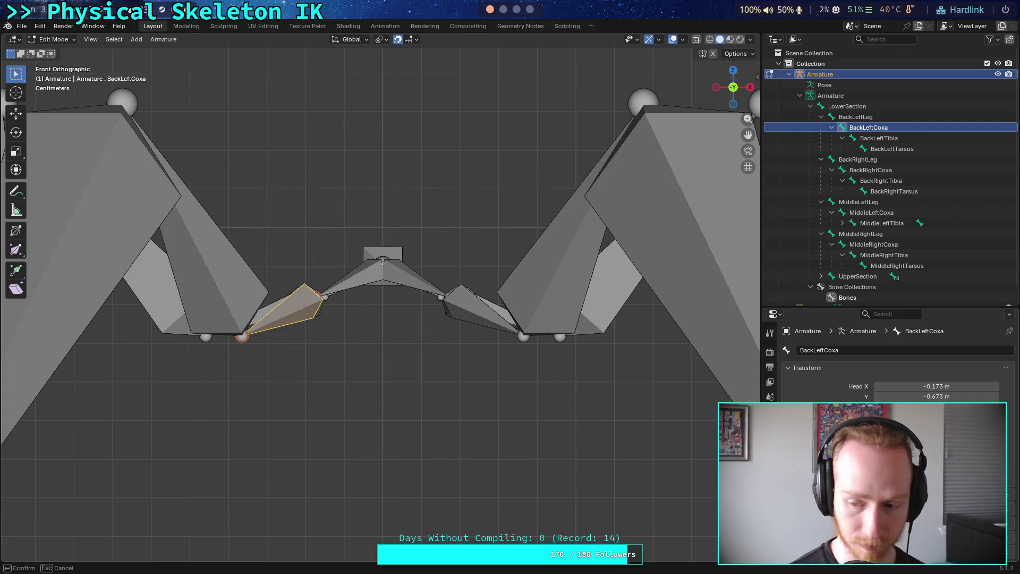
pyautogui.press('Escape')
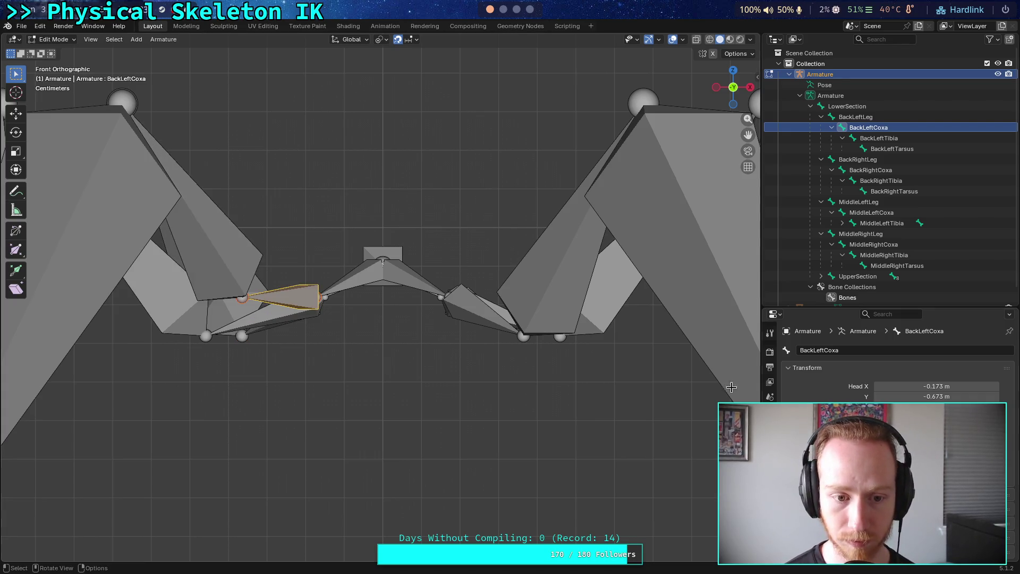
pyautogui.click(217, 335)
pyautogui.click(246, 326)
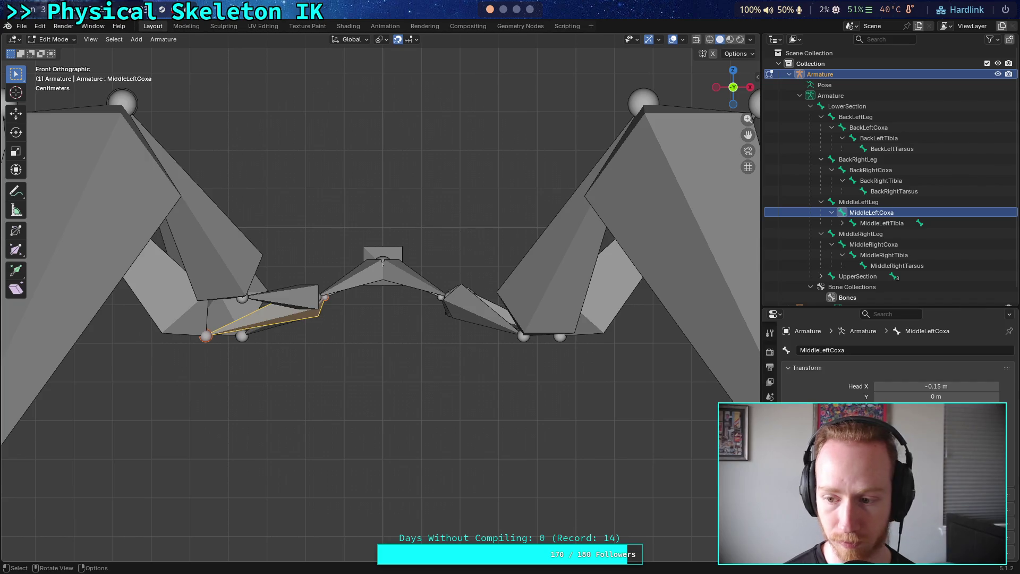
pyautogui.press('g')
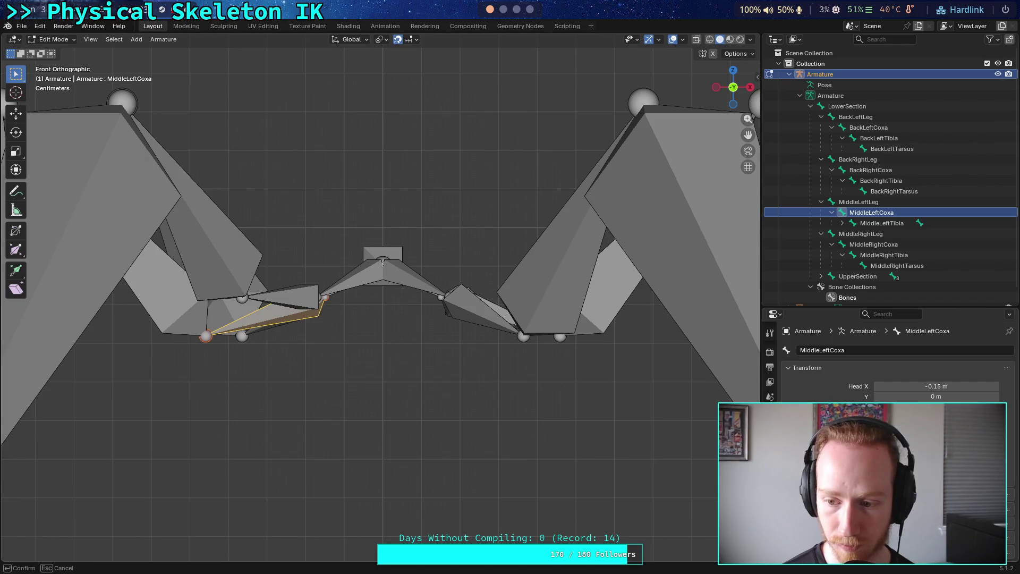
pyautogui.press('Escape')
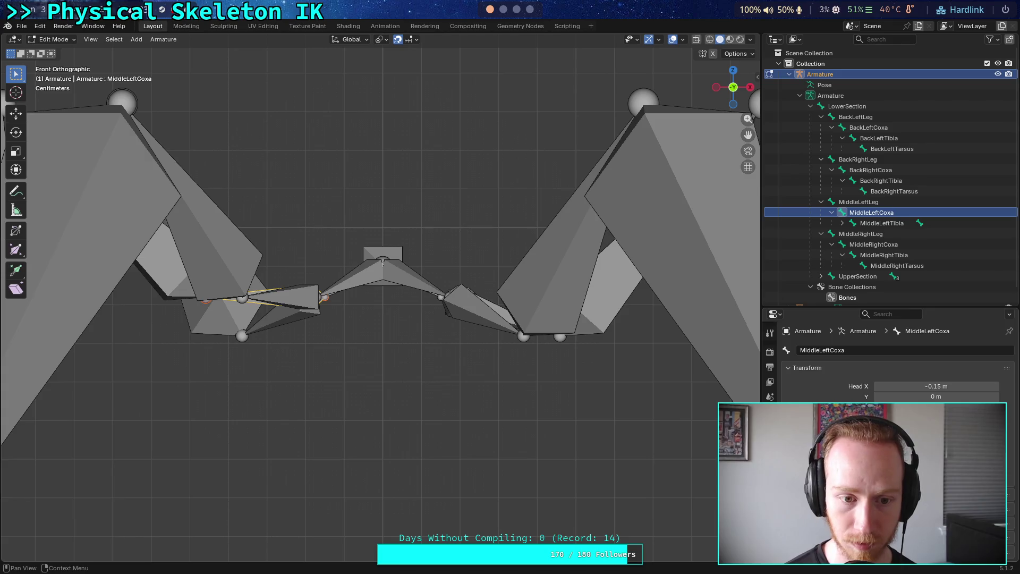
pyautogui.click(267, 323)
pyautogui.press('g')
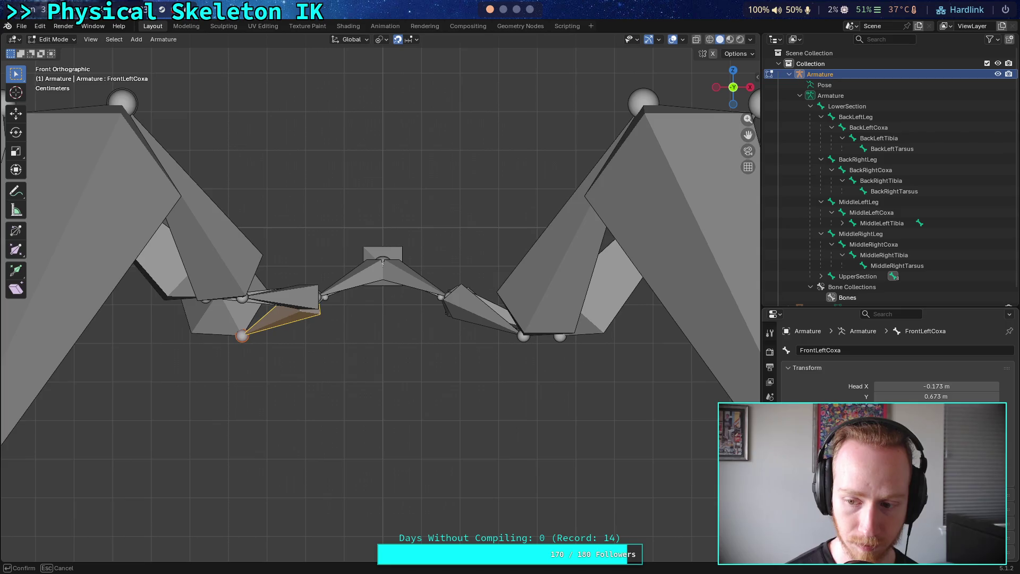
pyautogui.press('Escape')
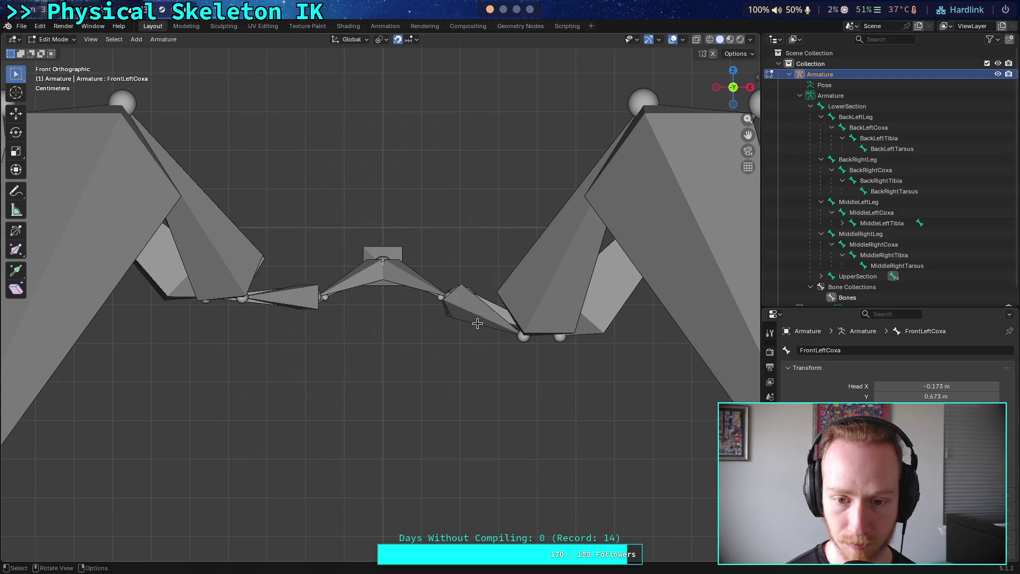
pyautogui.click(483, 315)
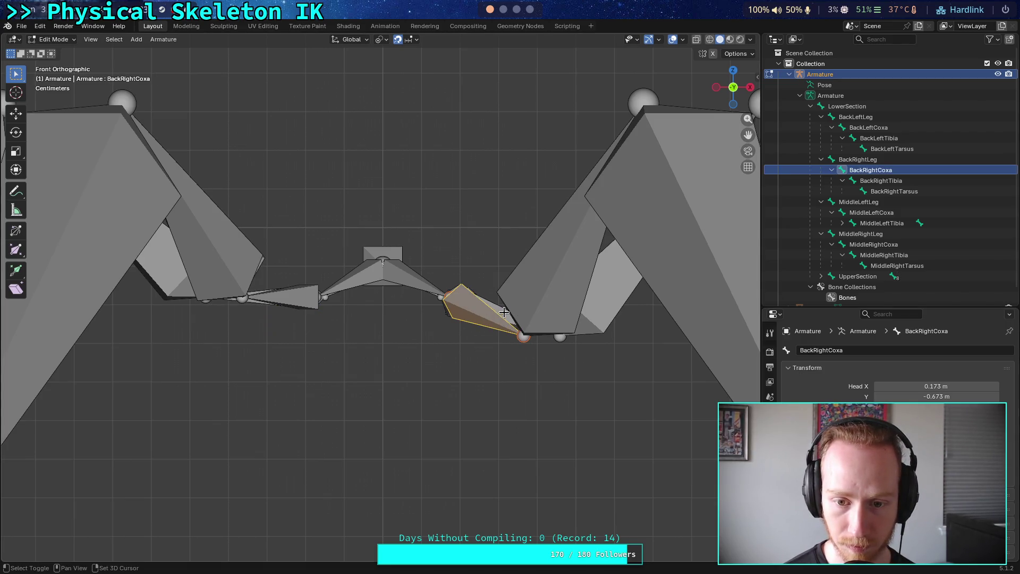
pyautogui.press('g')
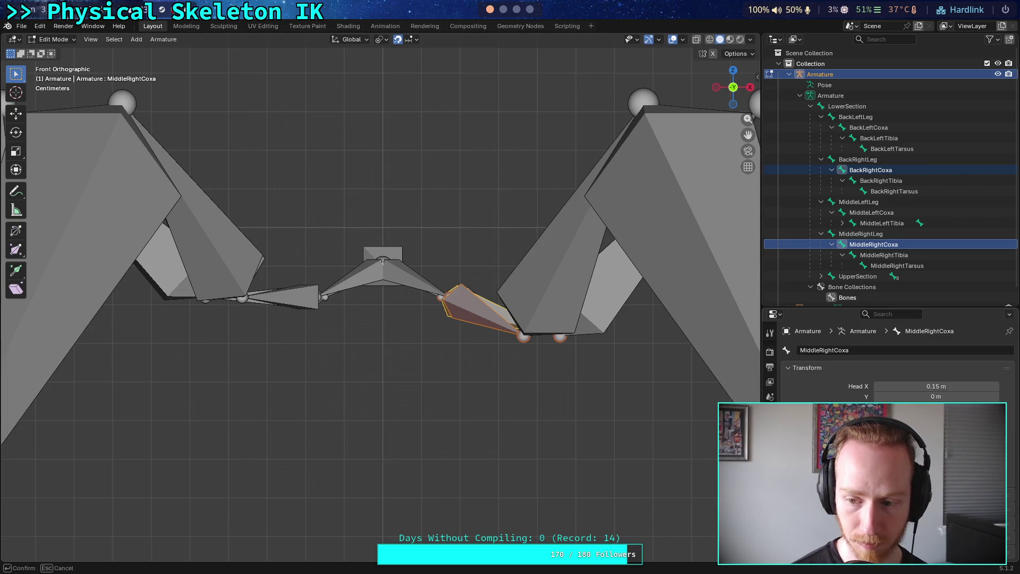
pyautogui.press('Escape')
pyautogui.click(510, 383)
pyautogui.click(493, 325)
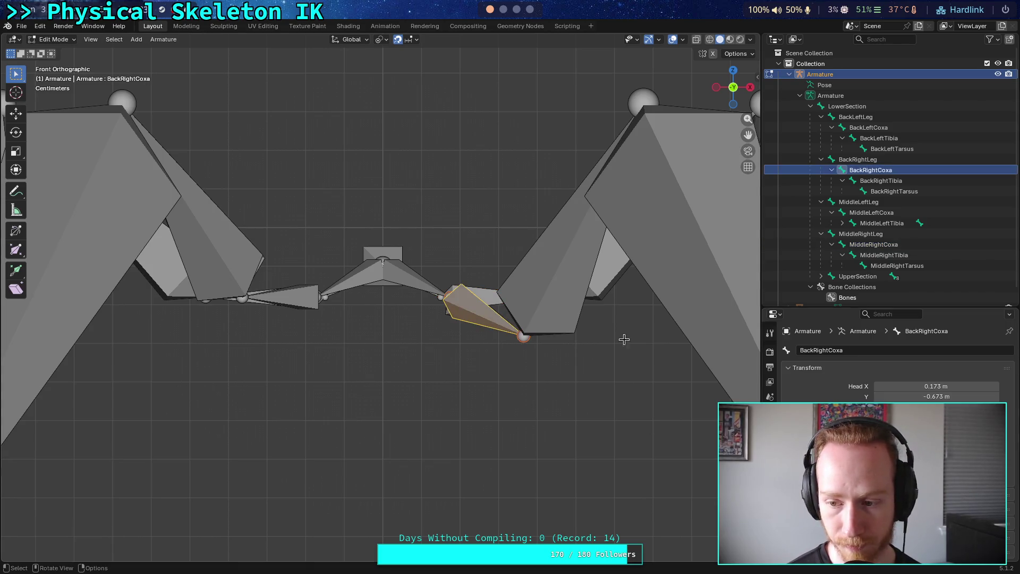
pyautogui.press('g')
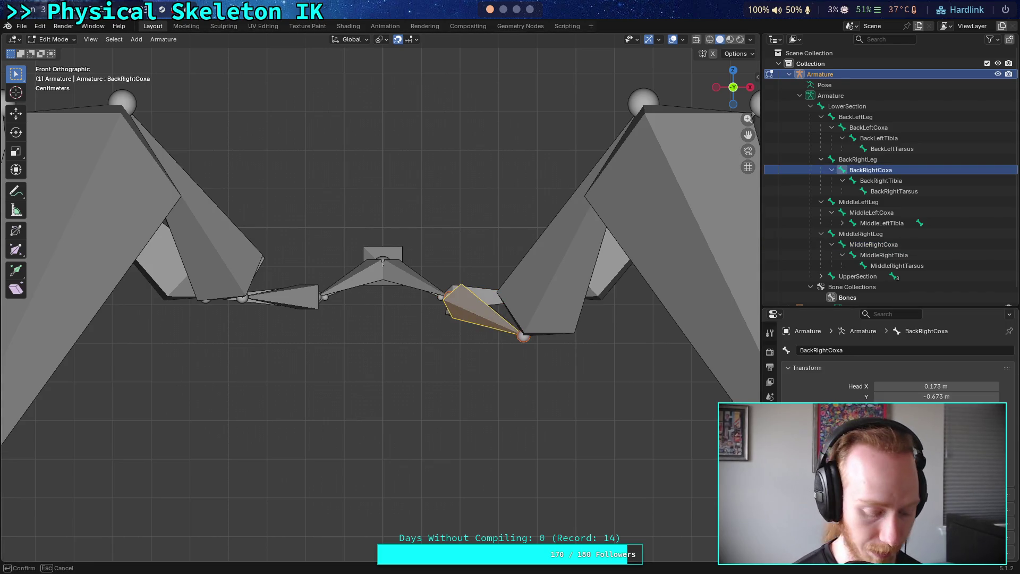
pyautogui.press('Escape')
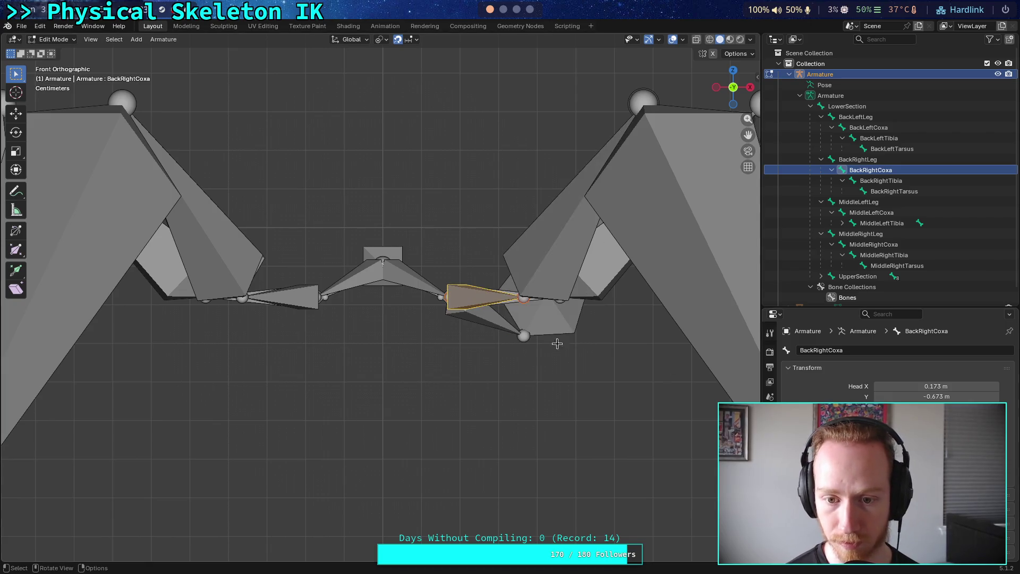
pyautogui.click(495, 326)
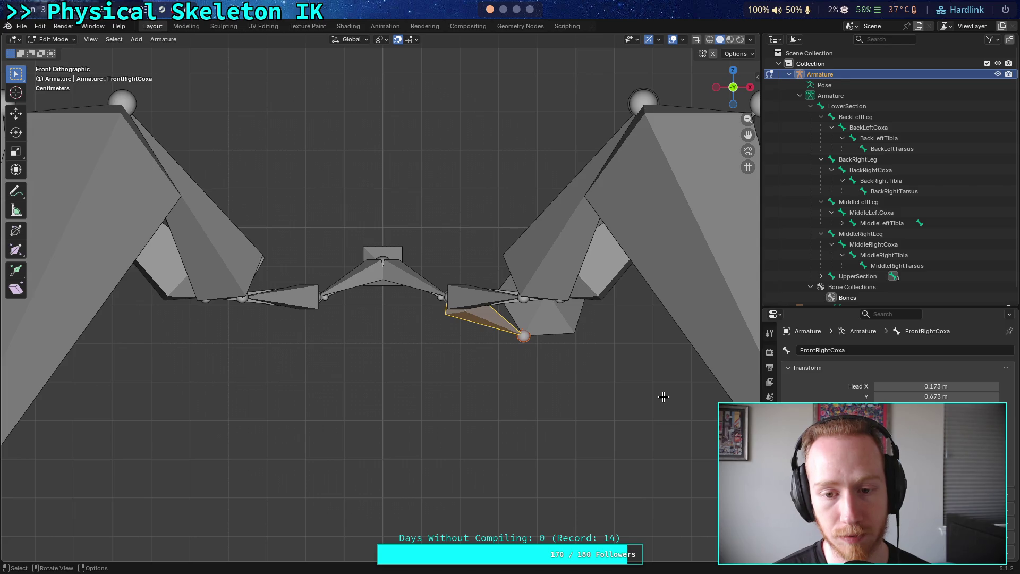
pyautogui.press('g')
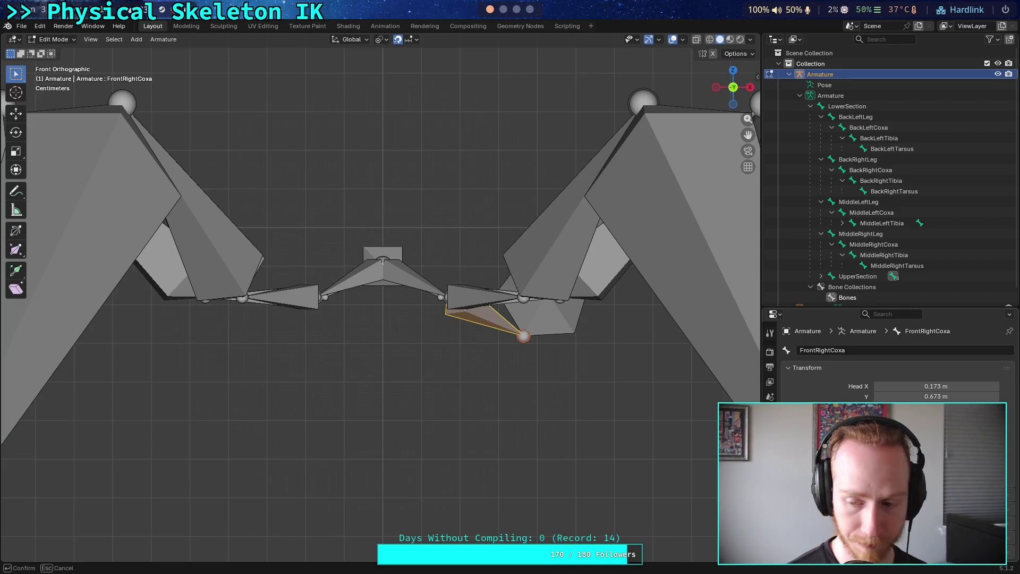
pyautogui.press('Escape')
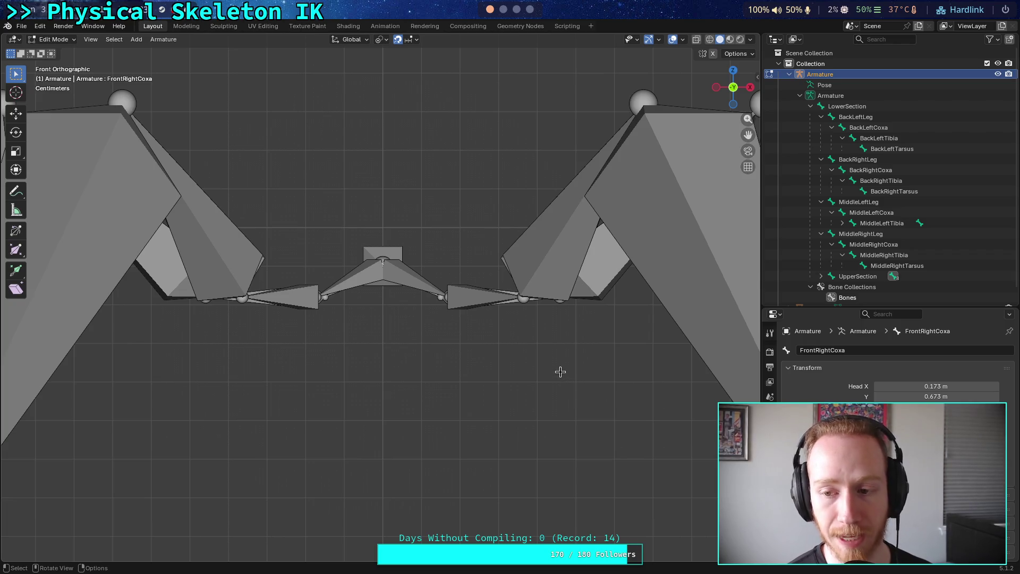
pyautogui.moveTo(540, 367); pyautogui.dragTo(541, 333)
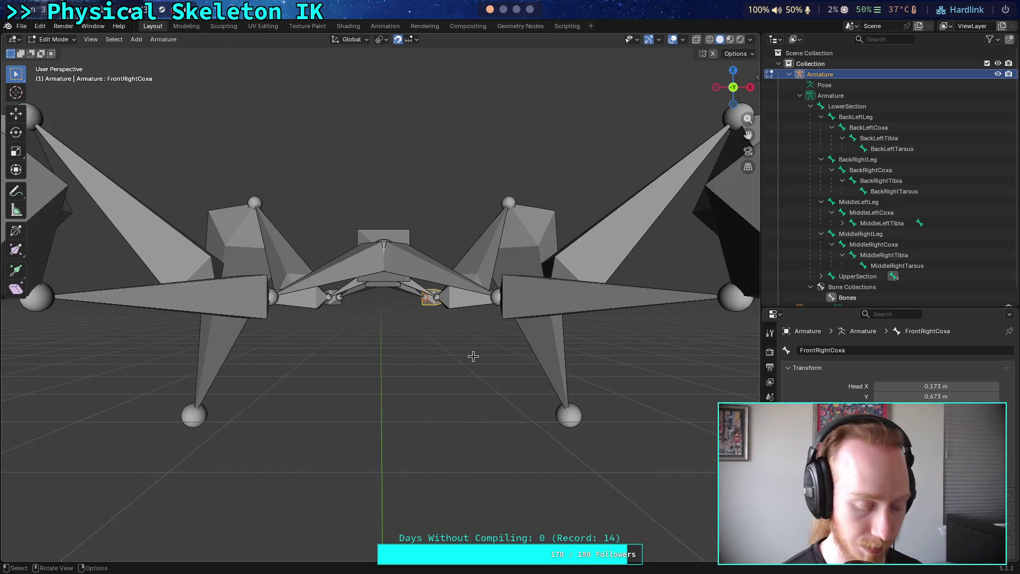
pyautogui.scroll(-3, 472, 353)
pyautogui.click(284, 286)
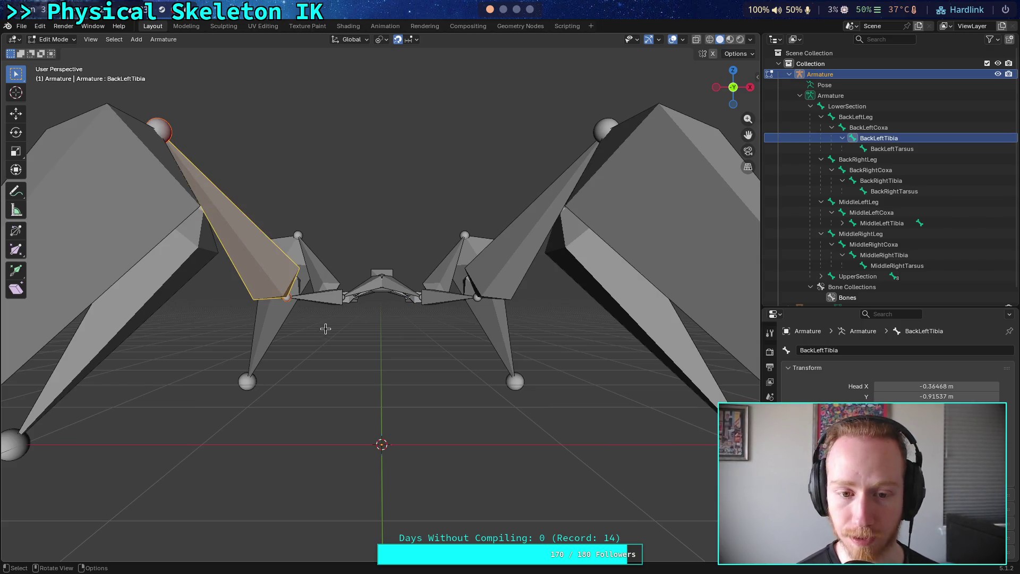
pyautogui.click(152, 183)
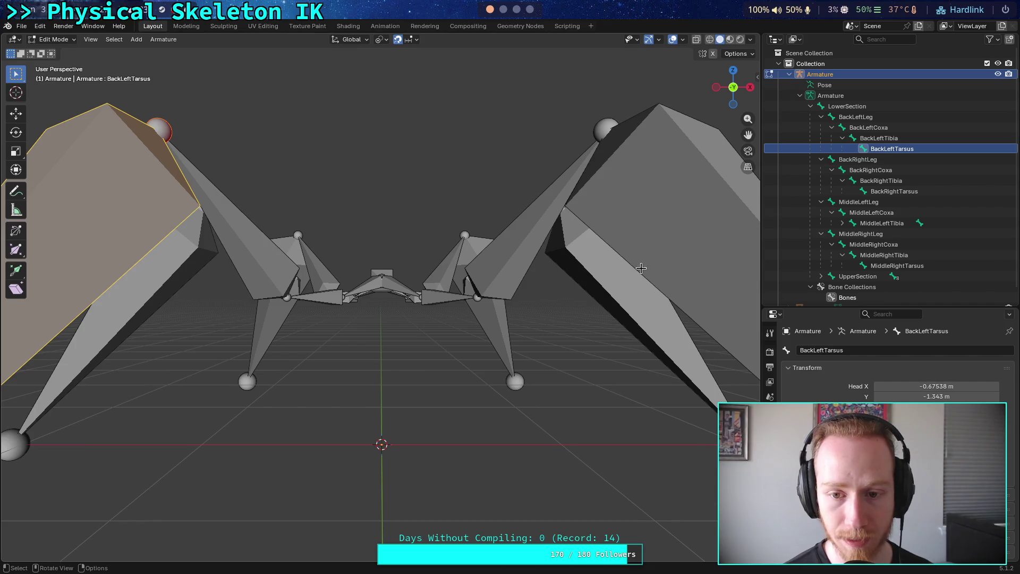
pyautogui.click(708, 229)
pyautogui.click(454, 296)
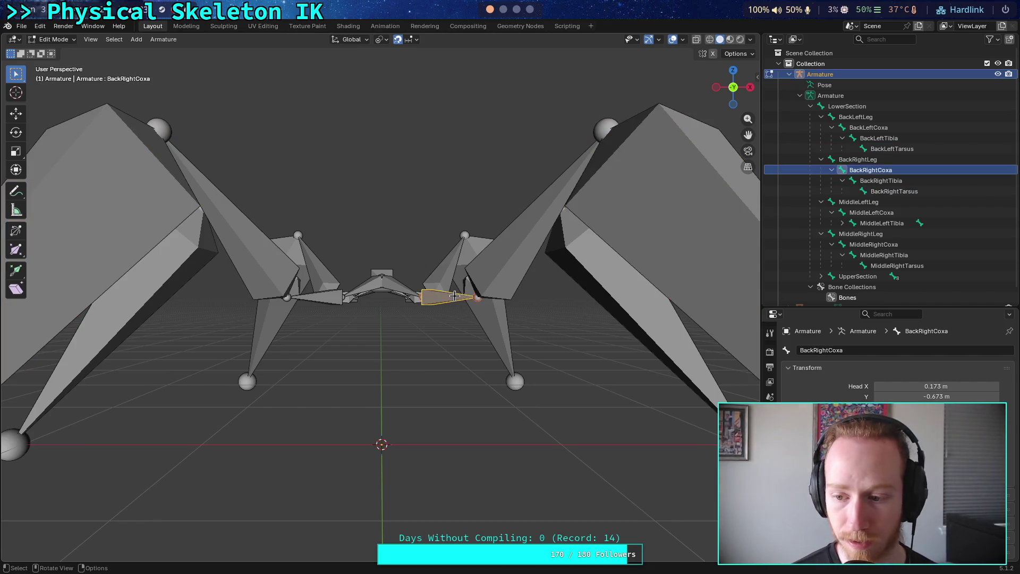
pyautogui.click(735, 73)
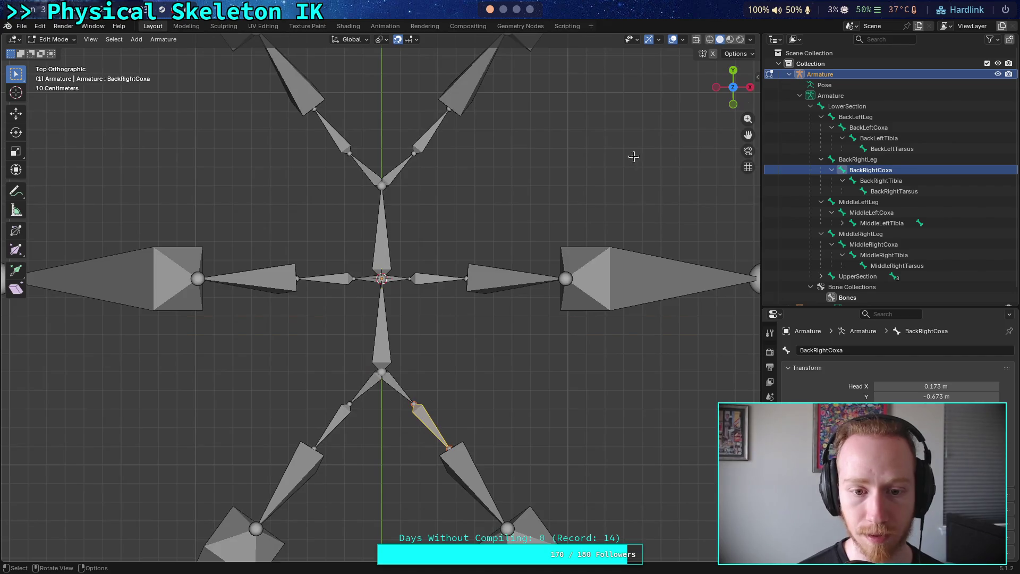
pyautogui.scroll(1, 500, 276)
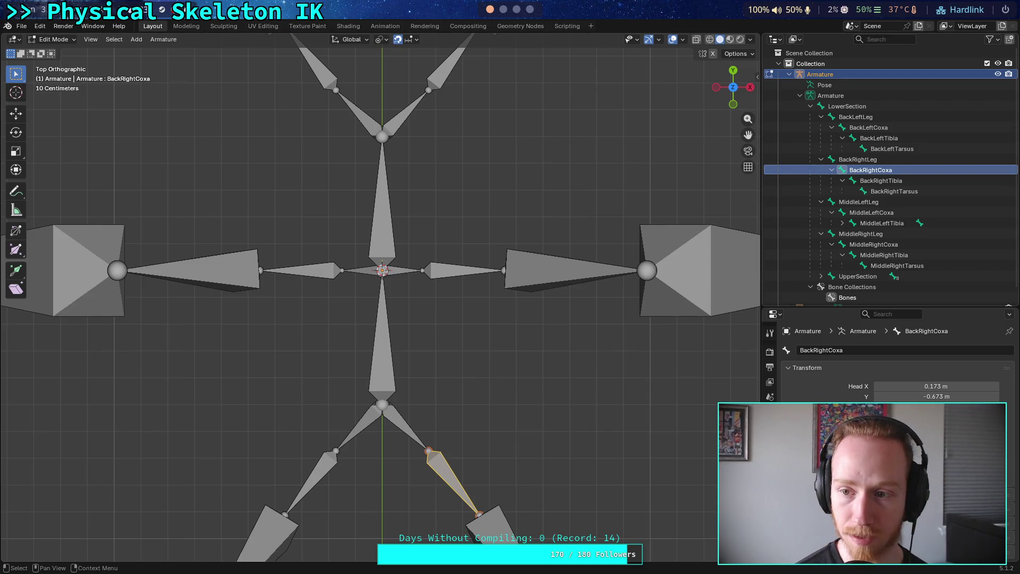
pyautogui.doubleClick(893, 170)
# Rename the back coxa bones to BackRightFemur and BackLeftFemur in the Outliner.
pyautogui.press('End')
pyautogui.press('BackSpace')
pyautogui.press('BackSpace')
pyautogui.press('BackSpace')
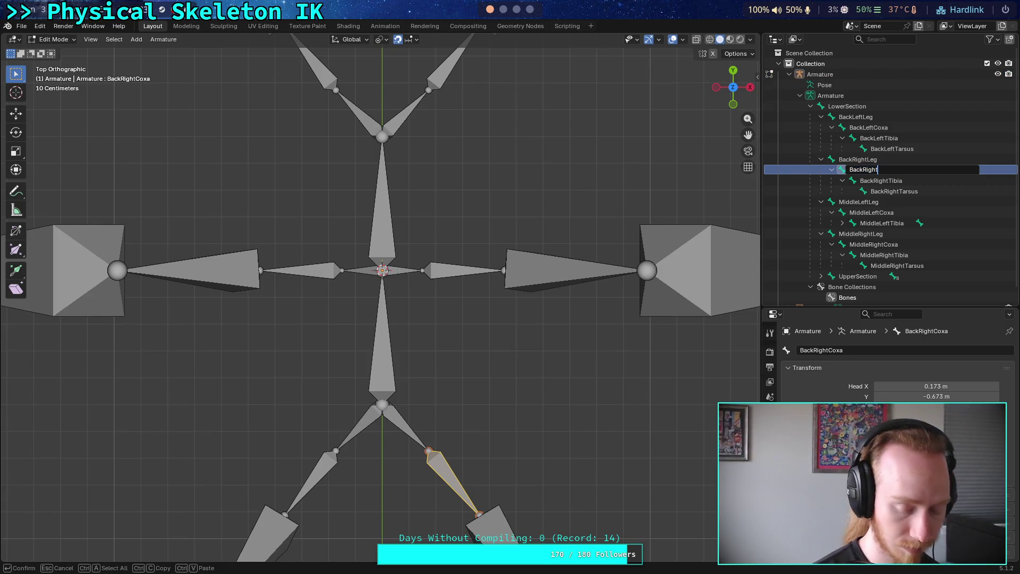
pyautogui.write('Femur')
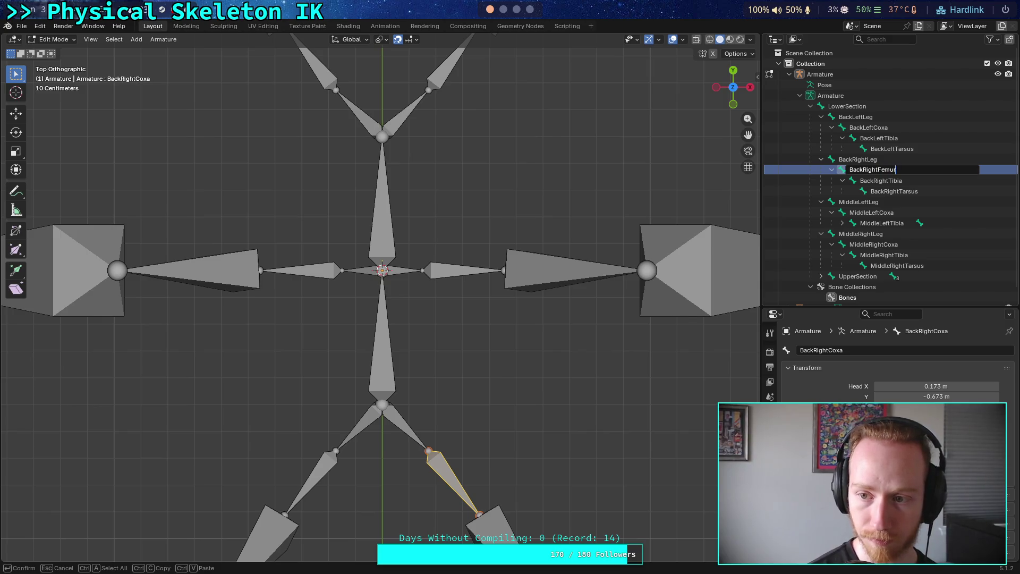
pyautogui.press('Return')
pyautogui.click(883, 128)
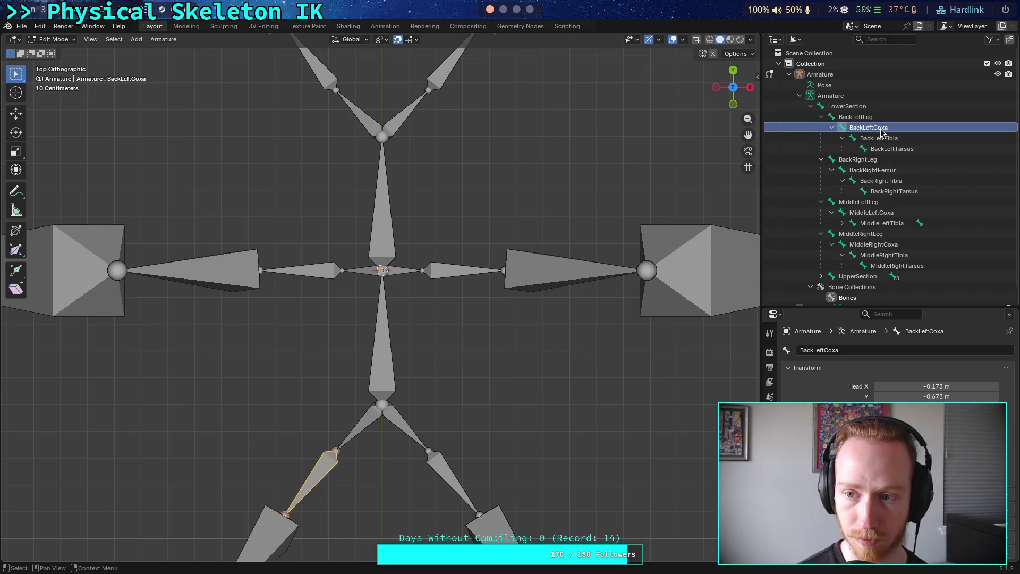
pyautogui.doubleClick(880, 127)
pyautogui.press('End')
pyautogui.press('BackSpace')
pyautogui.press('BackSpace')
pyautogui.press('BackSpace')
pyautogui.write('Fem')
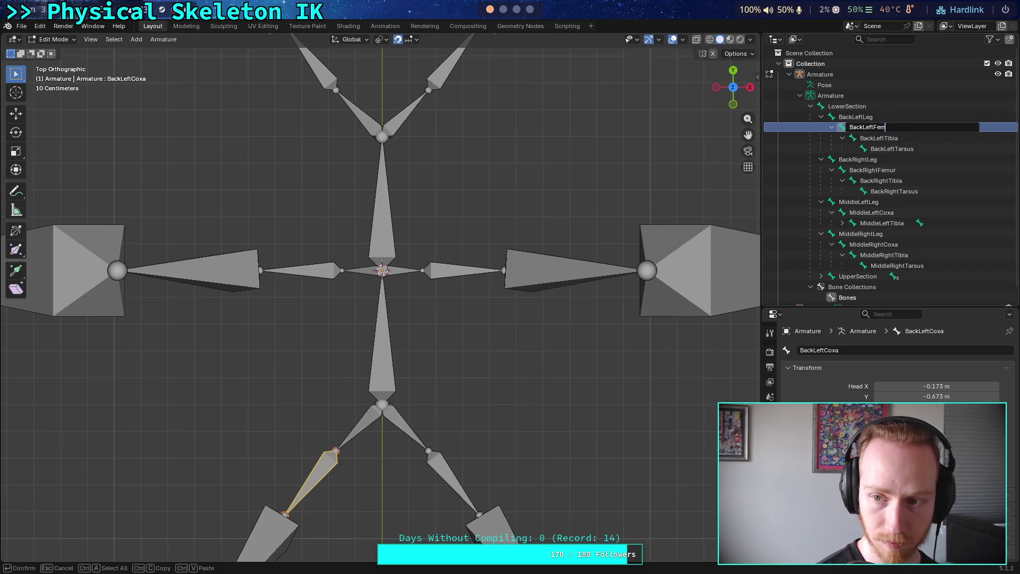
pyautogui.write('ur')
pyautogui.press('Return')
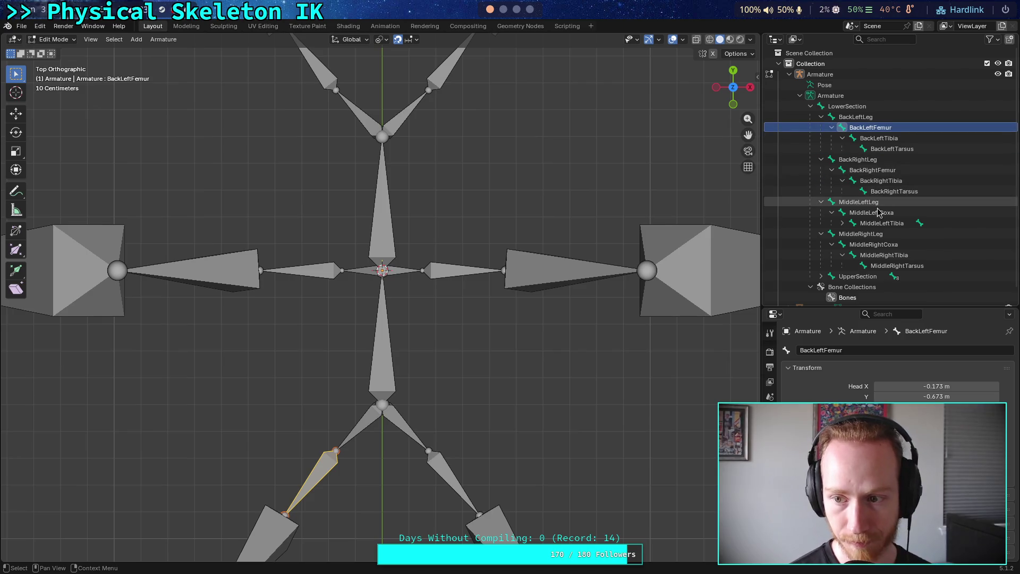
# Rename the middle coxa bones to MiddleLeftFemur and MiddleRightFemur.
pyautogui.doubleClick(879, 212)
pyautogui.press('End')
pyautogui.press('BackSpace')
pyautogui.press('BackSpace')
pyautogui.press('BackSpace')
pyautogui.write('Femur')
pyautogui.press('Return')
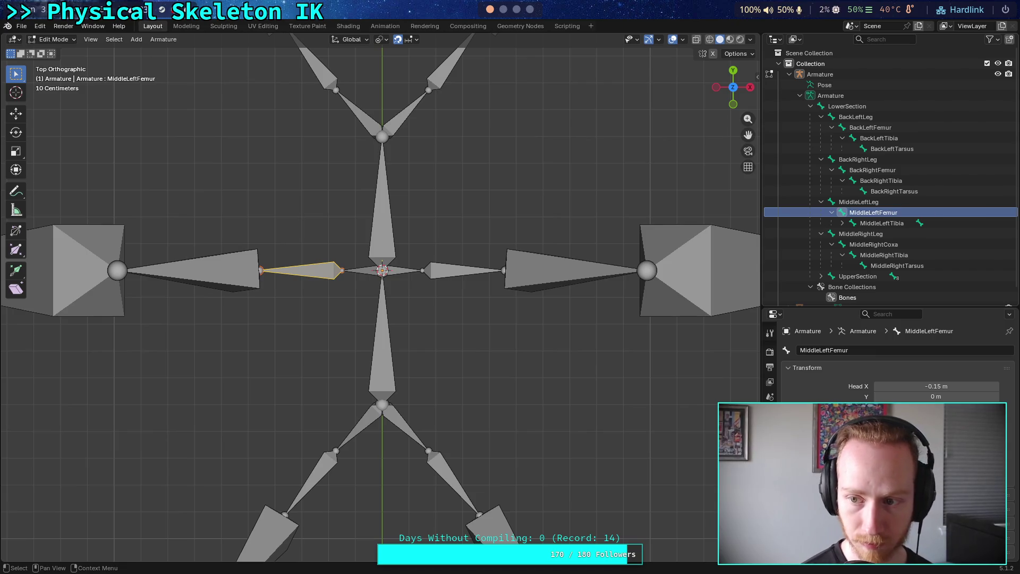
pyautogui.click(920, 255)
pyautogui.click(915, 244)
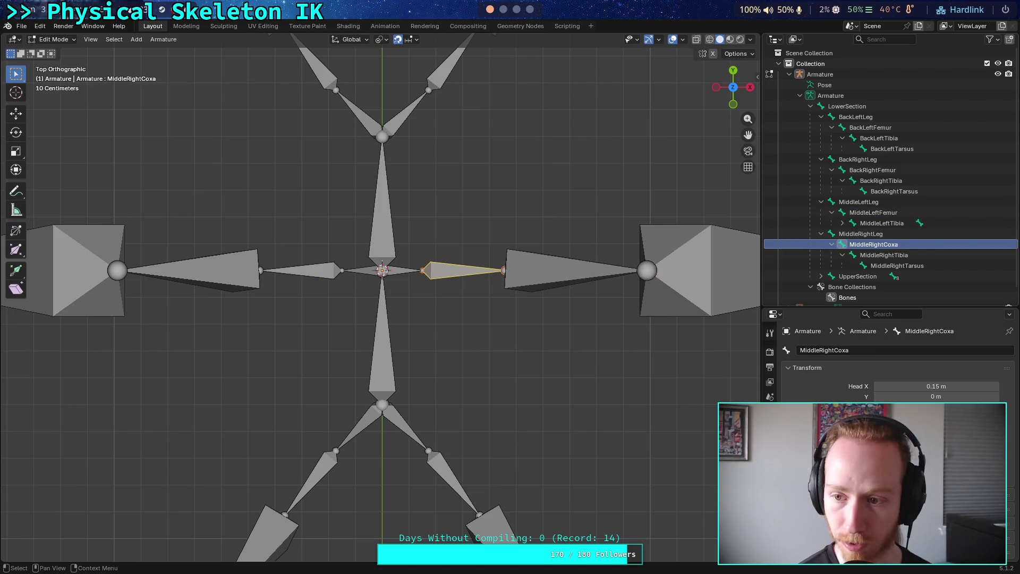
pyautogui.doubleClick(915, 244)
pyautogui.press('End')
pyautogui.press('BackSpace')
pyautogui.press('BackSpace')
pyautogui.press('BackSpace')
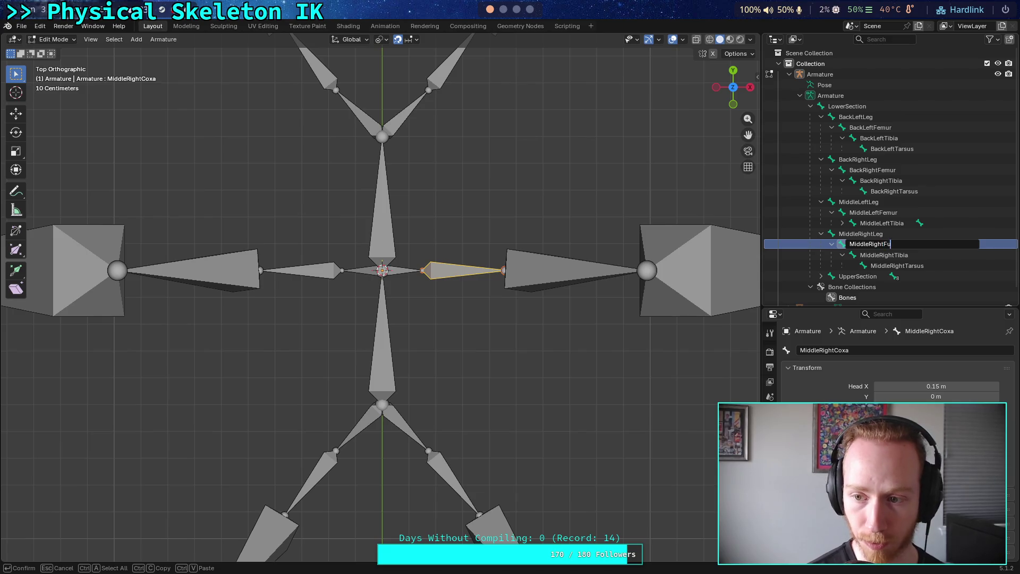
pyautogui.write('emur')
pyautogui.press('Return')
# Expand UpperSection and rename FrontLeftCoxa to FrontLeftFemur.
pyautogui.scroll(-1, 827, 248)
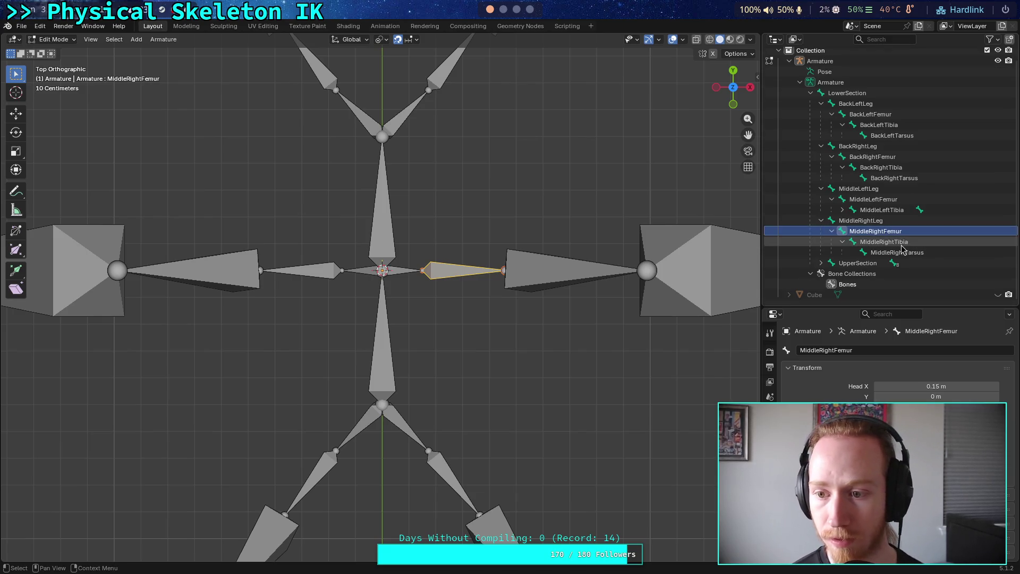
pyautogui.click(822, 263)
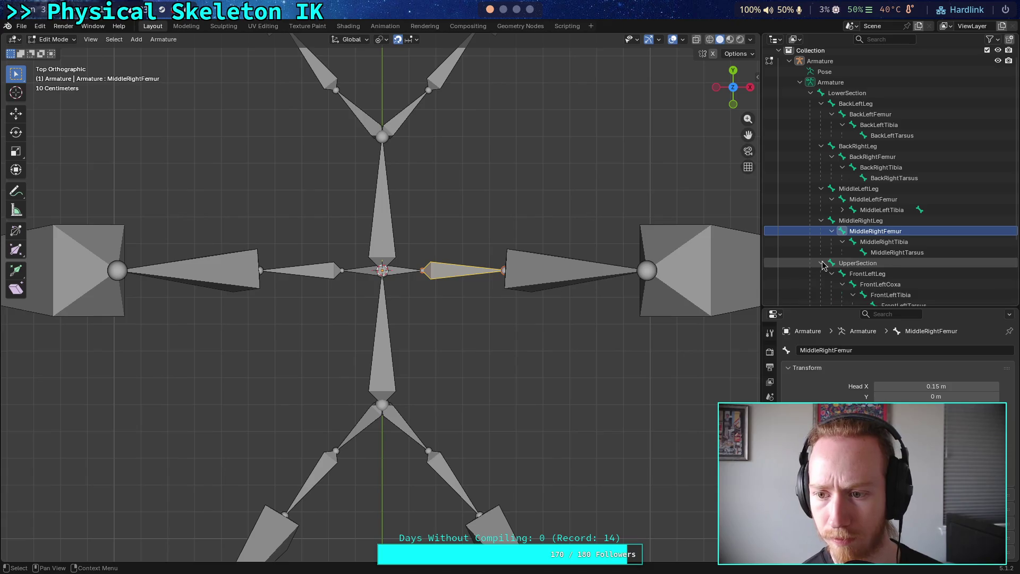
pyautogui.scroll(-3, 861, 233)
pyautogui.click(872, 221)
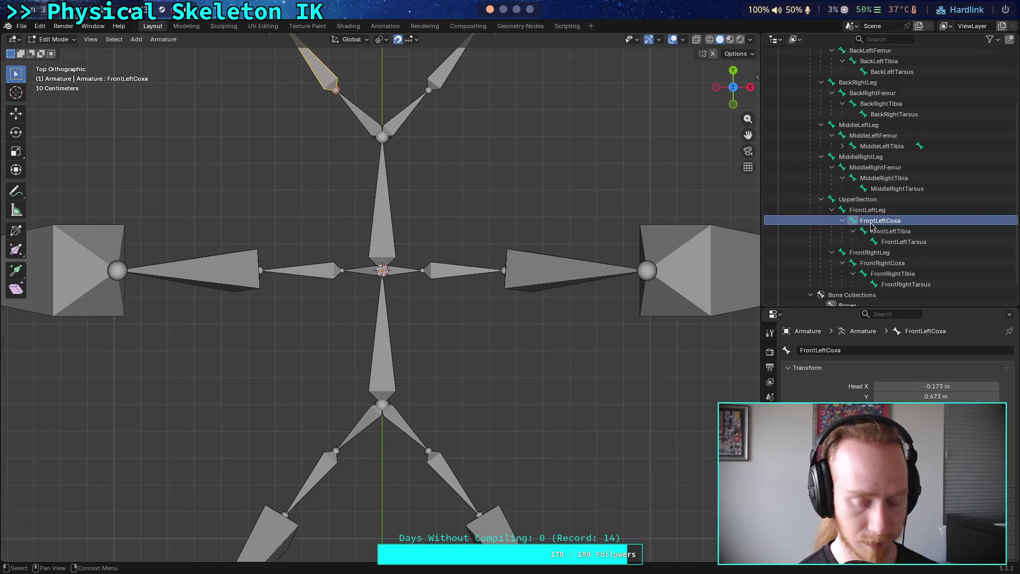
pyautogui.doubleClick(880, 221)
pyautogui.press('BackSpace')
pyautogui.press('BackSpace')
pyautogui.press('BackSpace')
pyautogui.press('BackSpace')
pyautogui.write('Femur')
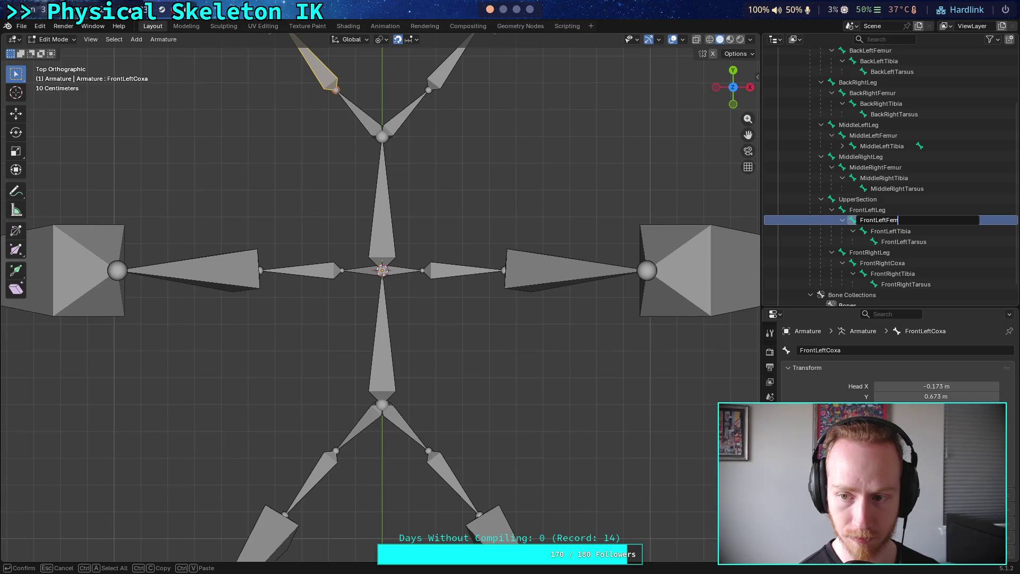
pyautogui.press('Return')
# Rename FrontRightCoxa to FrontRightFemur.
pyautogui.click(882, 262)
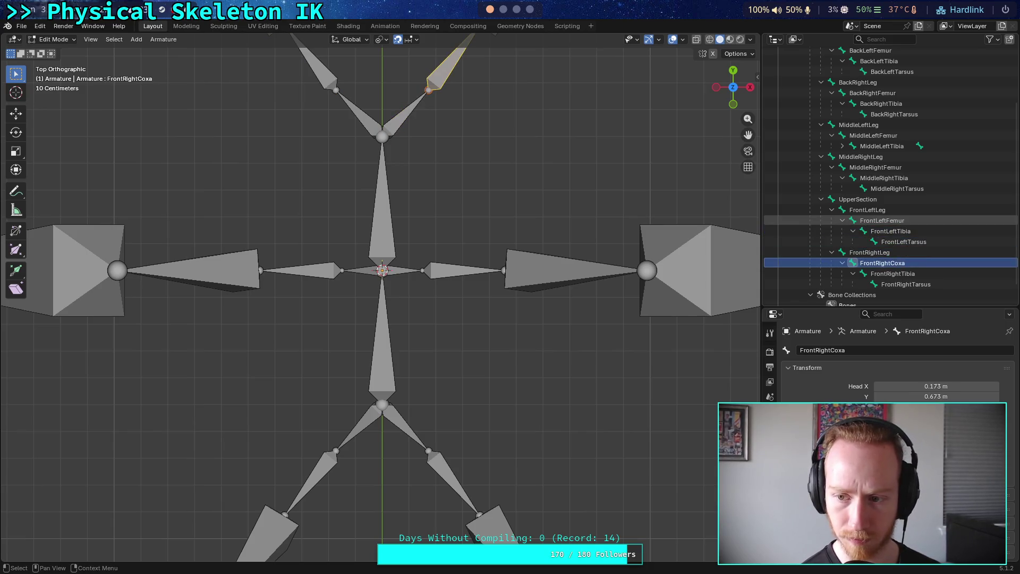
pyautogui.press('F3')
pyautogui.press('Escape')
pyautogui.press('F2')
pyautogui.write('Femur')
pyautogui.press('Return')
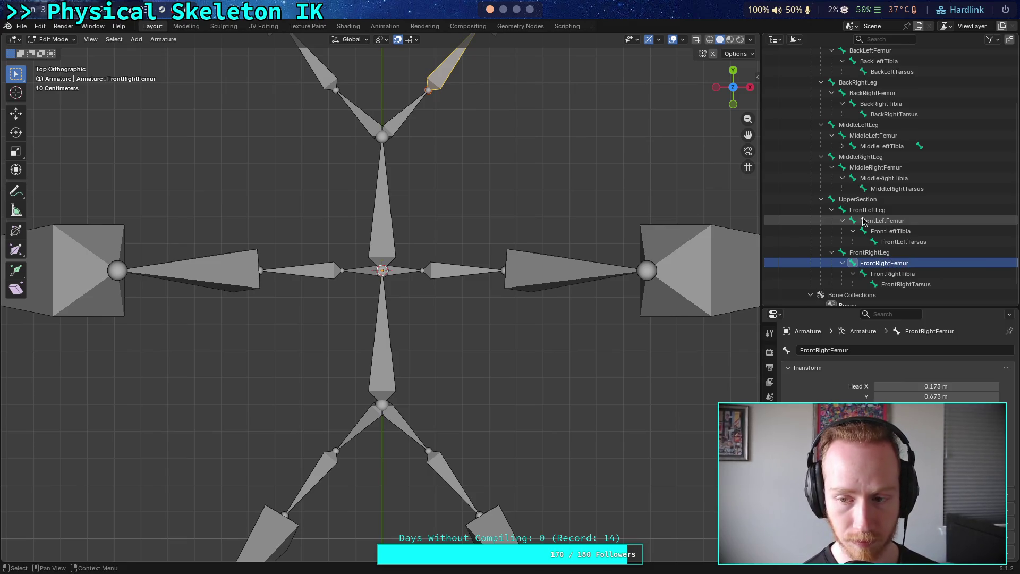
pyautogui.scroll(-2, 876, 234)
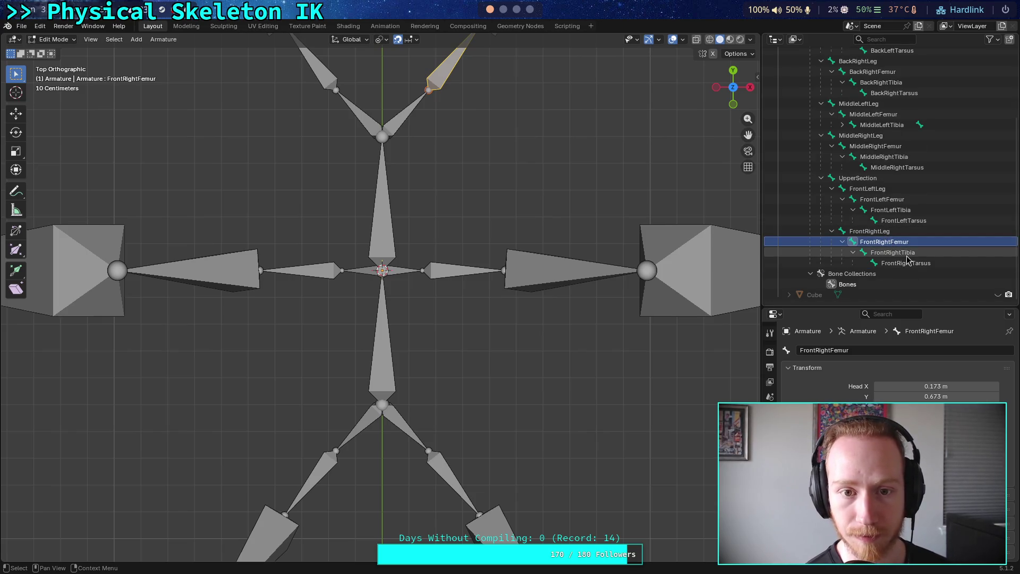
pyautogui.scroll(-2, 558, 293)
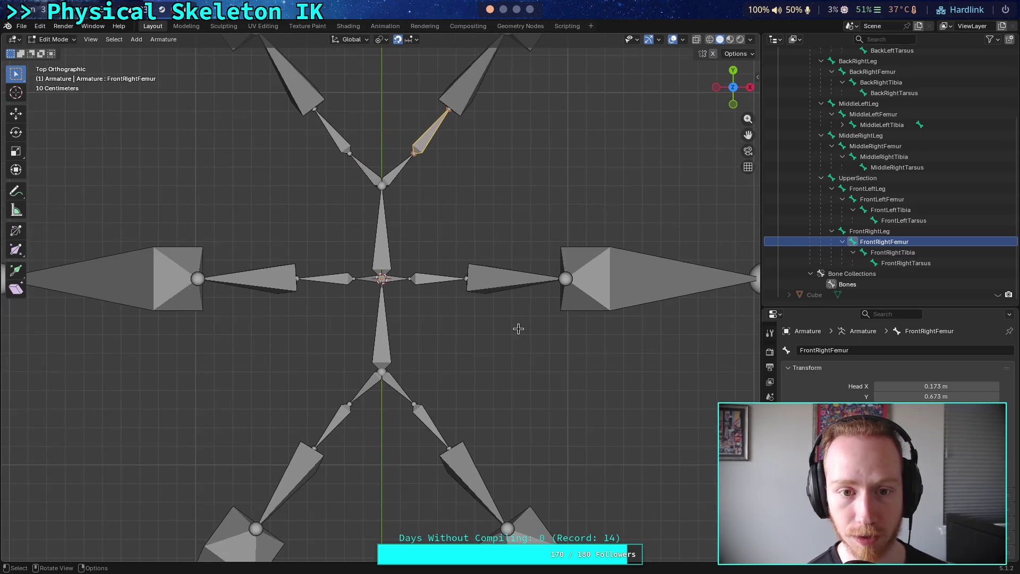
pyautogui.click(734, 103)
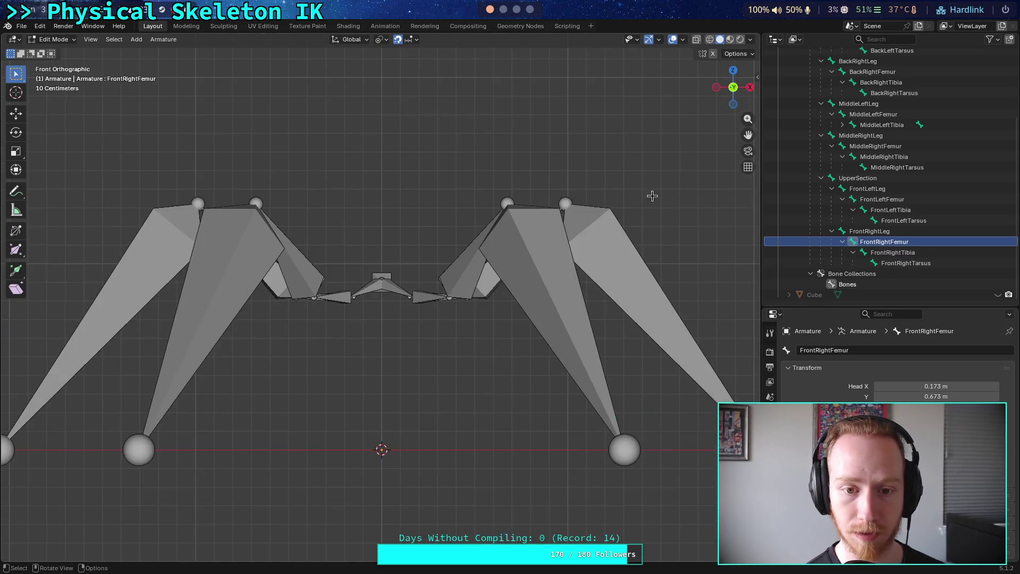
pyautogui.moveTo(732, 94)
pyautogui.mouseDown()
pyautogui.moveTo(715, 94)
pyautogui.moveTo(726, 99)
pyautogui.moveTo(726, 78)
pyautogui.moveTo(713, 84)
pyautogui.moveTo(701, 115)
pyautogui.mouseUp()
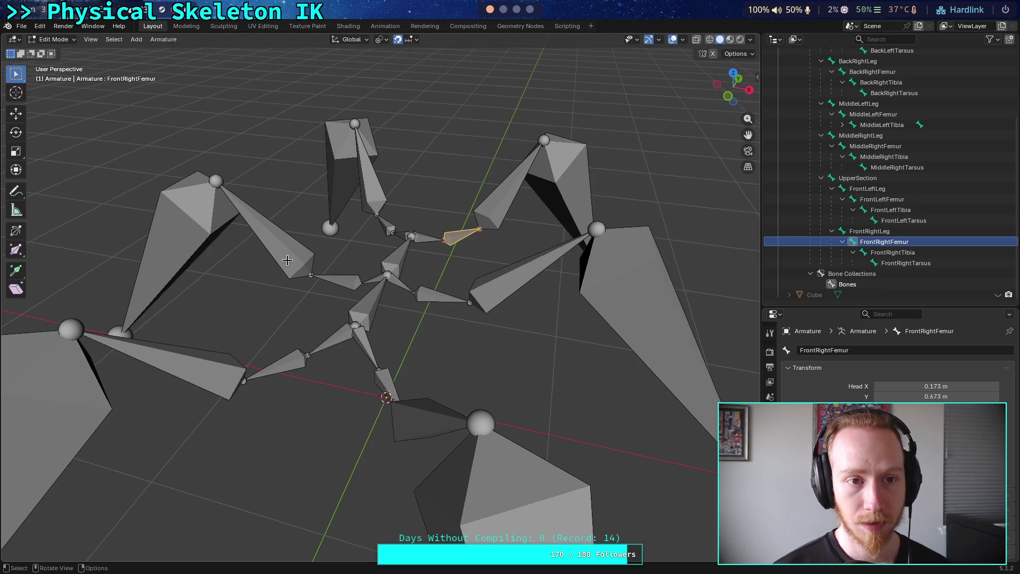
# Save the reworked armature as big_crawler.blend from the File menu.
pyautogui.click(21, 26)
pyautogui.click(36, 95)
pyautogui.click(22, 26)
pyautogui.moveTo(80, 183)
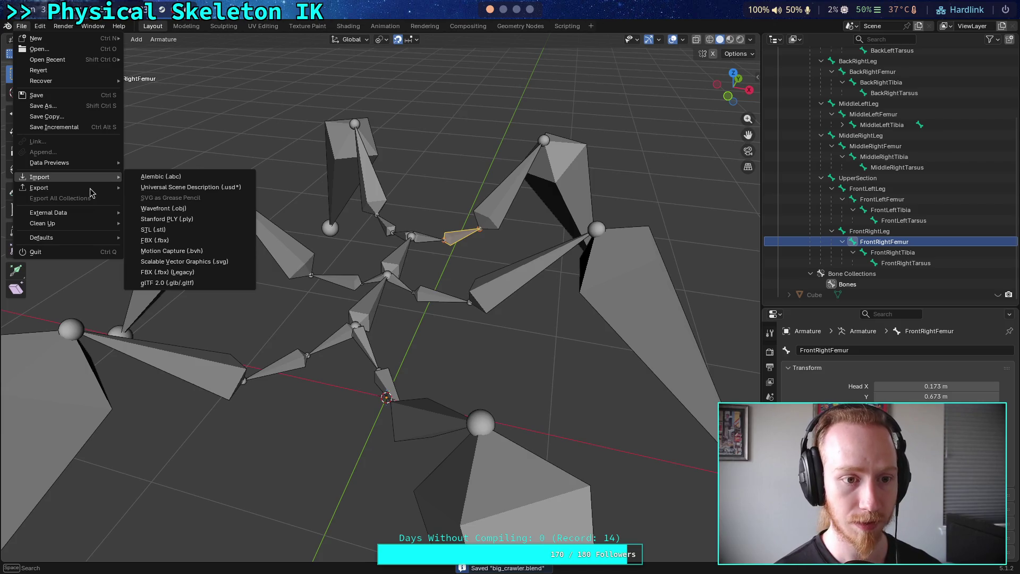
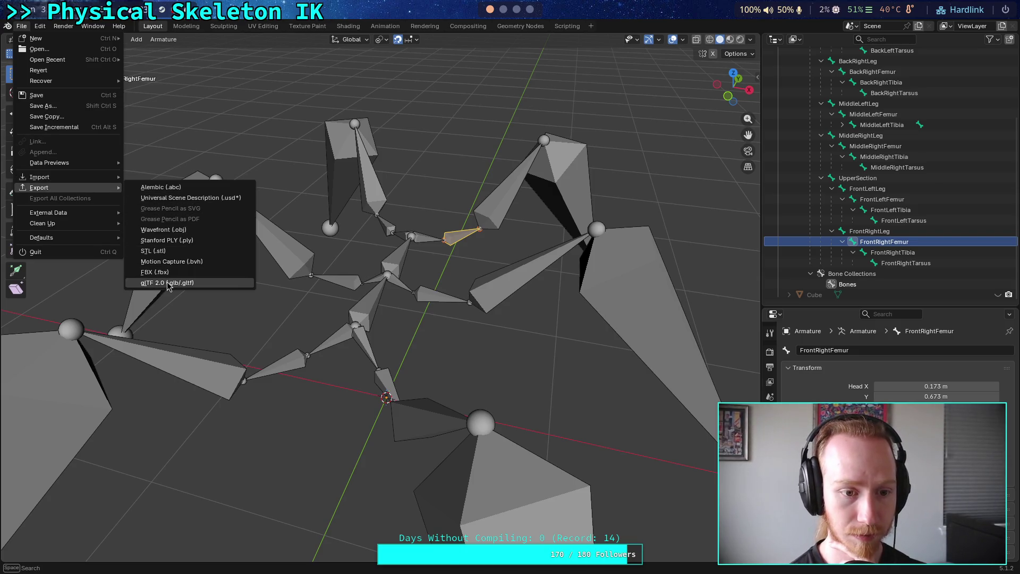
# Open the glTF 2.0 export browser and navigate to godot-game/character/crawler_bot.
pyautogui.click(170, 282)
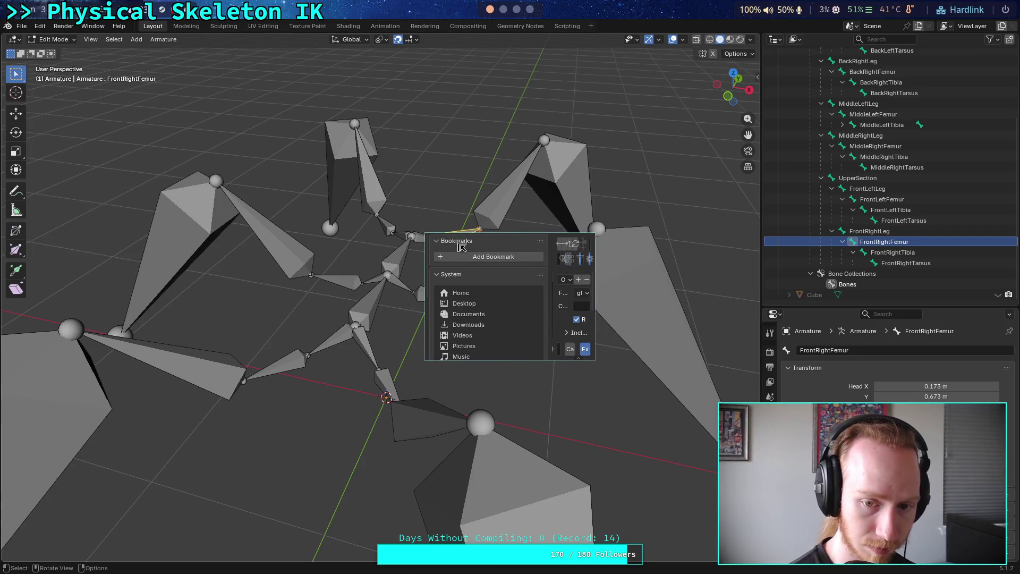
pyautogui.moveTo(458, 221); pyautogui.dragTo(674, 330)
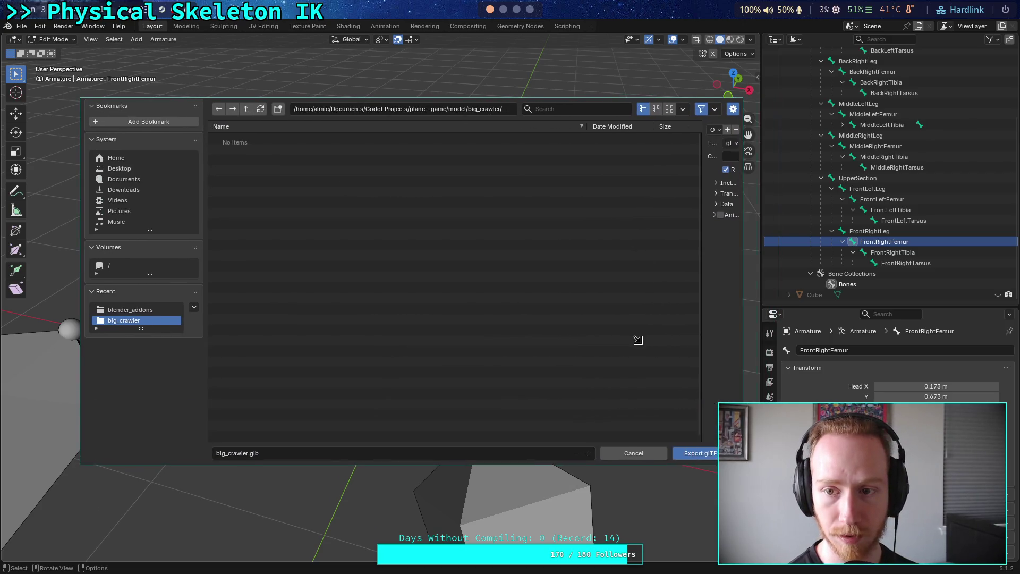
pyautogui.moveTo(696, 277); pyautogui.dragTo(574, 273)
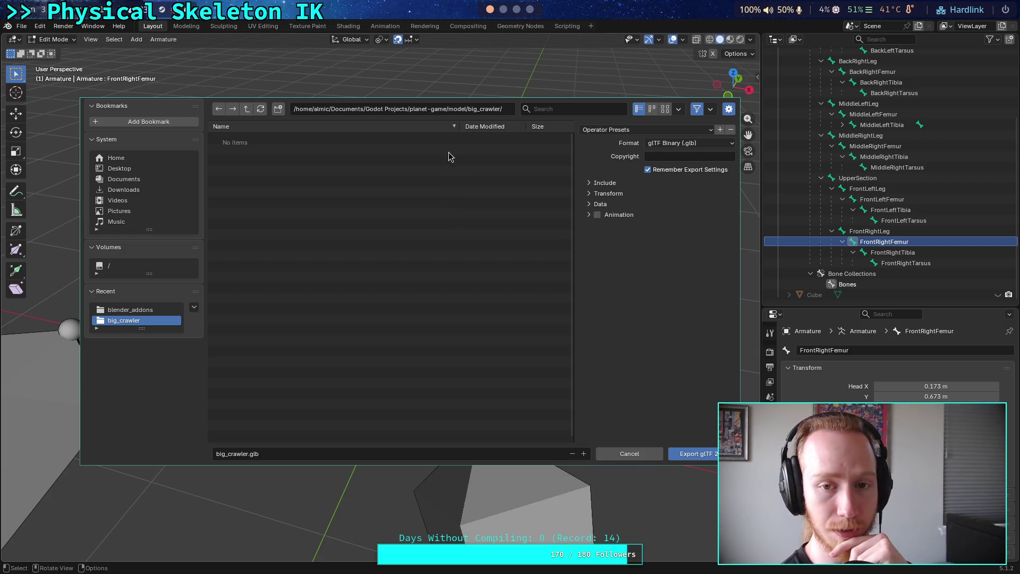
pyautogui.click(247, 109)
pyautogui.click(246, 109)
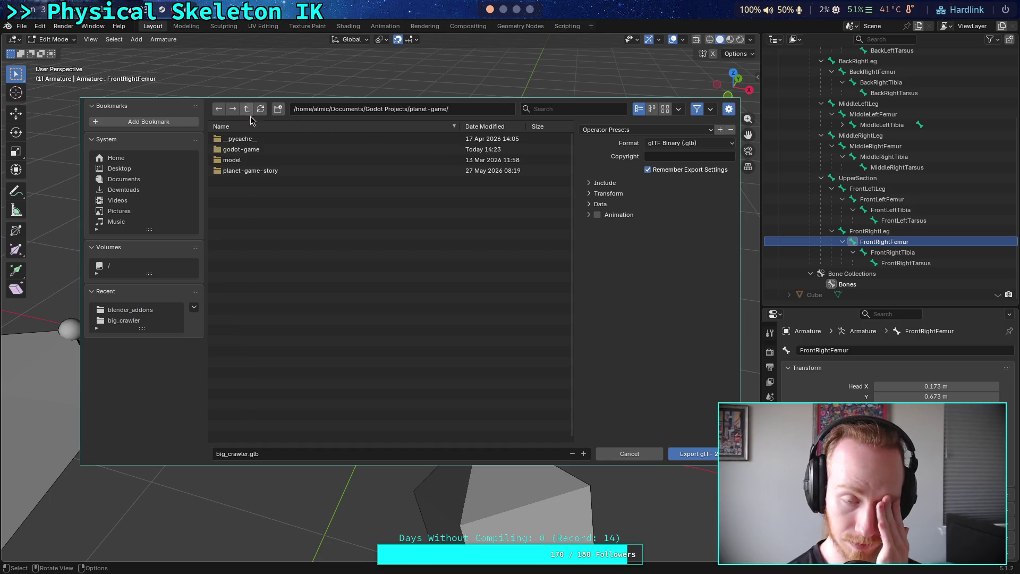
pyautogui.click(253, 153)
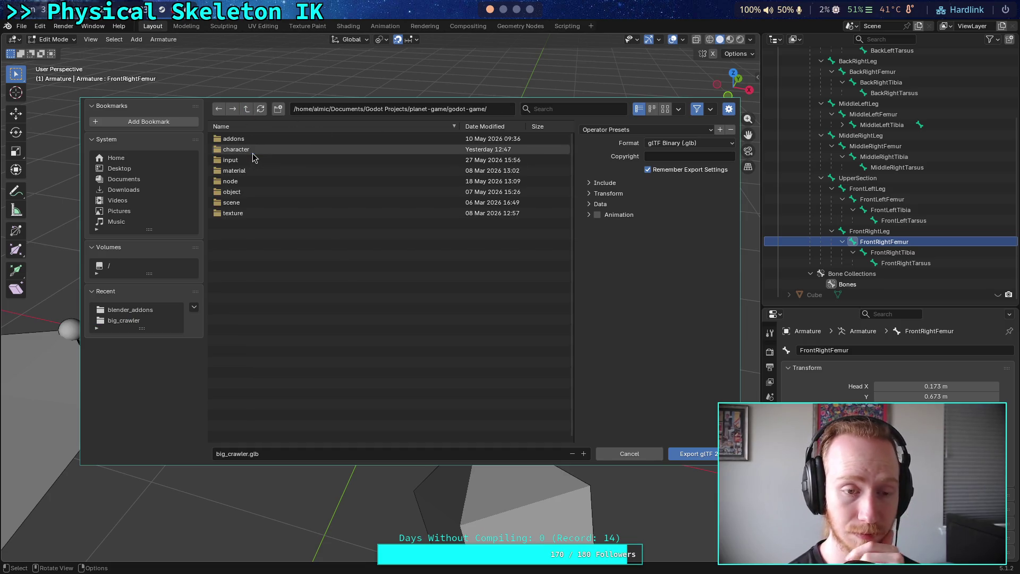
pyautogui.click(253, 153)
pyautogui.click(254, 140)
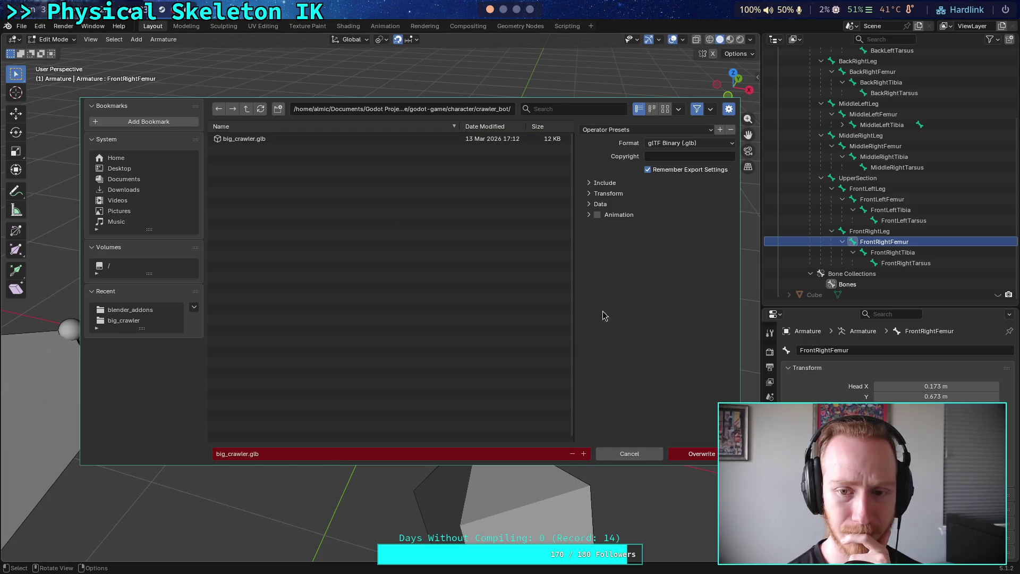
# Review the Animation, Data, Armature and Mesh export options.
pyautogui.click(589, 215)
pyautogui.click(589, 214)
pyautogui.click(589, 204)
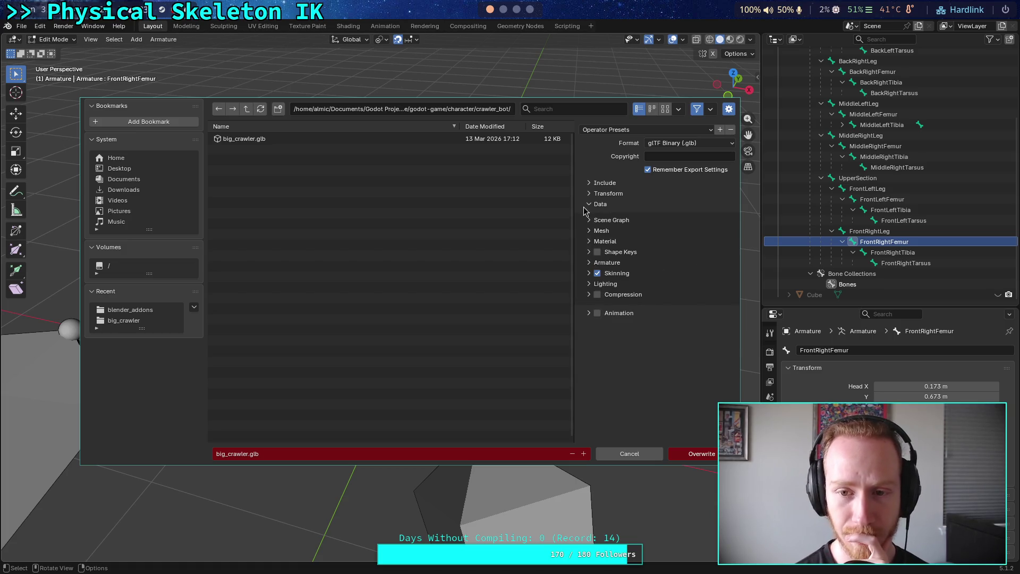
pyautogui.click(589, 262)
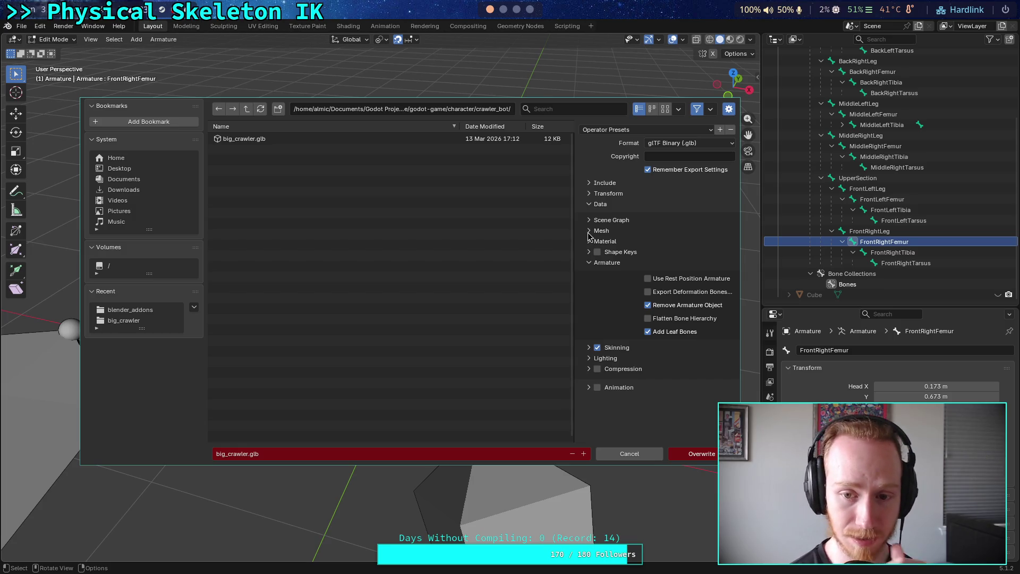
pyautogui.click(590, 232)
pyautogui.click(589, 233)
# Check the Scene Graph, Transform (+Y Up) and Include options, then overwrite big_crawler.glb.
pyautogui.click(593, 221)
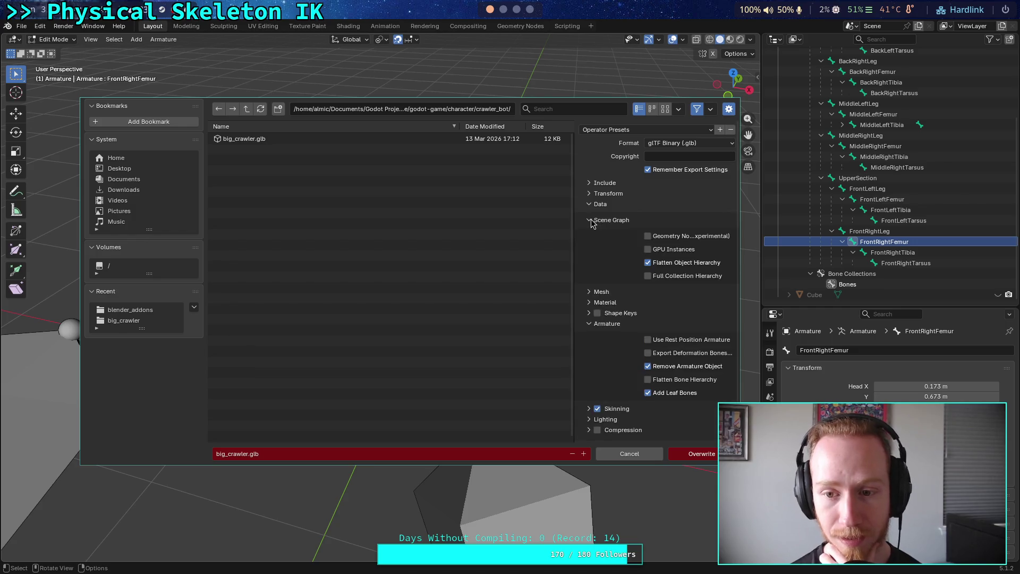
pyautogui.click(595, 221)
pyautogui.click(600, 193)
pyautogui.click(602, 197)
pyautogui.click(606, 194)
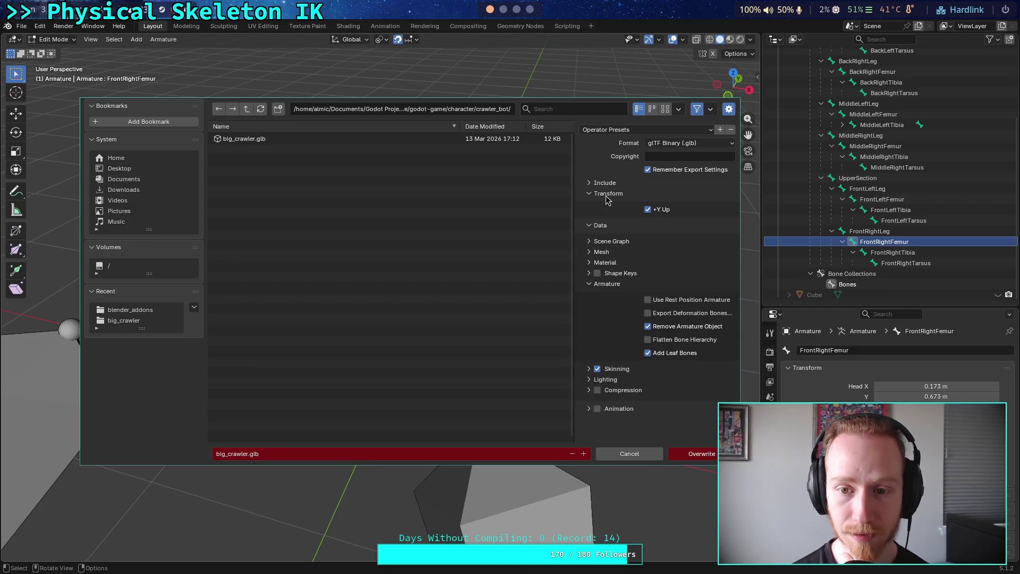
pyautogui.click(606, 195)
pyautogui.click(603, 184)
pyautogui.click(604, 183)
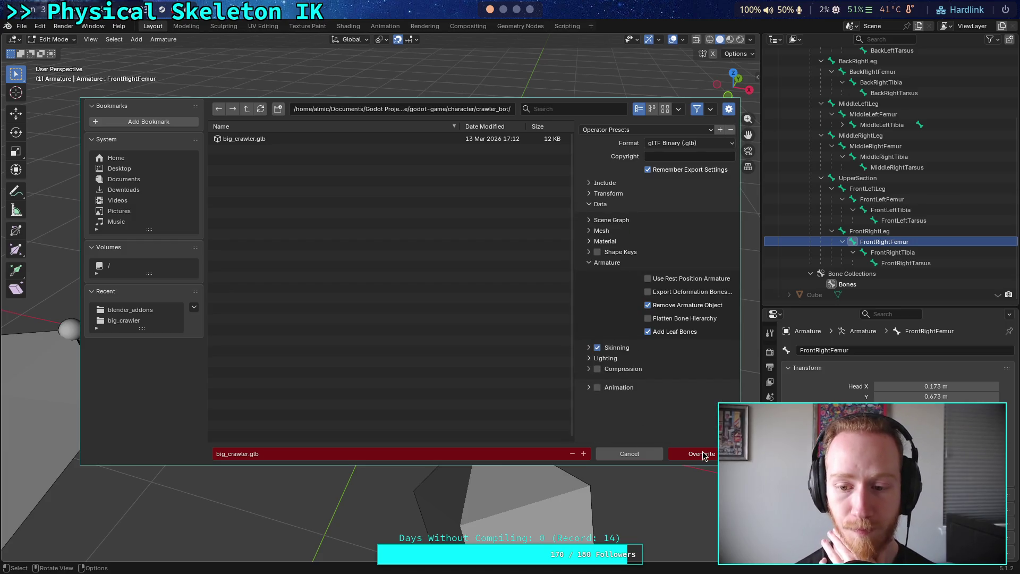
pyautogui.click(702, 454)
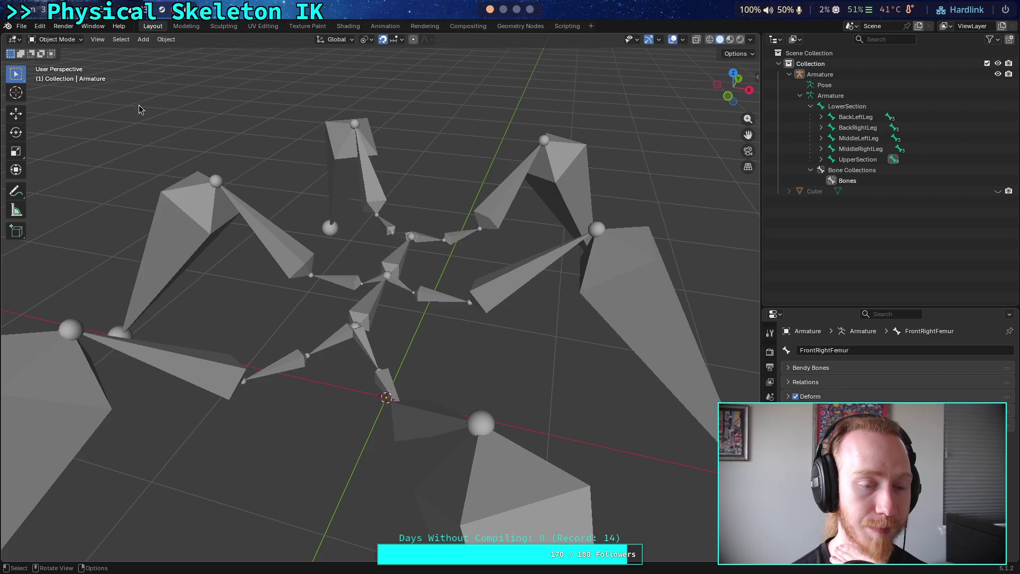
pyautogui.click(21, 26)
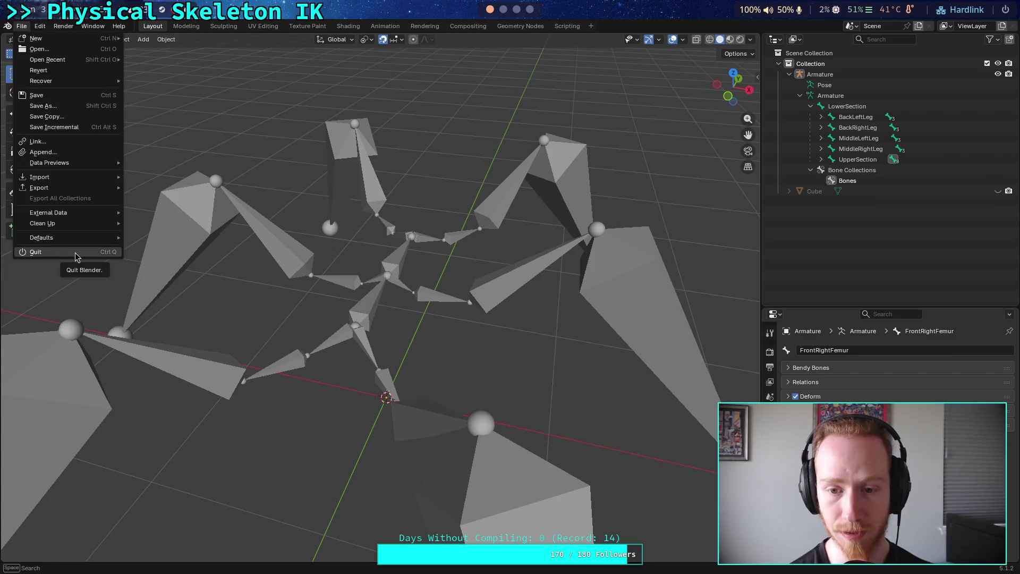
# Quit Blender and open the Planet Game project from the Godot Project Manager.
pyautogui.click(76, 253)
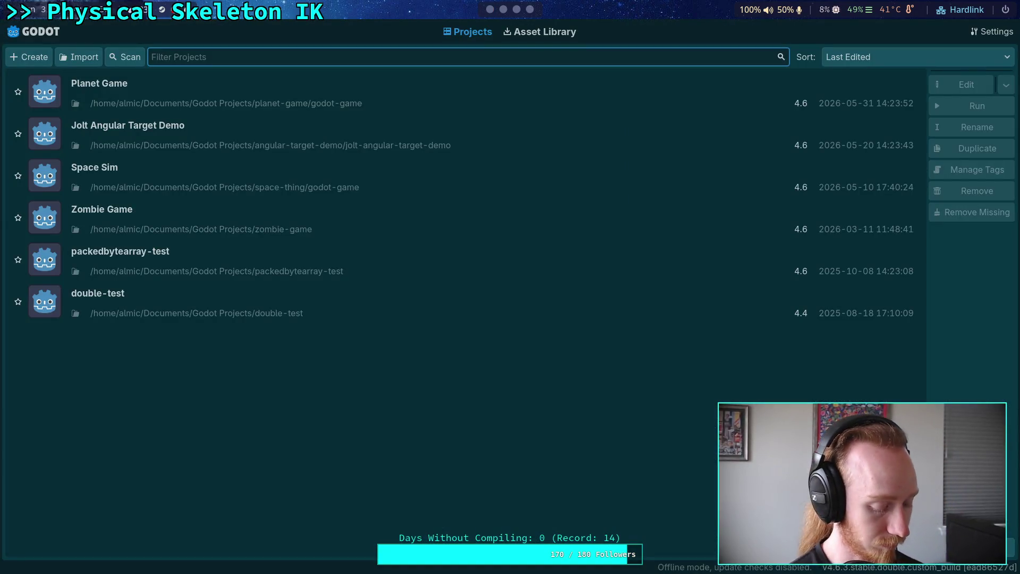
pyautogui.doubleClick(903, 103)
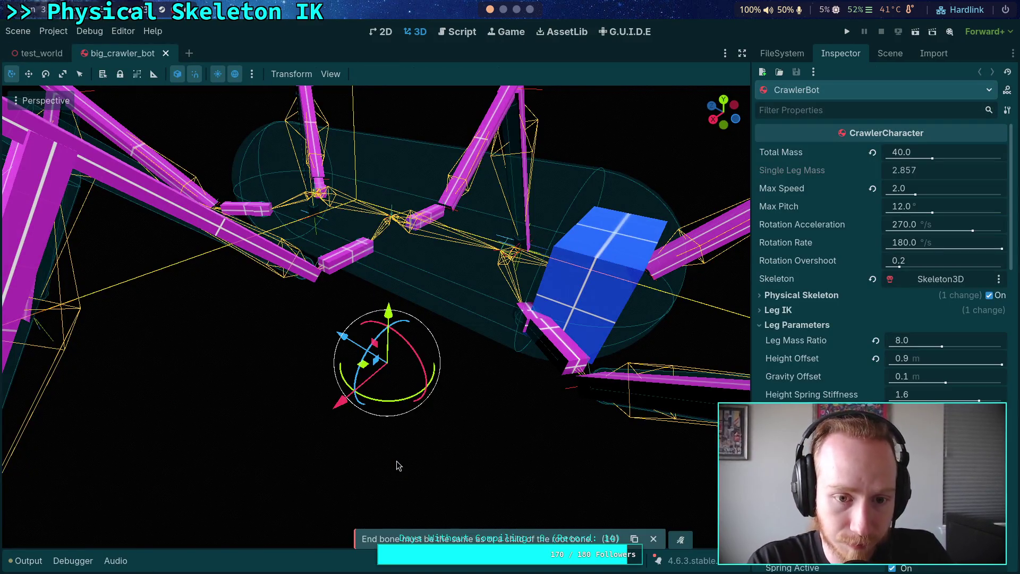
# Orbit the 3D view around the crawler and show its node tree in the Scene dock.
pyautogui.moveTo(431, 412)
pyautogui.mouseDown()
pyautogui.moveTo(372, 361)
pyautogui.moveTo(330, 302)
pyautogui.moveTo(420, 427)
pyautogui.moveTo(353, 426)
pyautogui.moveTo(351, 404)
pyautogui.moveTo(372, 399)
pyautogui.moveTo(429, 398)
pyautogui.moveTo(467, 416)
pyautogui.mouseUp()
pyautogui.scroll(2, 430, 397)
pyautogui.scroll(-2, 430, 397)
pyautogui.click(890, 53)
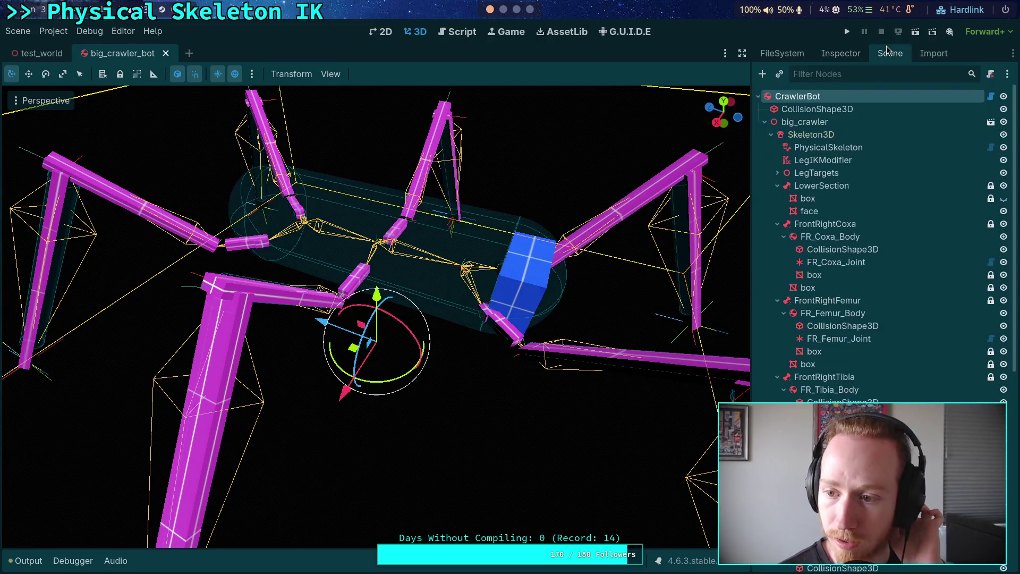
pyautogui.moveTo(588, 404); pyautogui.dragTo(323, 468)
pyautogui.click(25, 561)
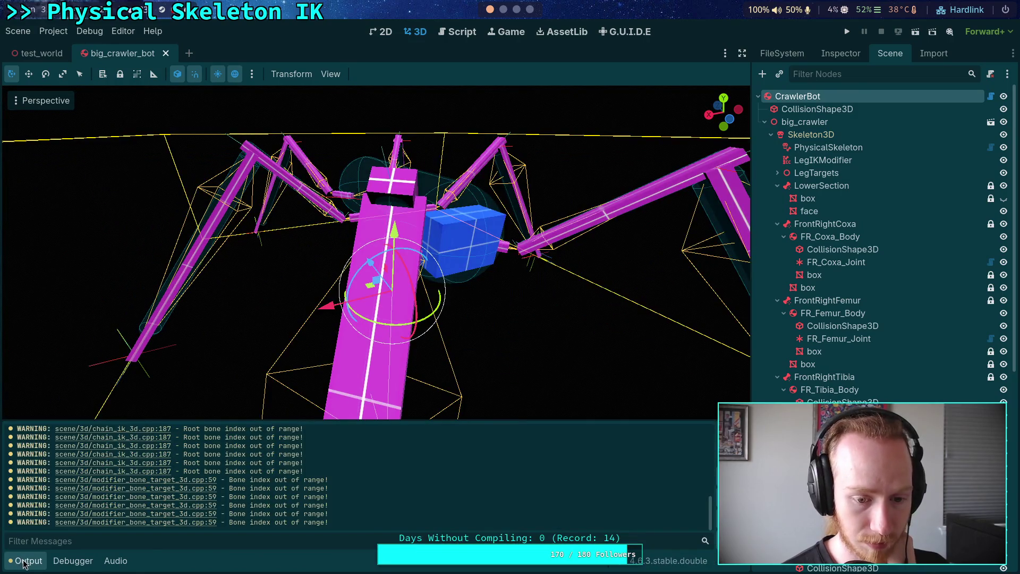
pyautogui.click(25, 560)
pyautogui.moveTo(505, 327)
pyautogui.mouseDown()
pyautogui.moveTo(273, 335)
pyautogui.moveTo(298, 337)
pyautogui.moveTo(342, 303)
pyautogui.moveTo(478, 329)
pyautogui.mouseUp()
pyautogui.scroll(-3, 319, 325)
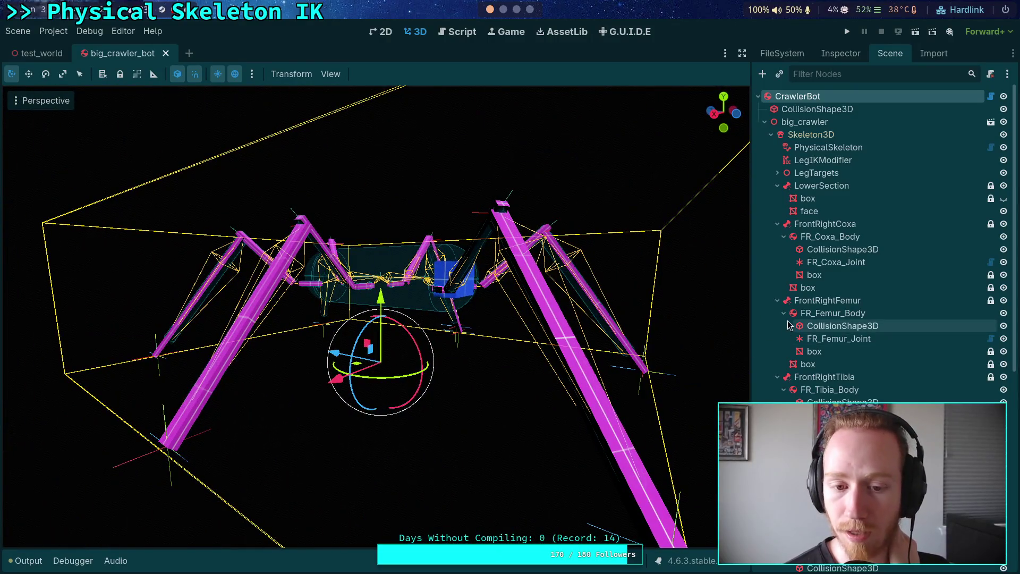
# Collapse the leg nodes from FrontRightCoxa through MiddleRightFemur in the scene tree.
pyautogui.click(830, 317)
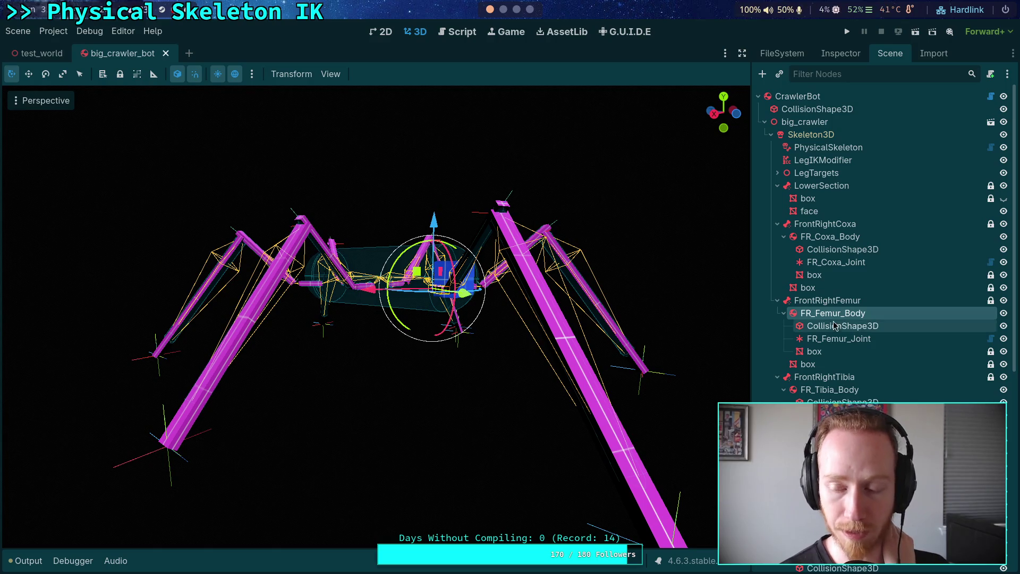
pyautogui.click(832, 303)
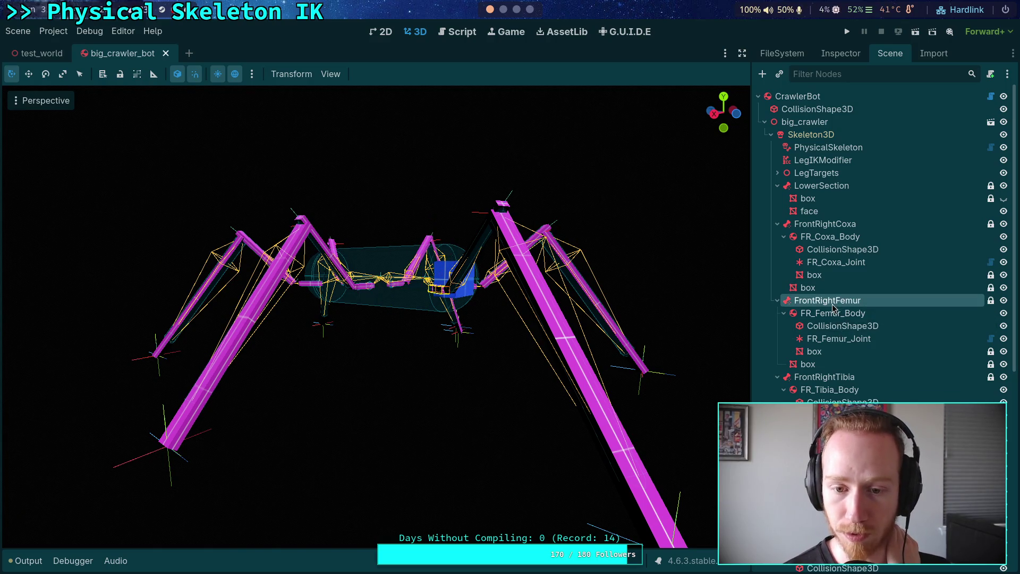
pyautogui.click(777, 223)
pyautogui.click(778, 237)
pyautogui.click(777, 249)
pyautogui.click(778, 262)
pyautogui.click(777, 275)
pyautogui.click(777, 287)
pyautogui.click(777, 300)
pyautogui.click(778, 313)
pyautogui.click(777, 326)
pyautogui.click(777, 338)
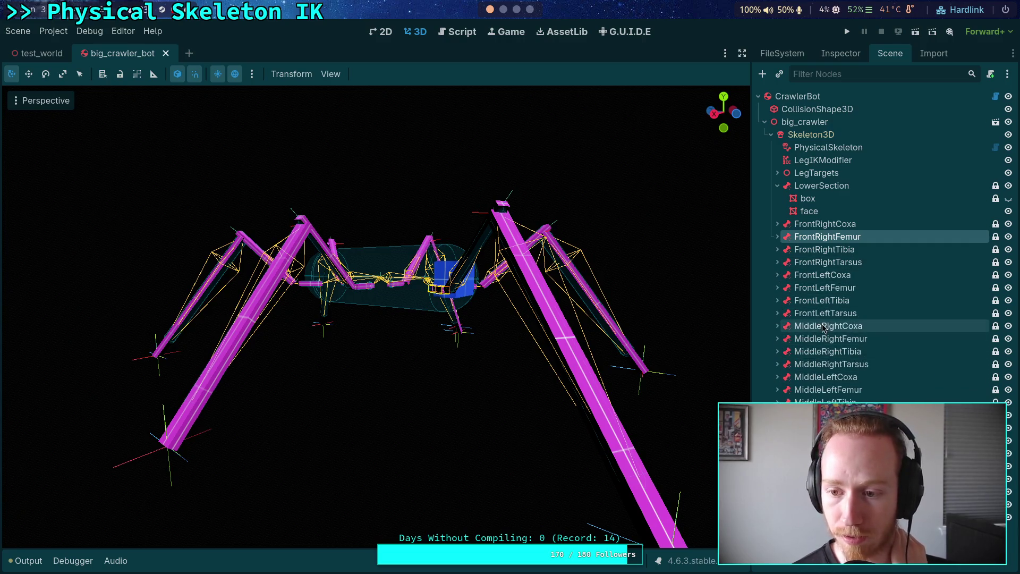
pyautogui.click(853, 226)
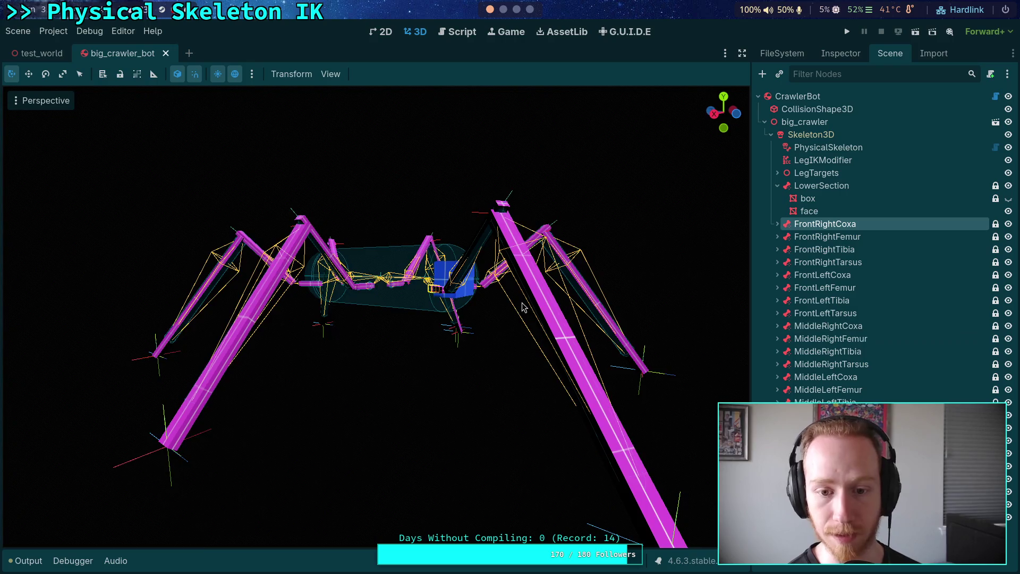
# Delete the FrontRight, FrontLeft, MiddleRight and MiddleLeft coxa nodes, confirming each.
pyautogui.press('Delete')
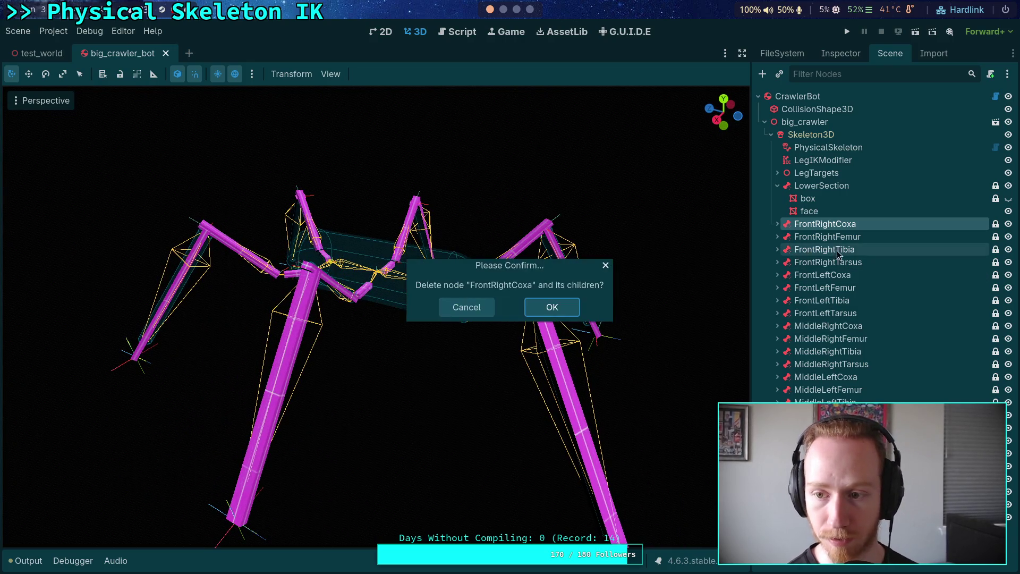
pyautogui.click(553, 308)
pyautogui.press('Delete')
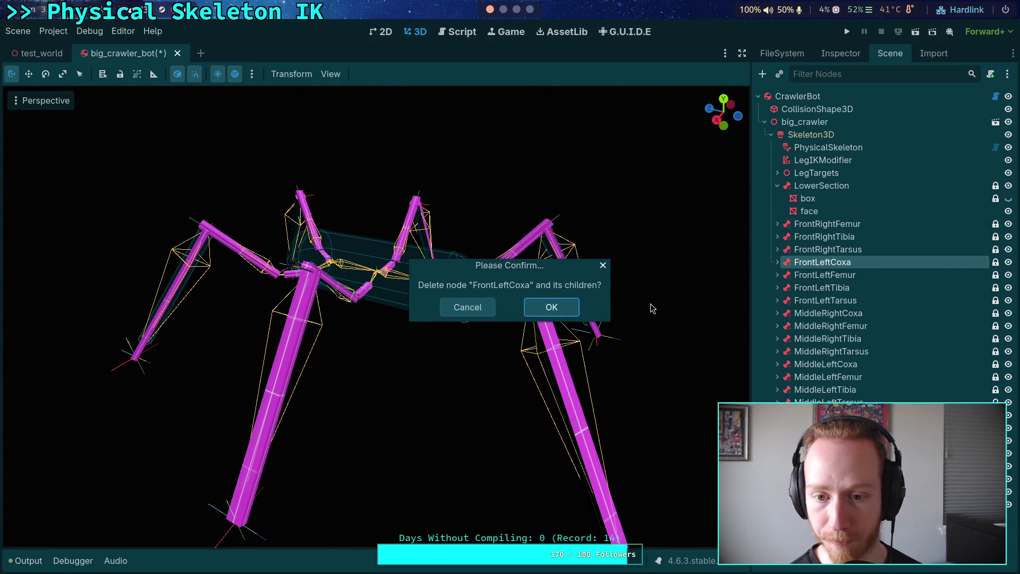
pyautogui.click(553, 307)
pyautogui.click(794, 301)
pyautogui.press('Delete')
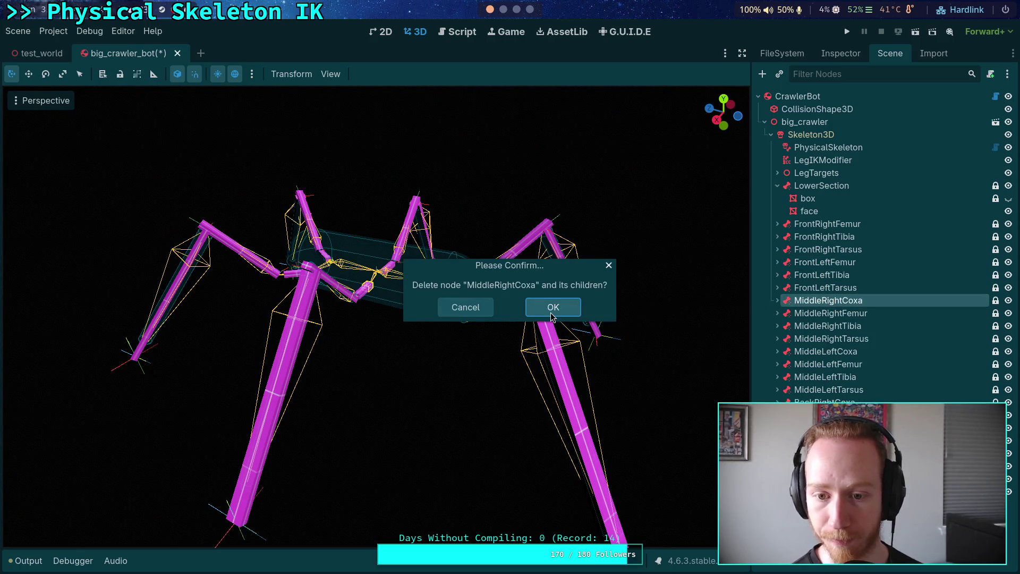
pyautogui.click(554, 309)
pyautogui.press('Delete')
pyautogui.click(552, 307)
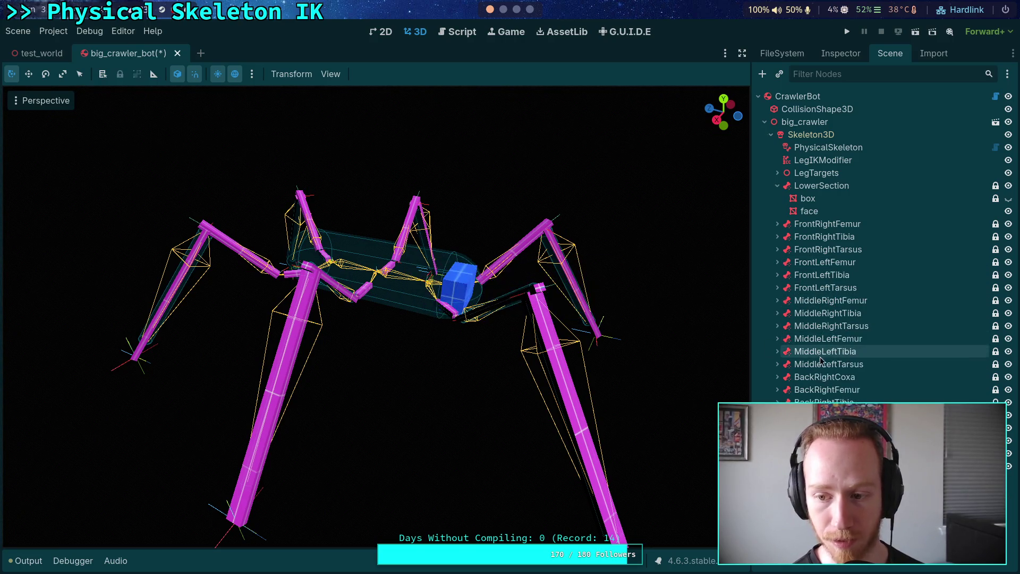
# Delete the BackRightCoxa and BackLeftCoxa nodes as well.
pyautogui.click(824, 377)
pyautogui.press('Delete')
pyautogui.click(552, 307)
pyautogui.click(823, 415)
pyautogui.press('Delete')
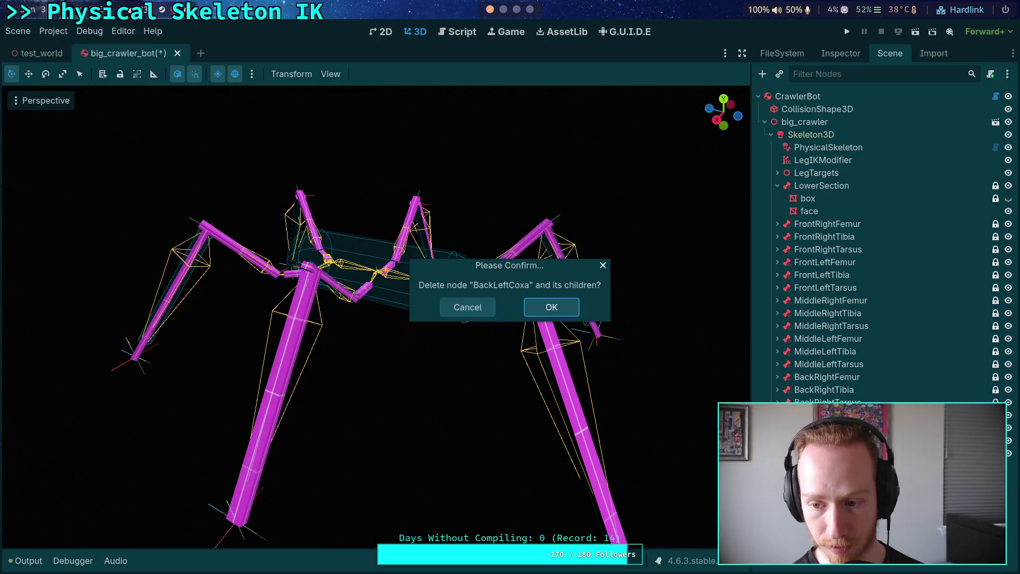
pyautogui.click(550, 307)
# Inspect the LegTargets group, then show LegIKModifier's properties.
pyautogui.click(819, 172)
pyautogui.click(778, 173)
pyautogui.click(823, 160)
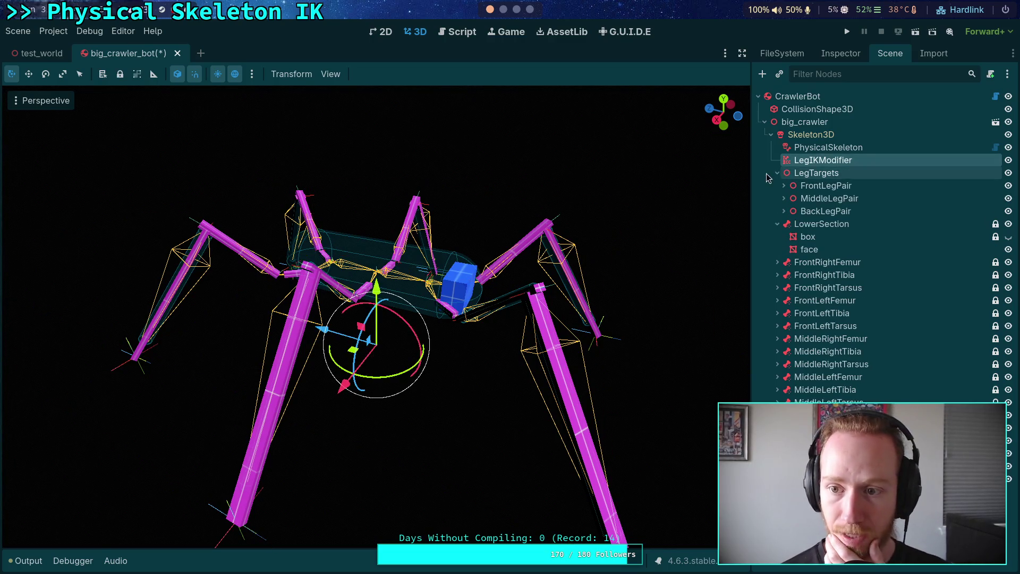
pyautogui.click(778, 173)
pyautogui.click(845, 54)
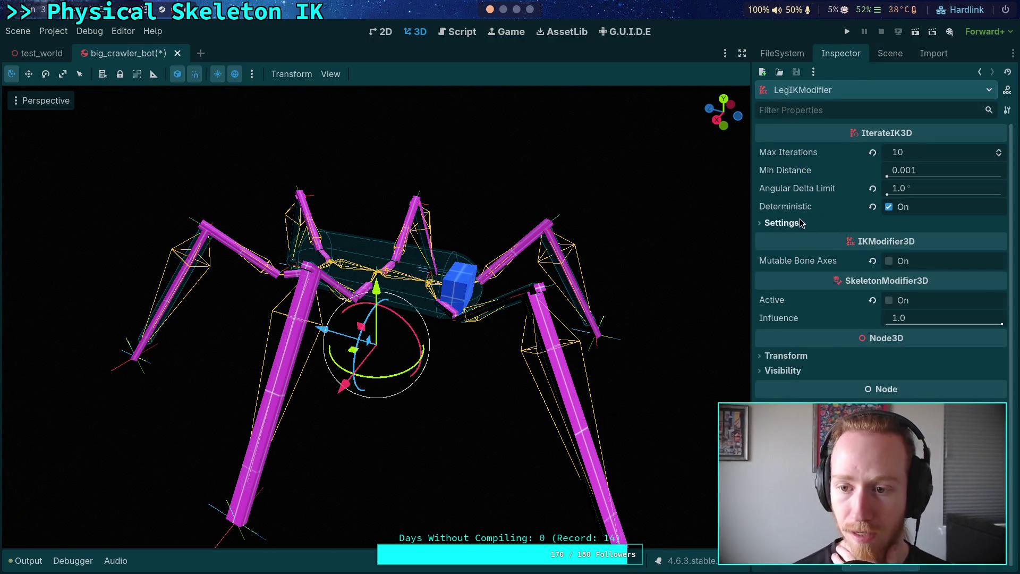
# Set the IK chain's Root Bone Name to FrontLeftFemur in LegIKModifier's Settings.
pyautogui.click(781, 223)
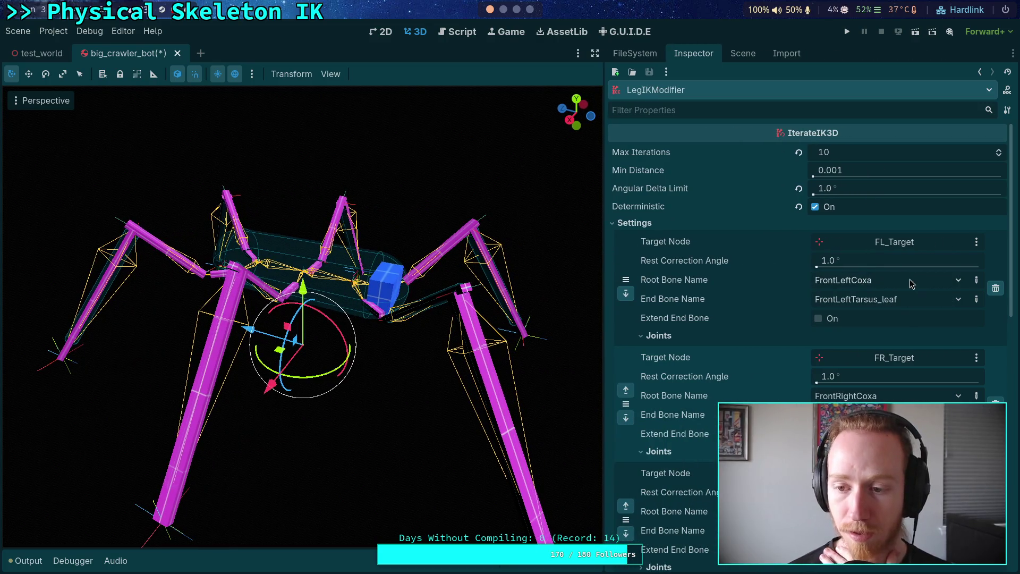
pyautogui.click(920, 283)
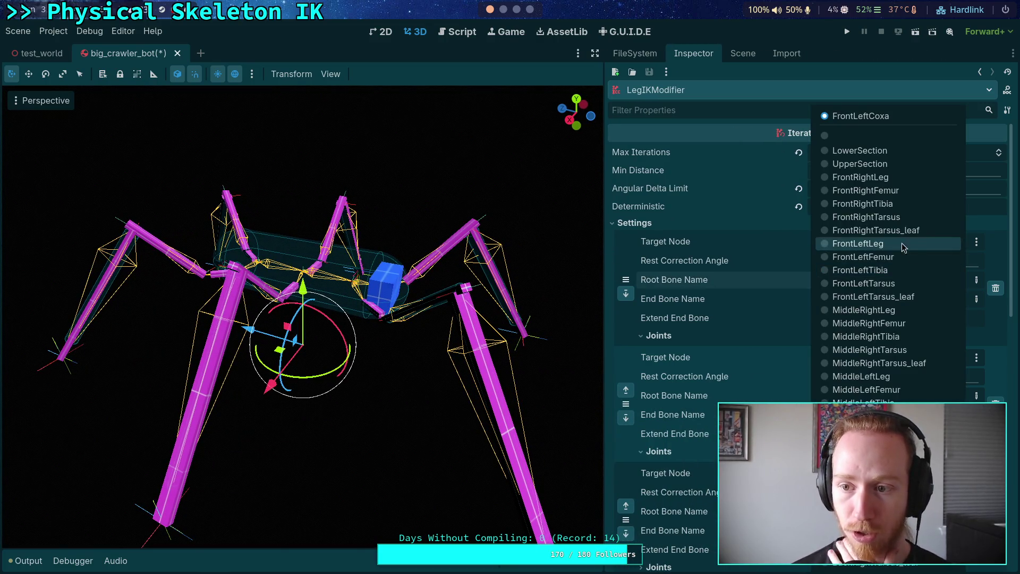
pyautogui.click(695, 240)
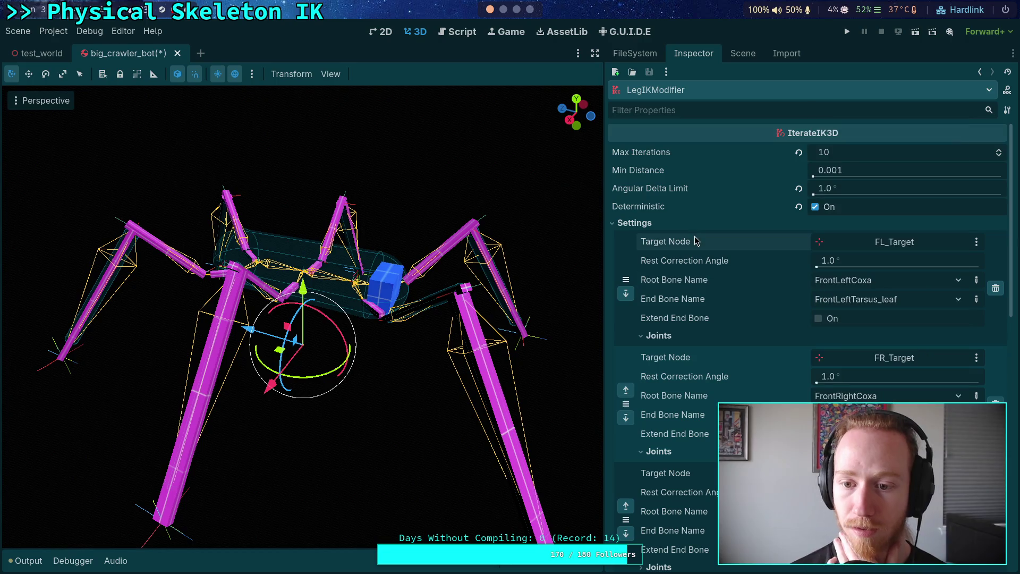
pyautogui.click(891, 287)
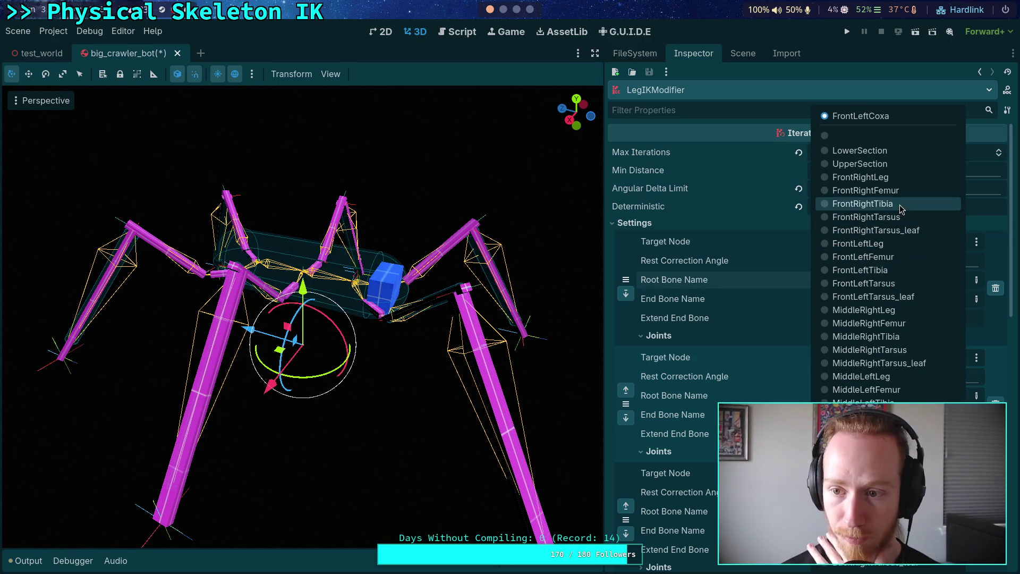
pyautogui.click(895, 261)
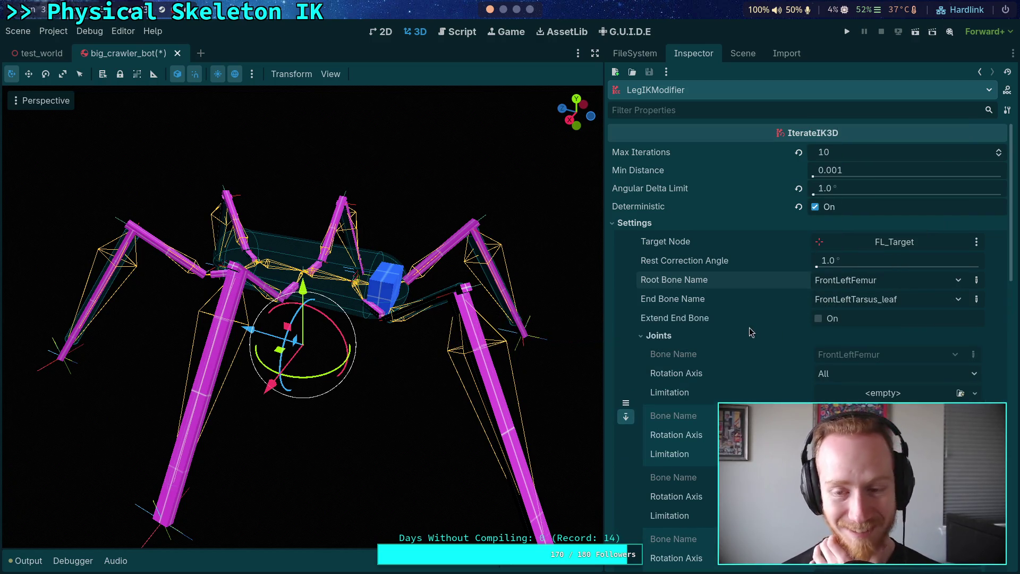
pyautogui.scroll(-2, 759, 362)
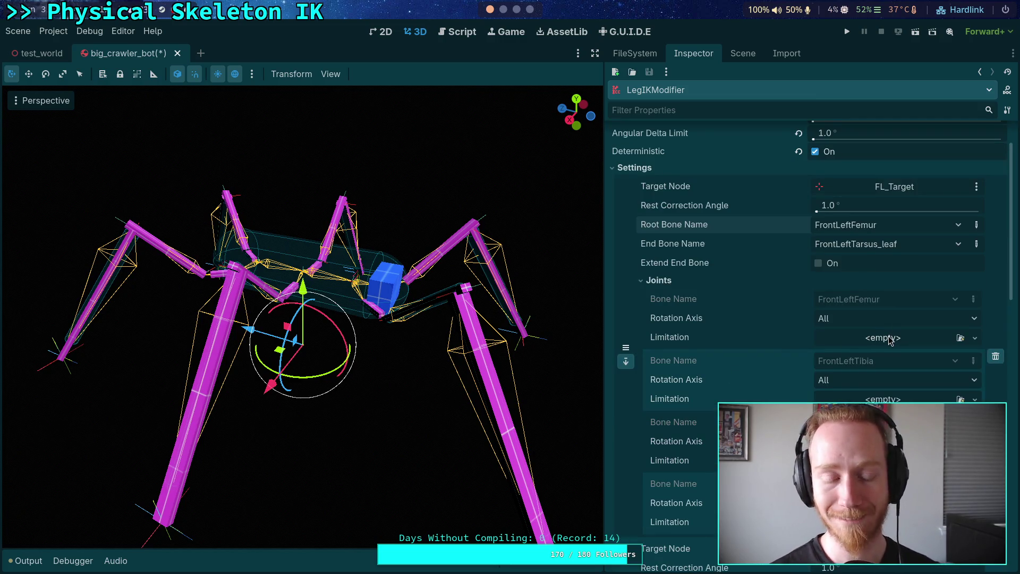
# Close big_crawler_bot without saving, quit Godot, and go to the terminal workspace.
pyautogui.click(178, 53)
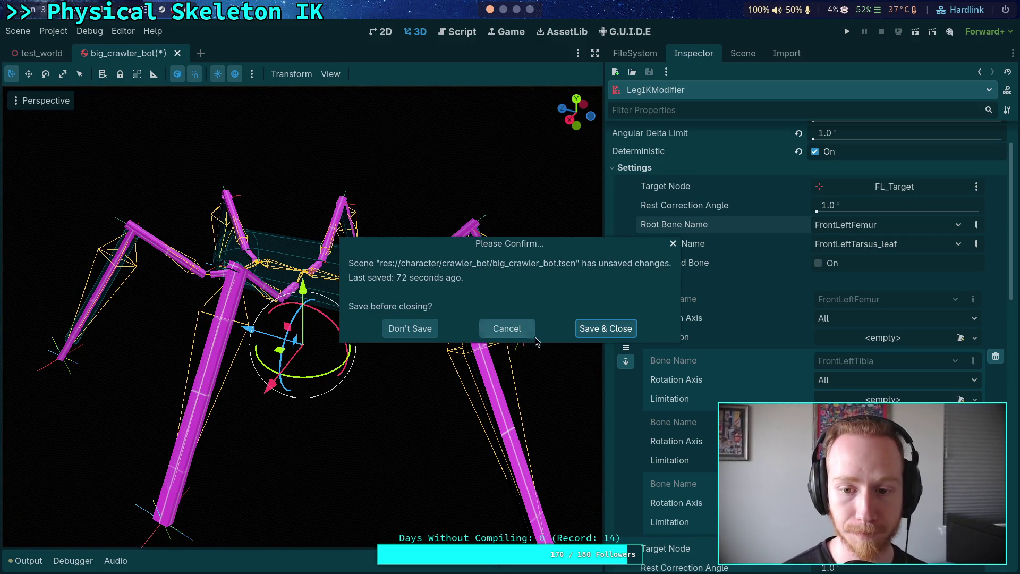
pyautogui.click(421, 331)
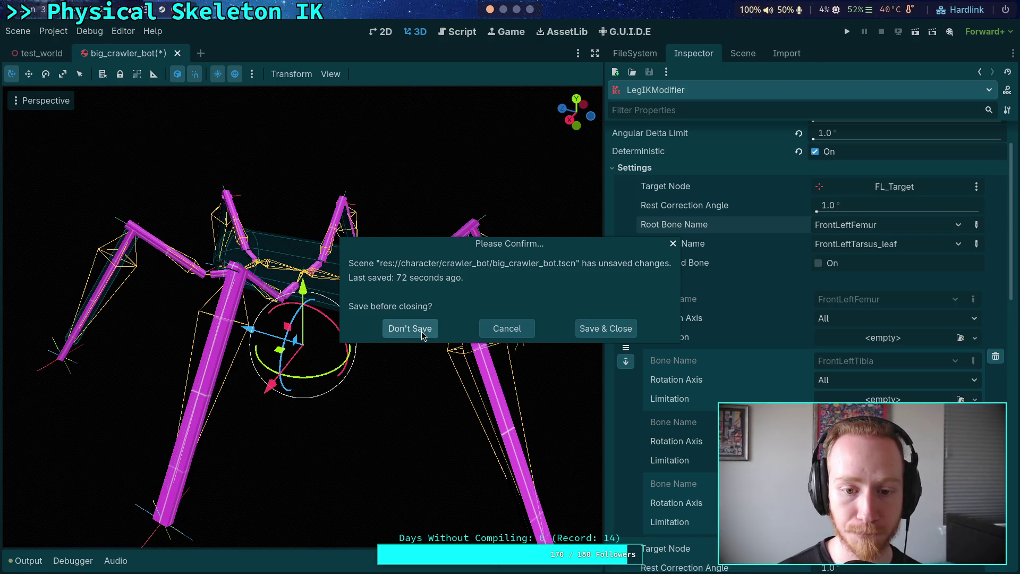
pyautogui.click(17, 31)
pyautogui.click(64, 303)
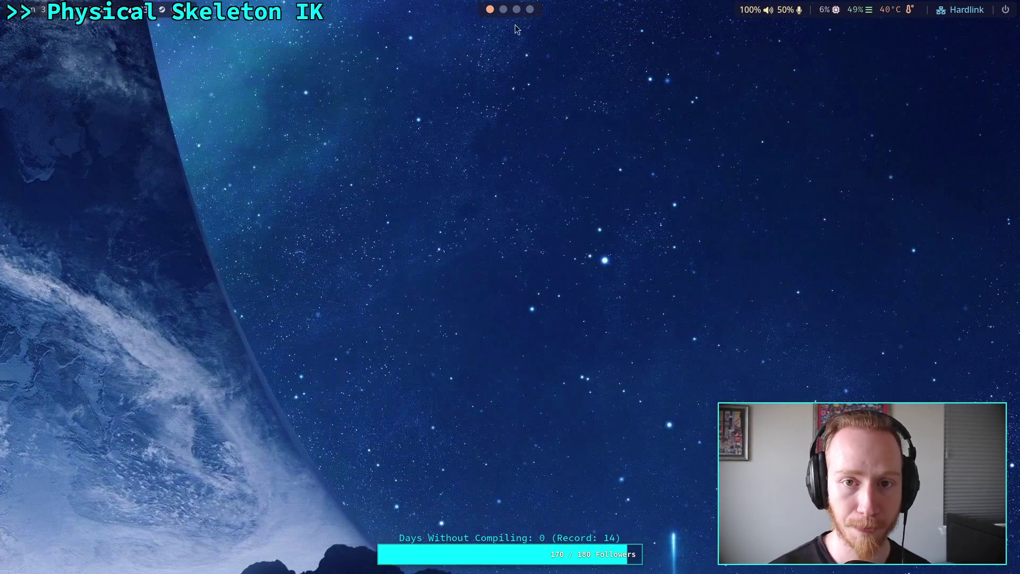
pyautogui.press('super+4')
pyautogui.click(424, 27)
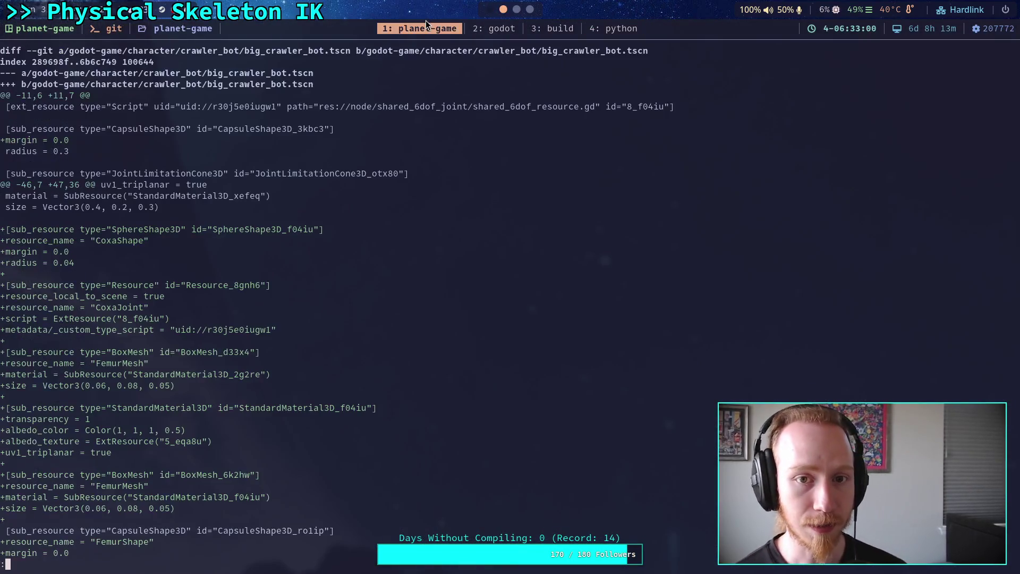
# Leave the git diff pager with q and exit the shell.
pyautogui.write('qexit')
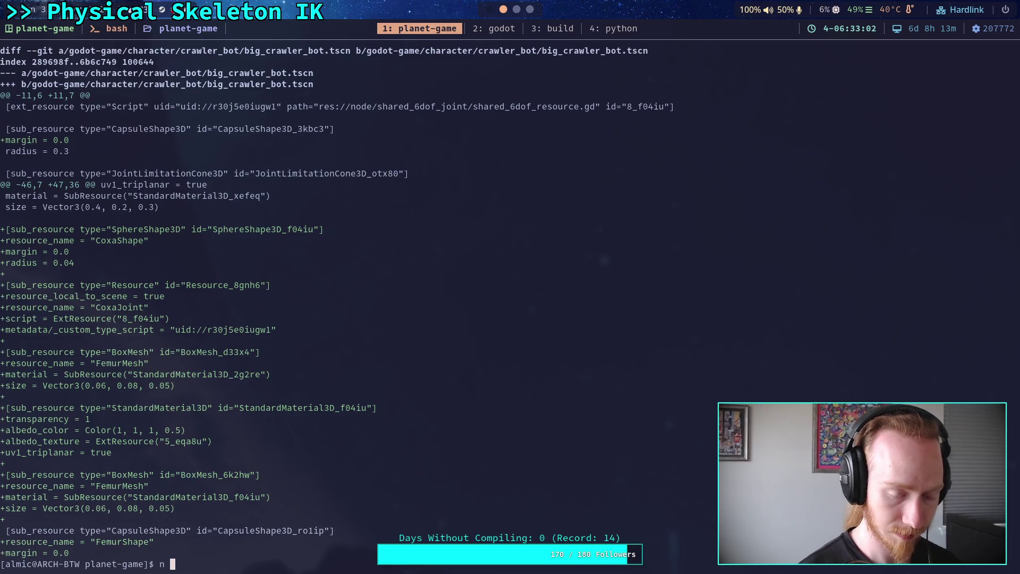
pyautogui.press('Return')
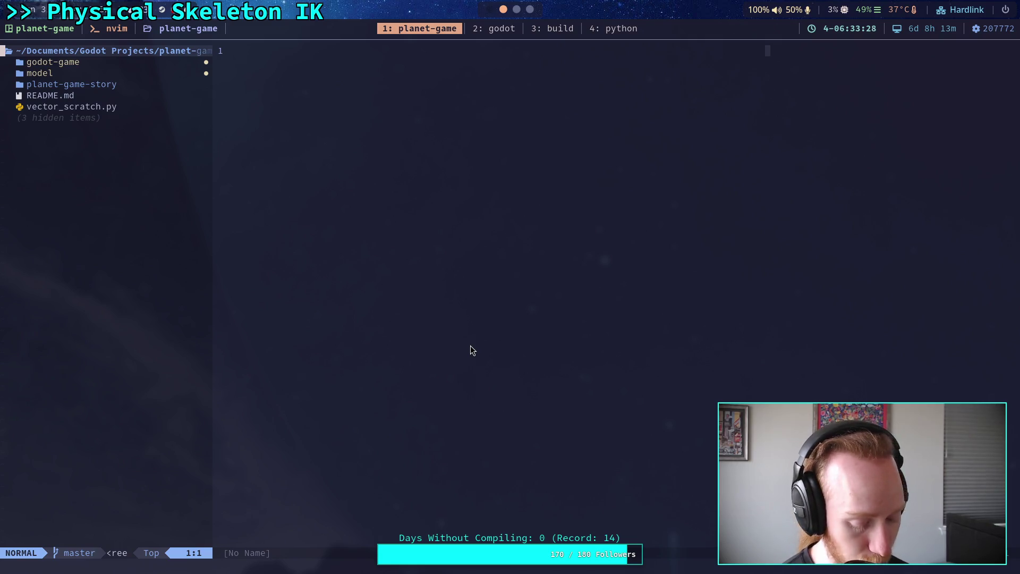
# Expand godot-game > character > crawler_bot in neo-tree and open big_crawler_bot.tscn.
pyautogui.press('j')
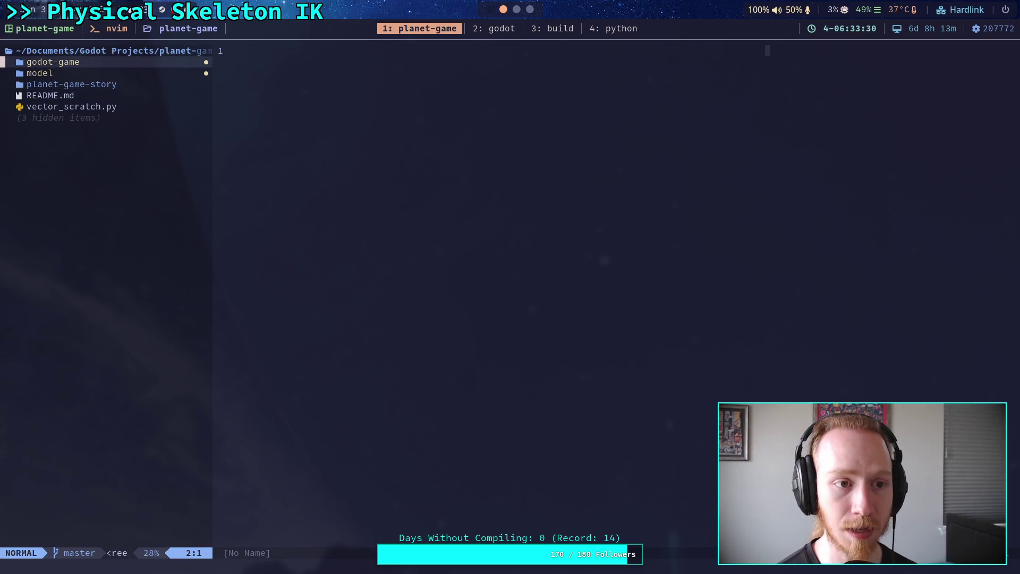
pyautogui.press('Return')
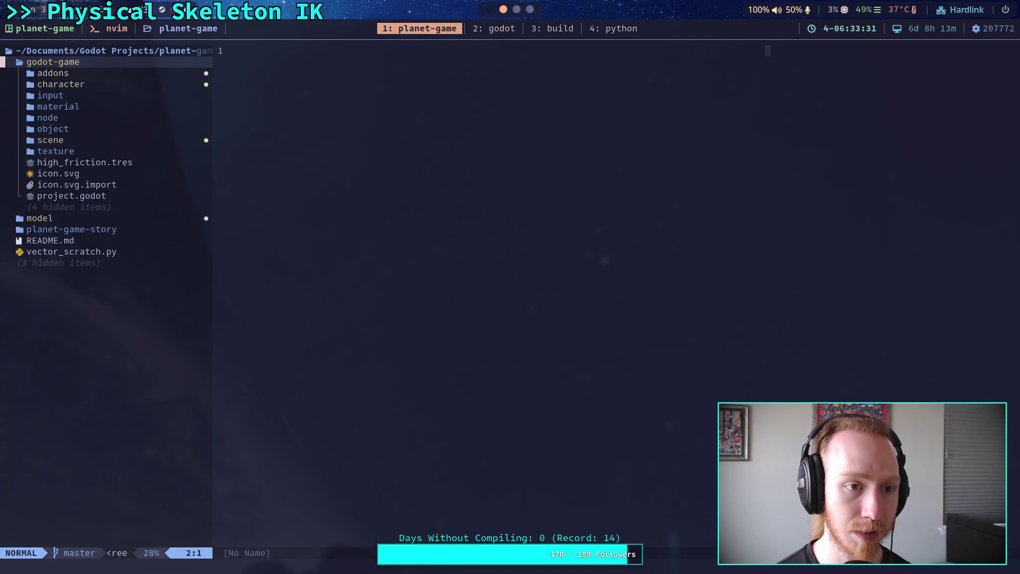
pyautogui.press('j')
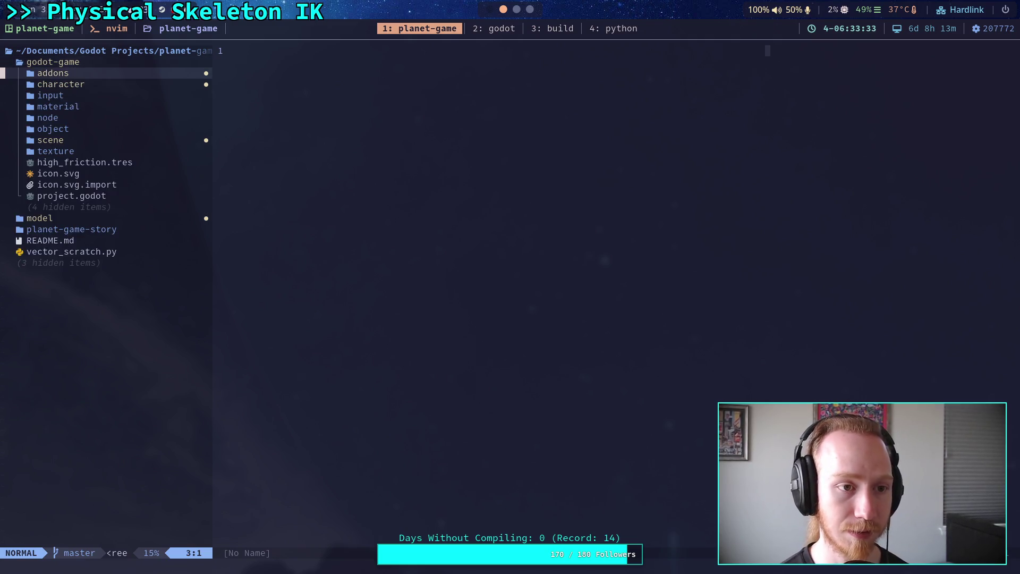
pyautogui.press('Return')
pyautogui.press('Return')
pyautogui.press('j')
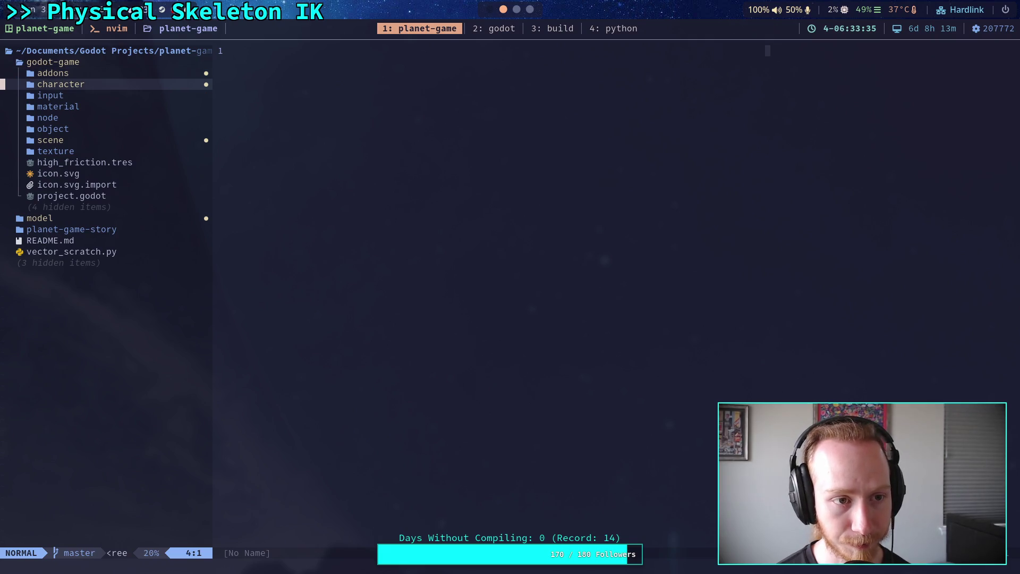
pyautogui.press('j')
pyautogui.press('j')
pyautogui.press('j')
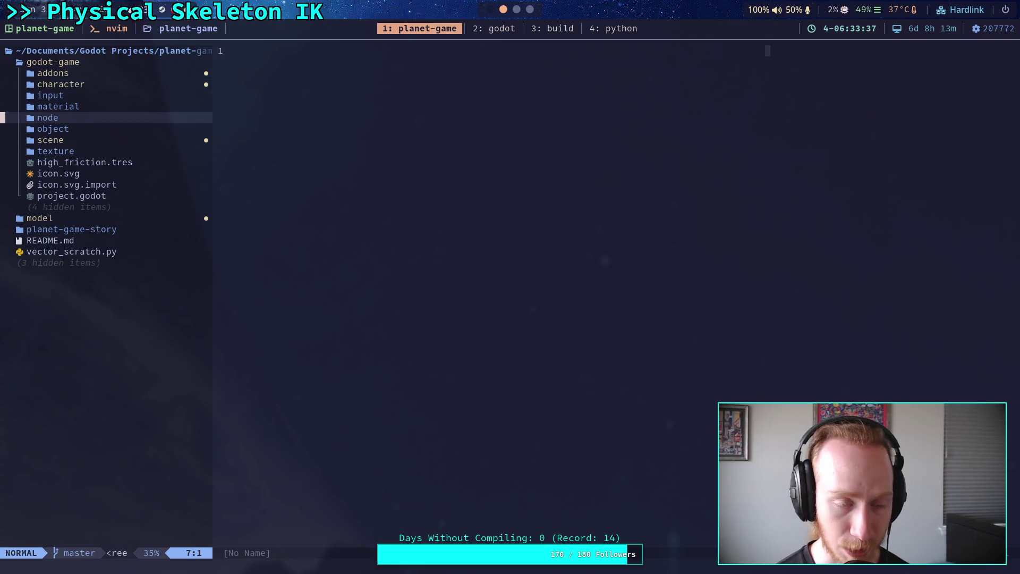
pyautogui.press('k')
pyautogui.press('k')
pyautogui.press('k')
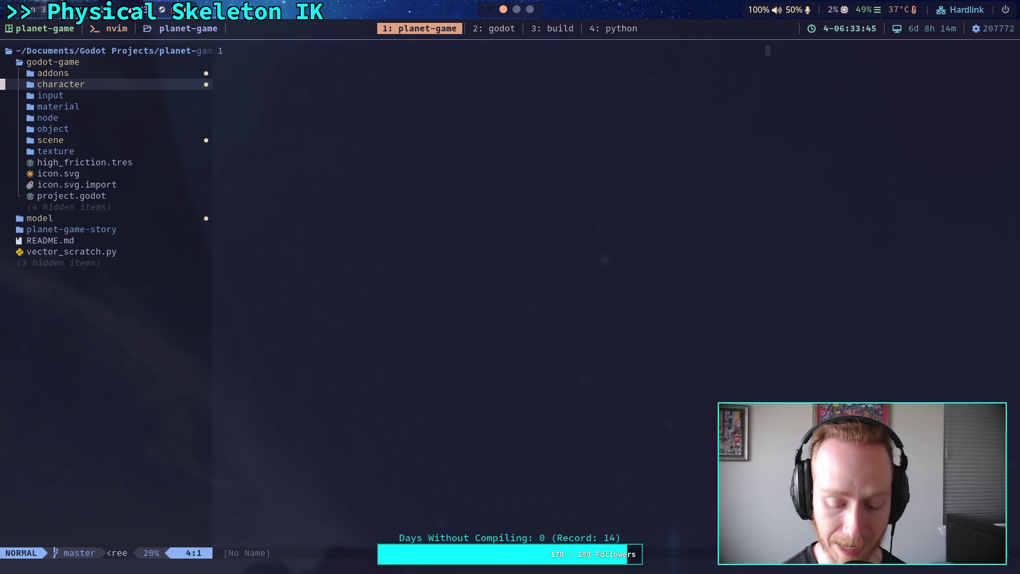
pyautogui.press('Return')
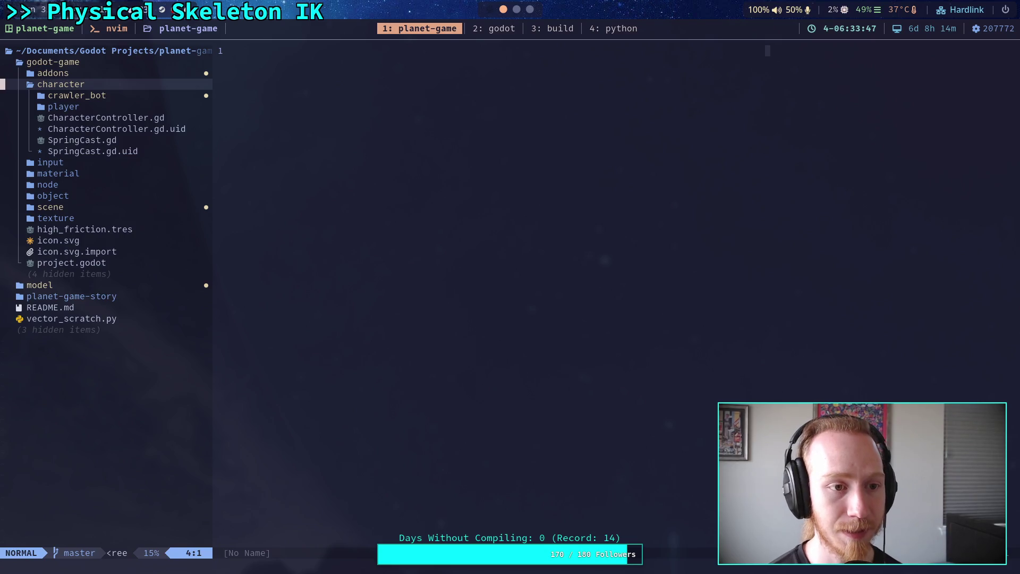
pyautogui.press('j')
pyautogui.press('Return')
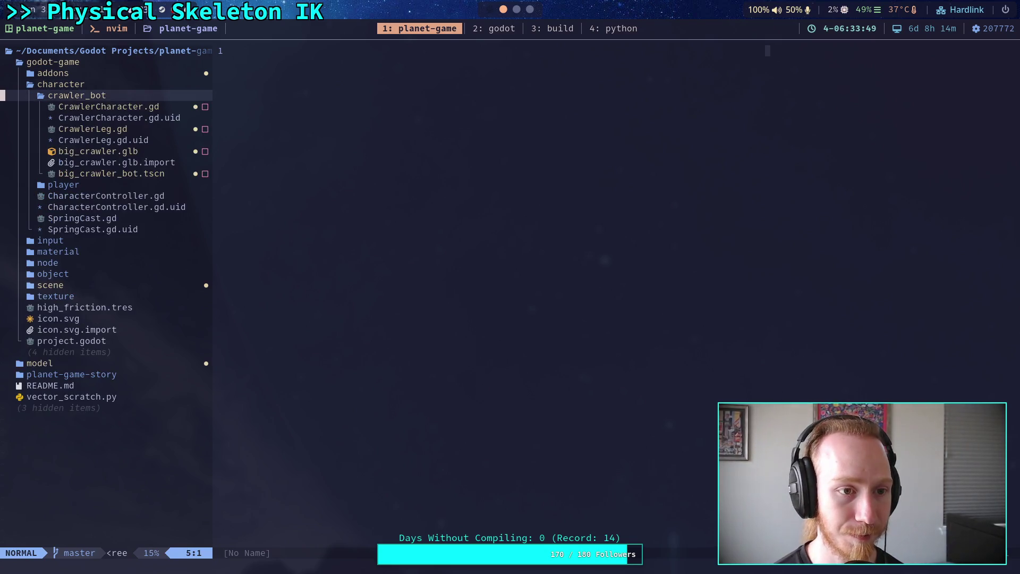
pyautogui.press('j')
pyautogui.press('j')
pyautogui.press('j')
pyautogui.press('j')
pyautogui.press('j')
pyautogui.press('j')
pyautogui.press('Return')
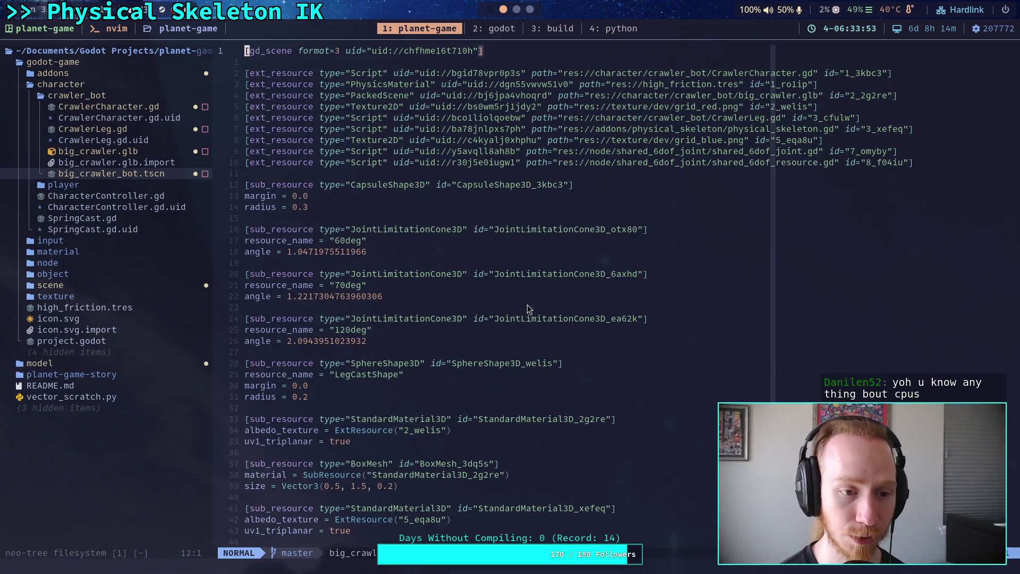
# Close the file tree and page down to LegIKModifier's angular_delta_limit, joint_count and root_bone values.
pyautogui.click(146, 266)
pyautogui.press('q')
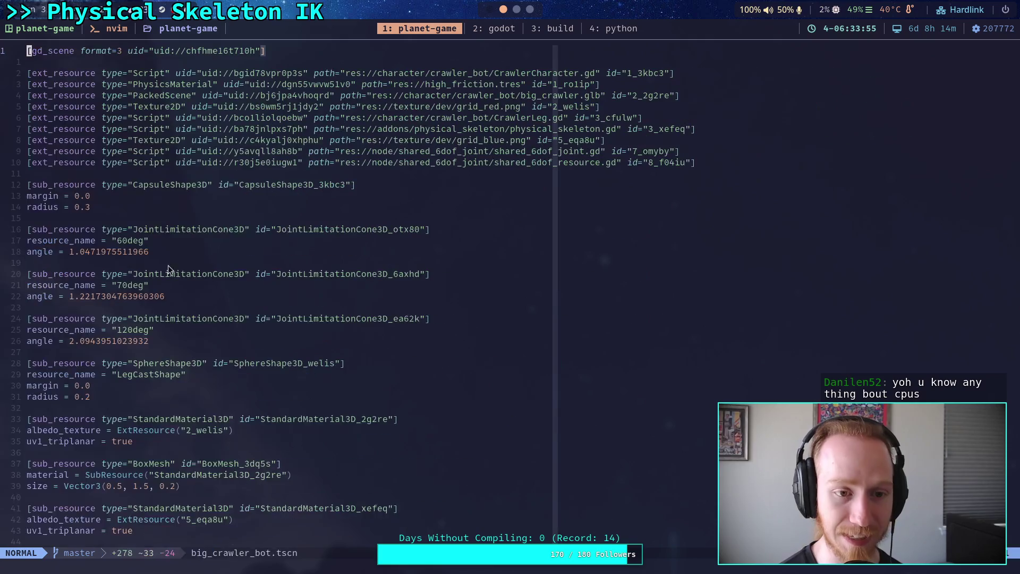
pyautogui.click(305, 215)
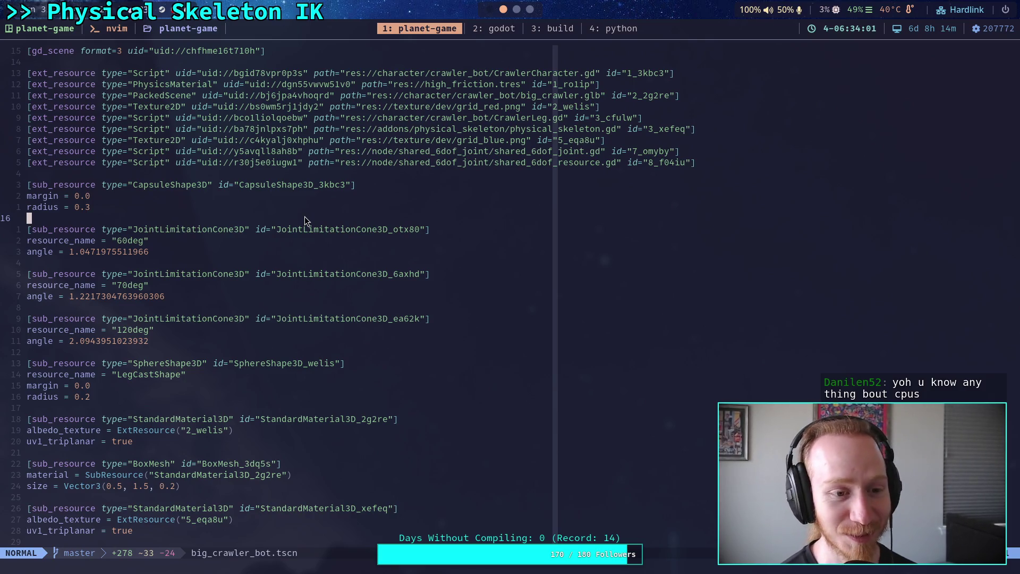
pyautogui.hotkey('ctrl', 'f')
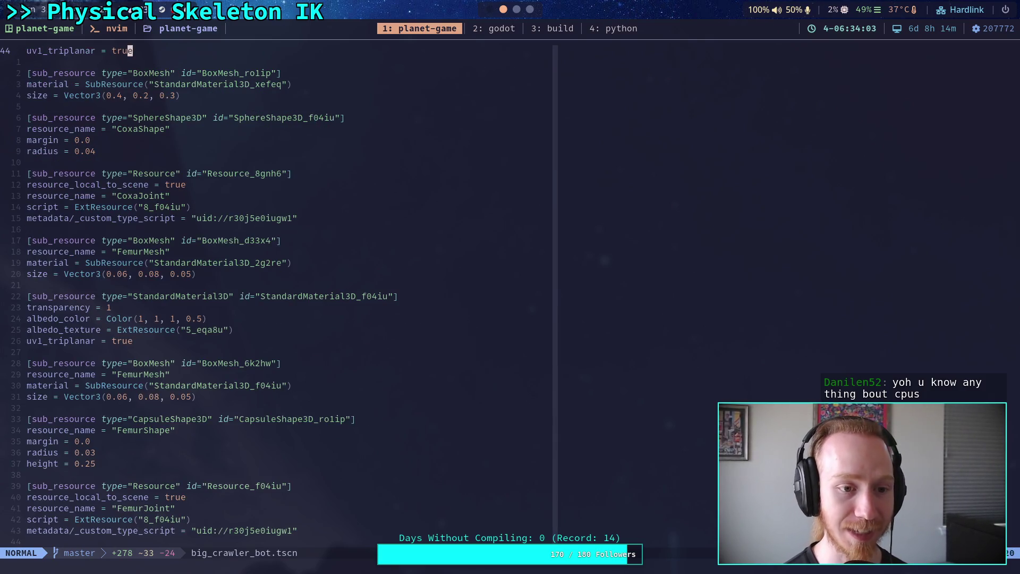
pyautogui.hotkey('ctrl', 'f')
pyautogui.hotkey('ctrl', 'f')
pyautogui.hotkey('ctrl', 'f')
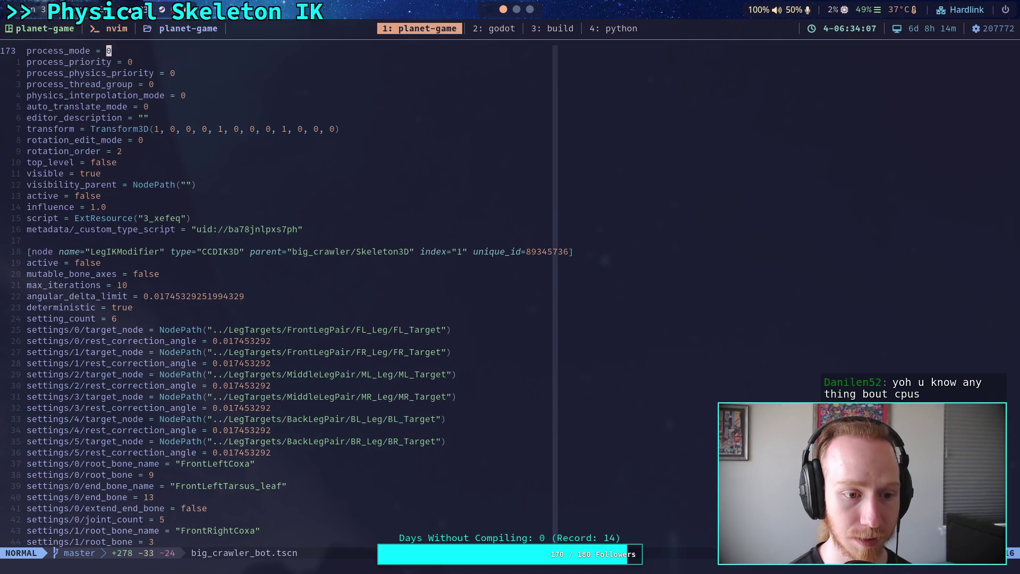
pyautogui.click(306, 330)
pyautogui.press('k')
pyautogui.press('k')
pyautogui.press('k')
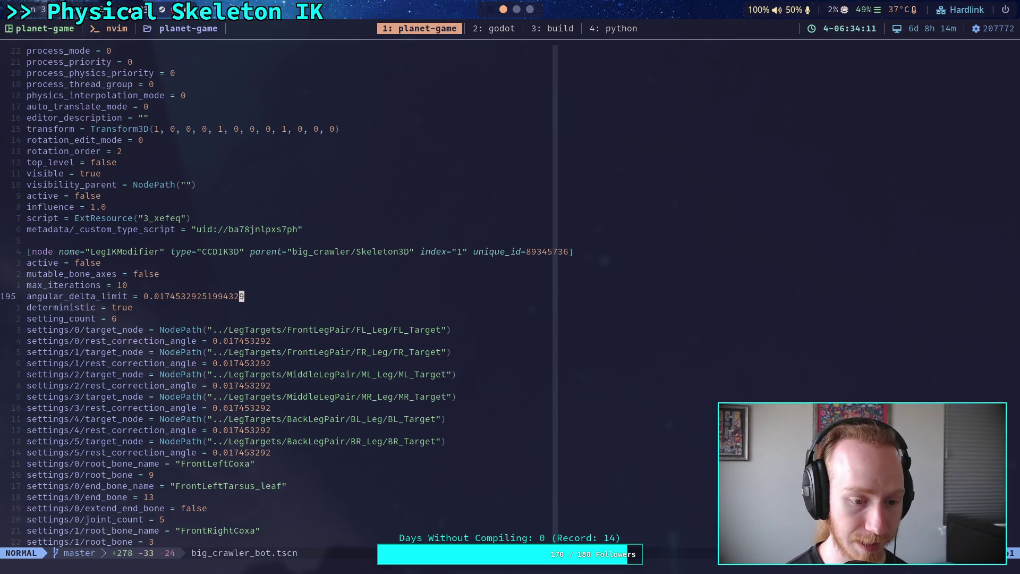
pyautogui.scroll(-4, 299, 253)
pyautogui.click(185, 383)
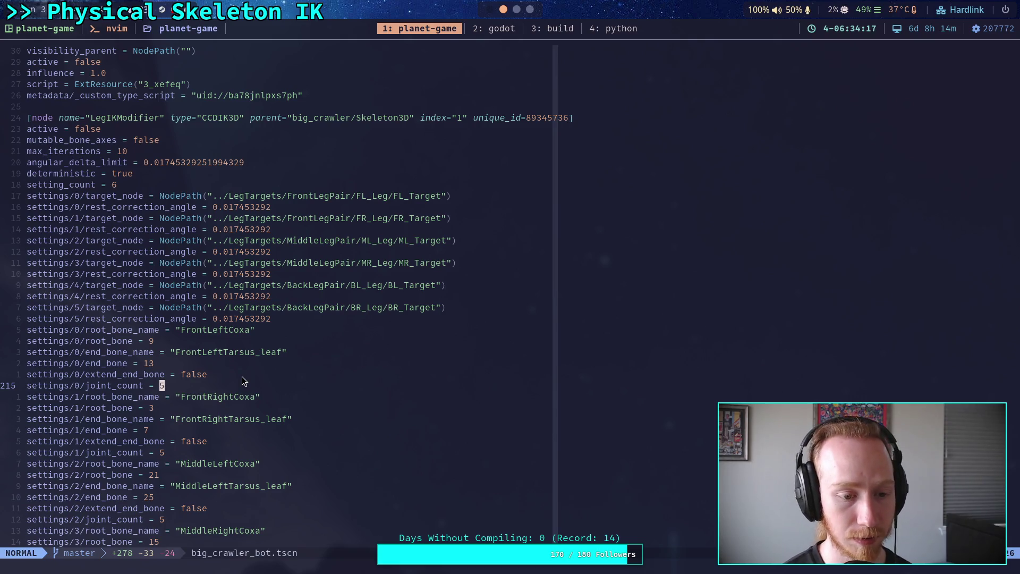
pyautogui.press('j')
pyautogui.press('j')
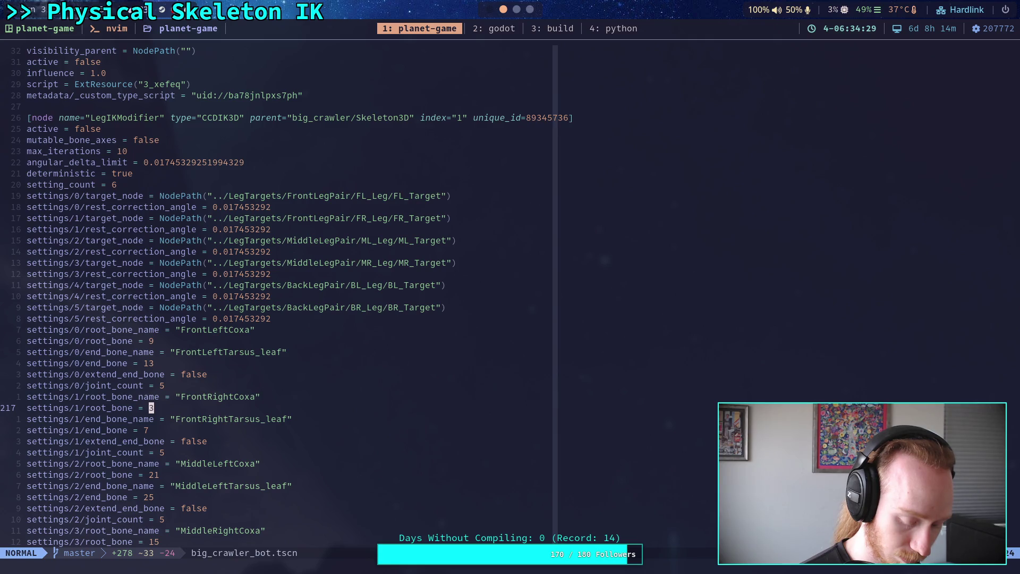
# Scroll through the leg node definitions, then run :Neotree to reopen the file explorer.
pyautogui.scroll(12, 338, 244)
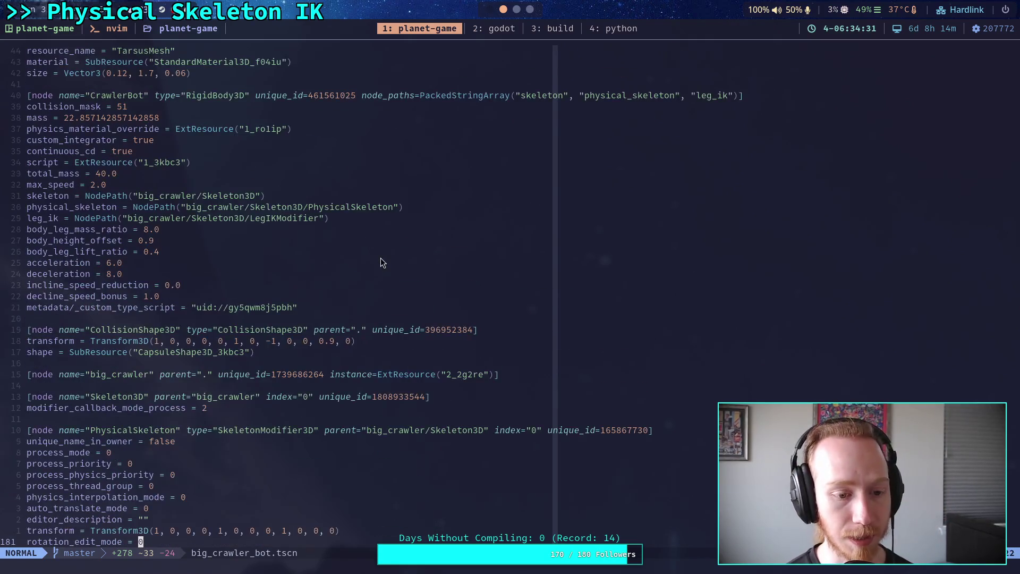
pyautogui.scroll(-1, 380, 257)
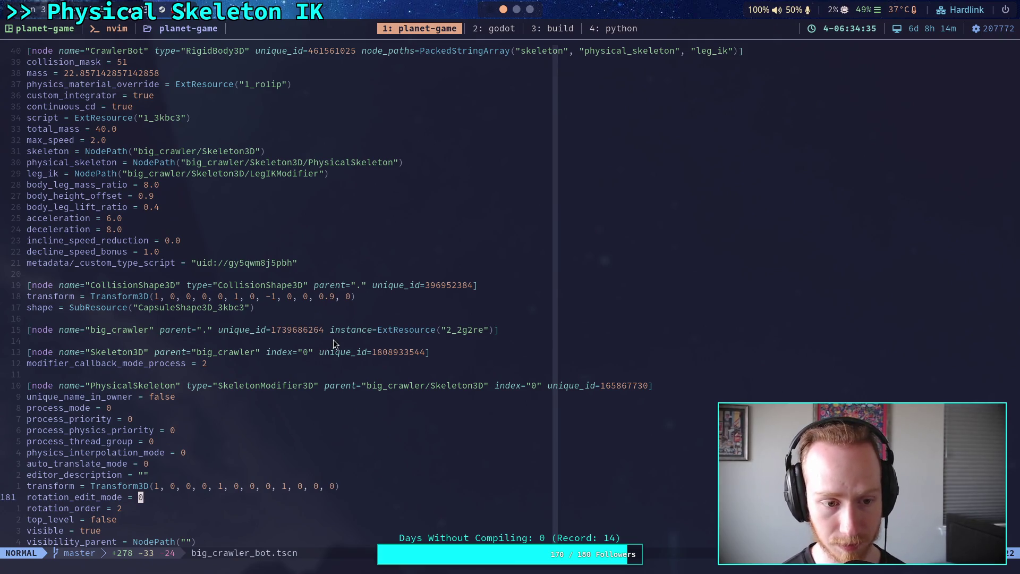
pyautogui.scroll(5, 336, 337)
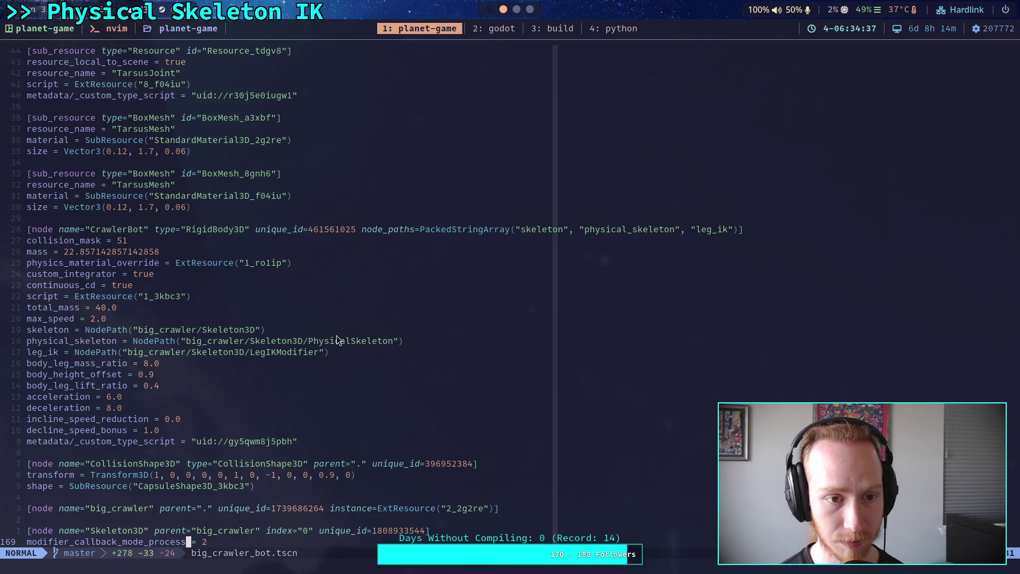
pyautogui.scroll(20, 336, 336)
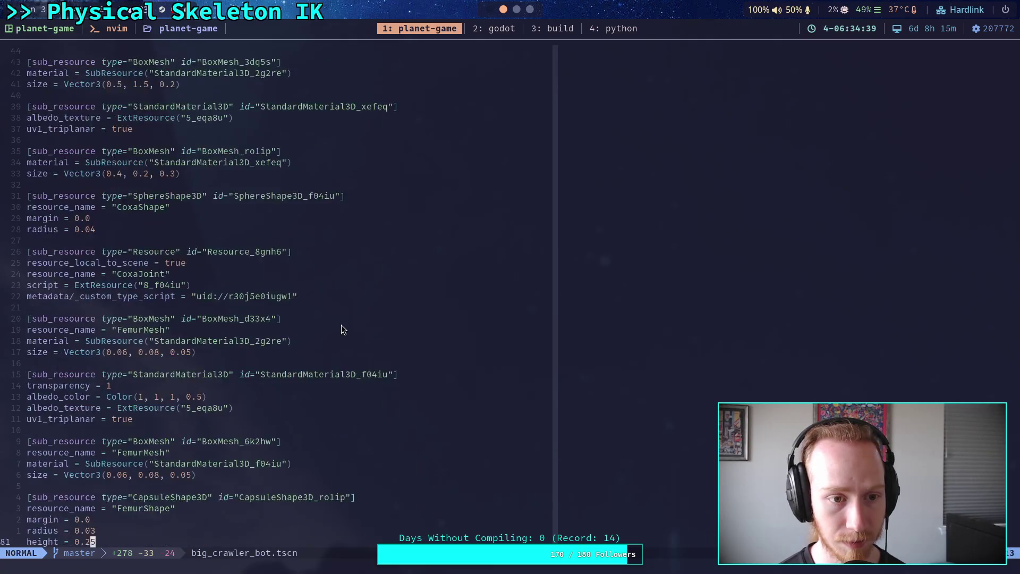
pyautogui.scroll(-20, 314, 319)
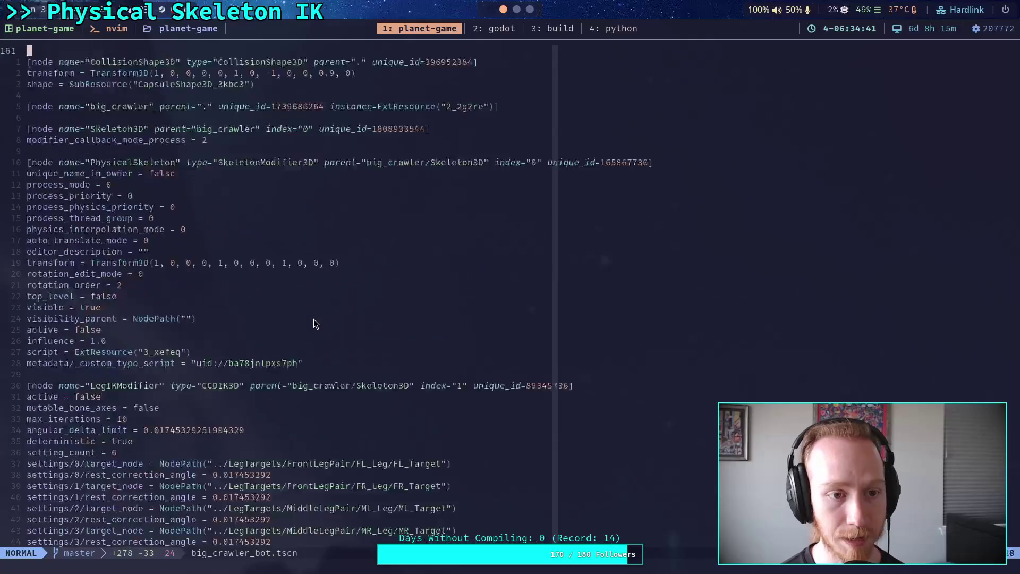
pyautogui.scroll(-20, 312, 317)
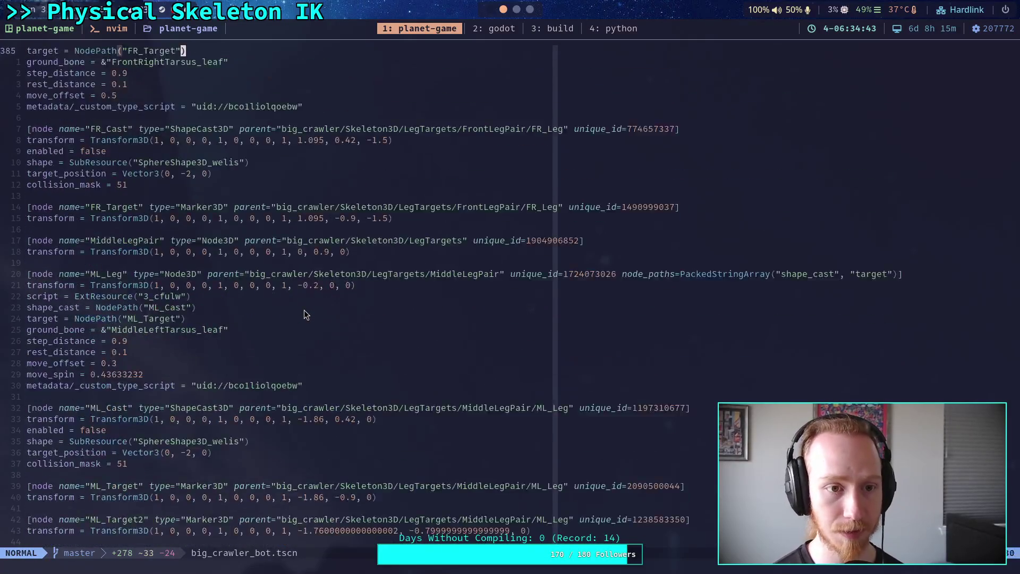
pyautogui.scroll(-20, 305, 314)
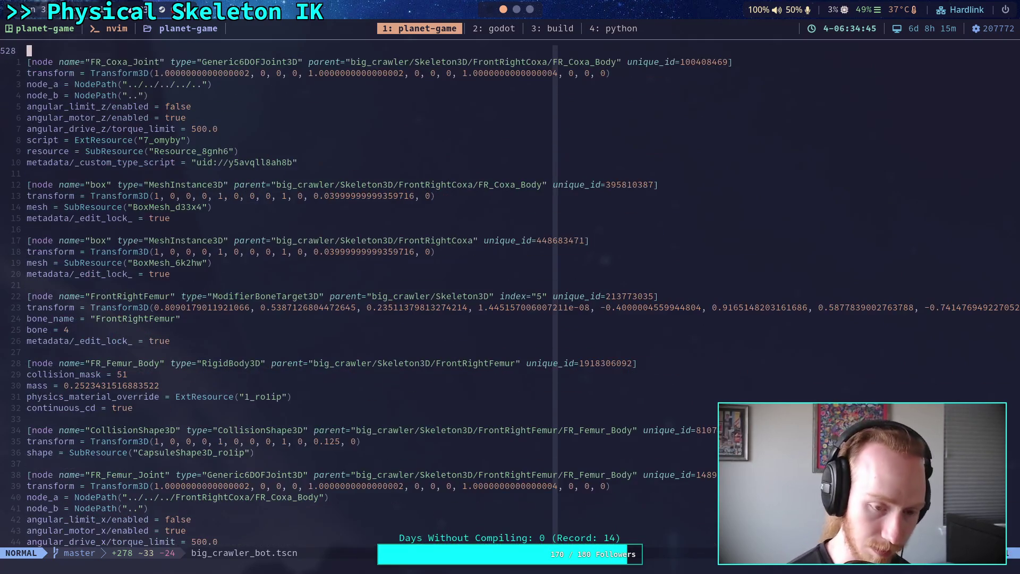
pyautogui.scroll(-20, 314, 297)
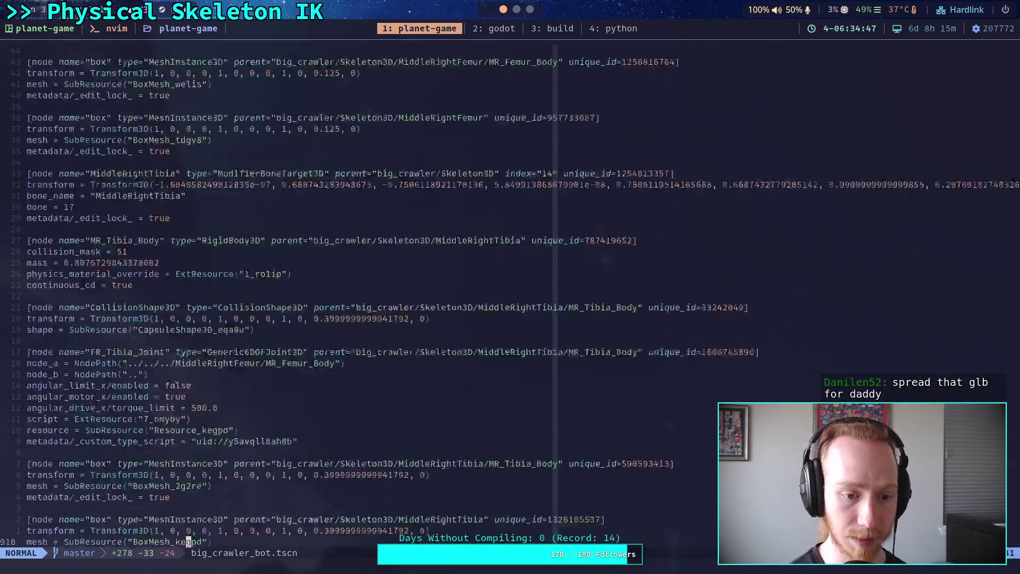
pyautogui.click(309, 298)
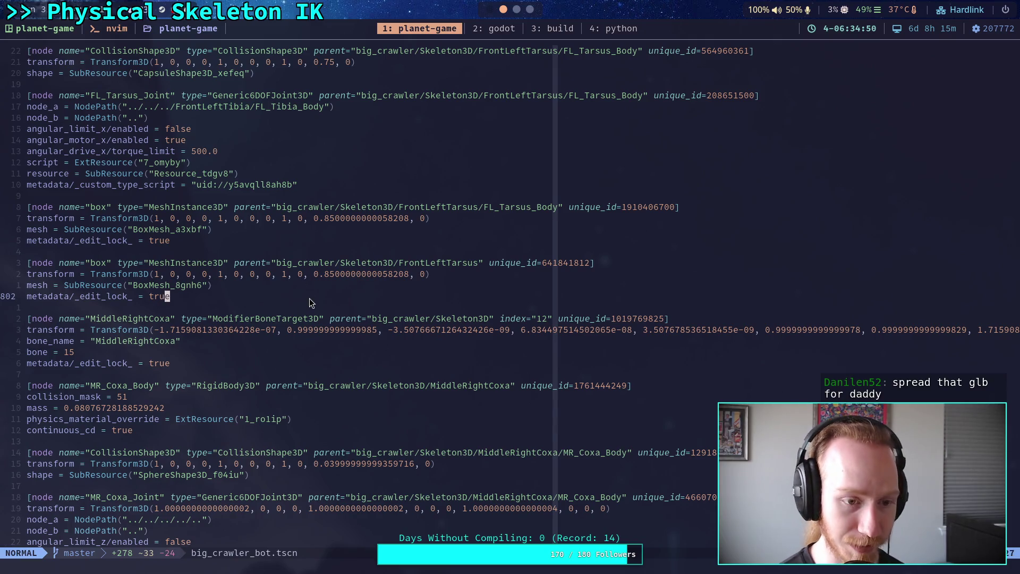
pyautogui.write(':Neotree')
pyautogui.press('Return')
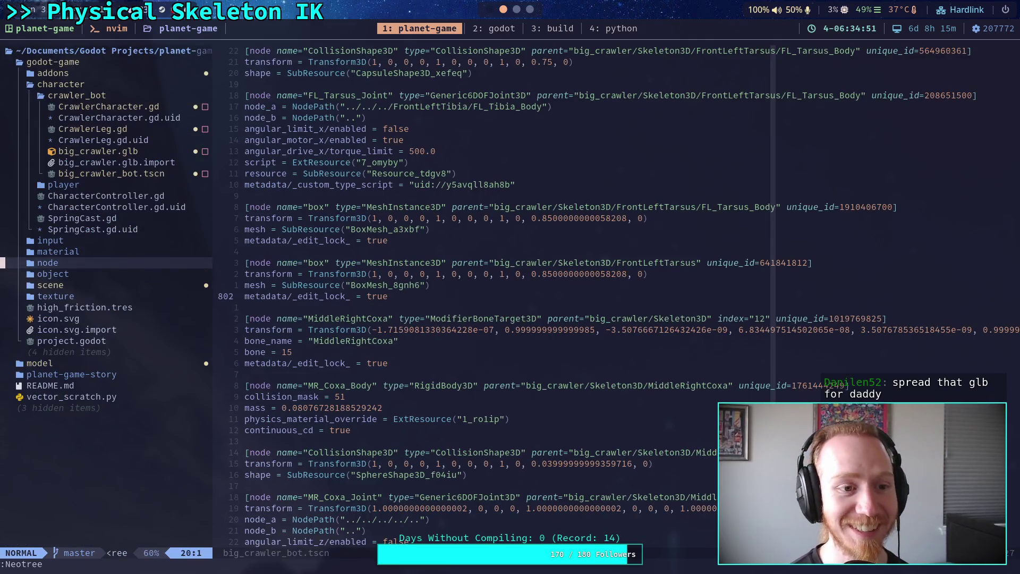
# Open big_crawler.glb and read its JSON header through the exporter info and scenes list.
pyautogui.press('k')
pyautogui.press('k')
pyautogui.press('k')
pyautogui.press('k')
pyautogui.press('Return')
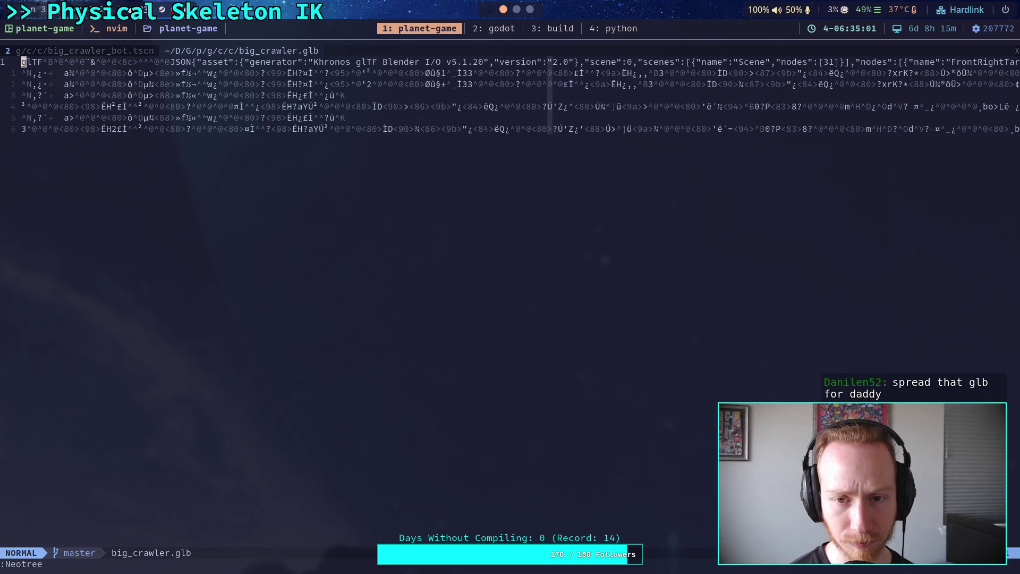
pyautogui.press('w')
pyautogui.press('w')
pyautogui.press('w')
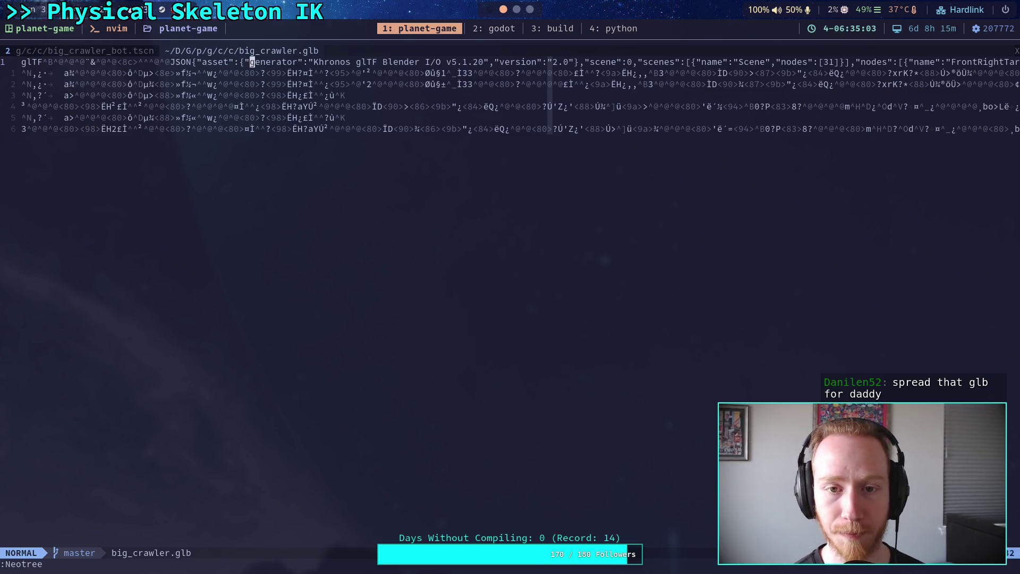
pyautogui.press('l')
pyautogui.press('l')
pyautogui.press('l')
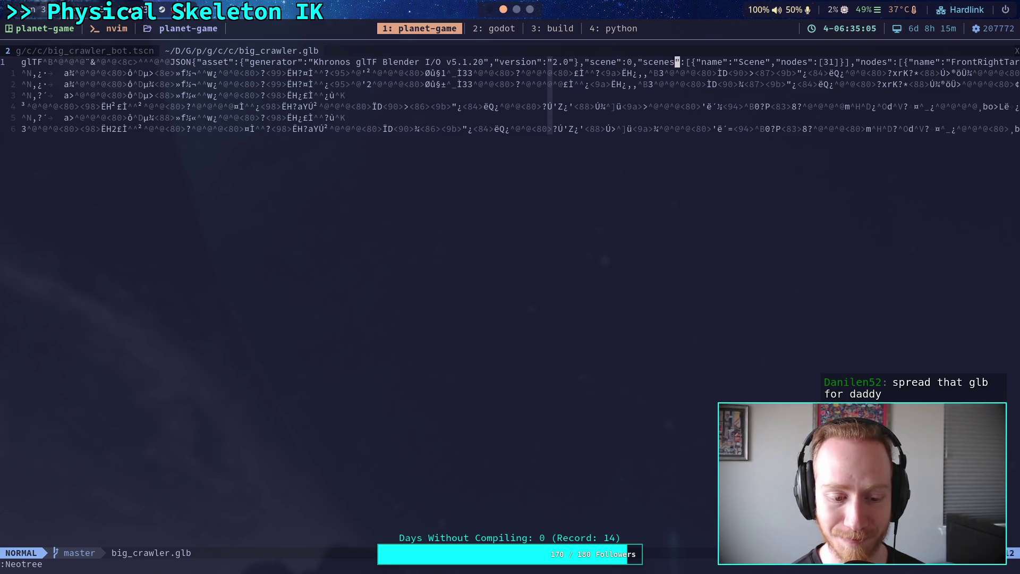
pyautogui.press('l')
pyautogui.press('l')
pyautogui.press('l')
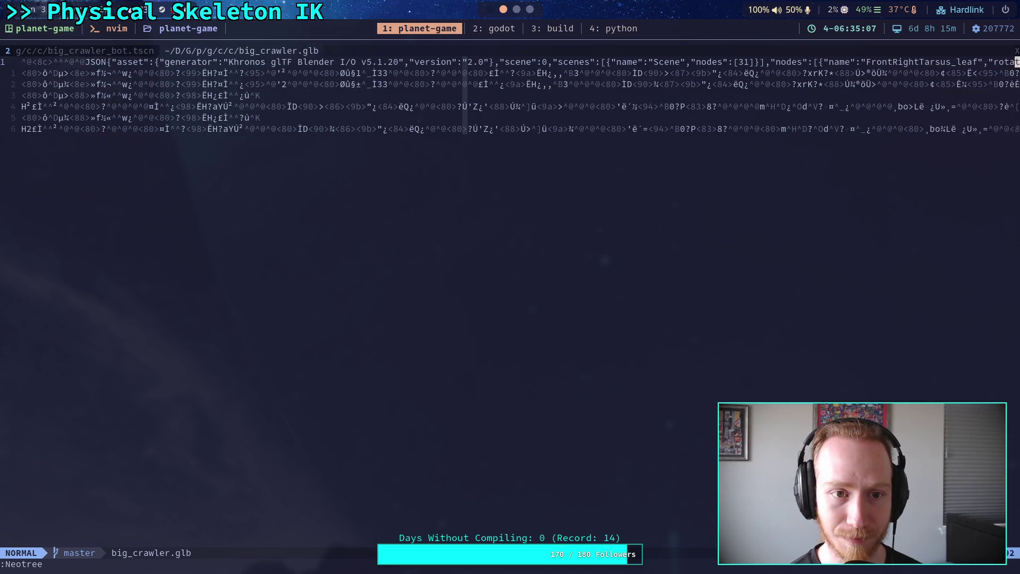
# Read FrontRightTarsus_leaf's rotation, scale and translation, then FrontRightTarsus's rotation values.
pyautogui.press('l')
pyautogui.press('l')
pyautogui.press('l')
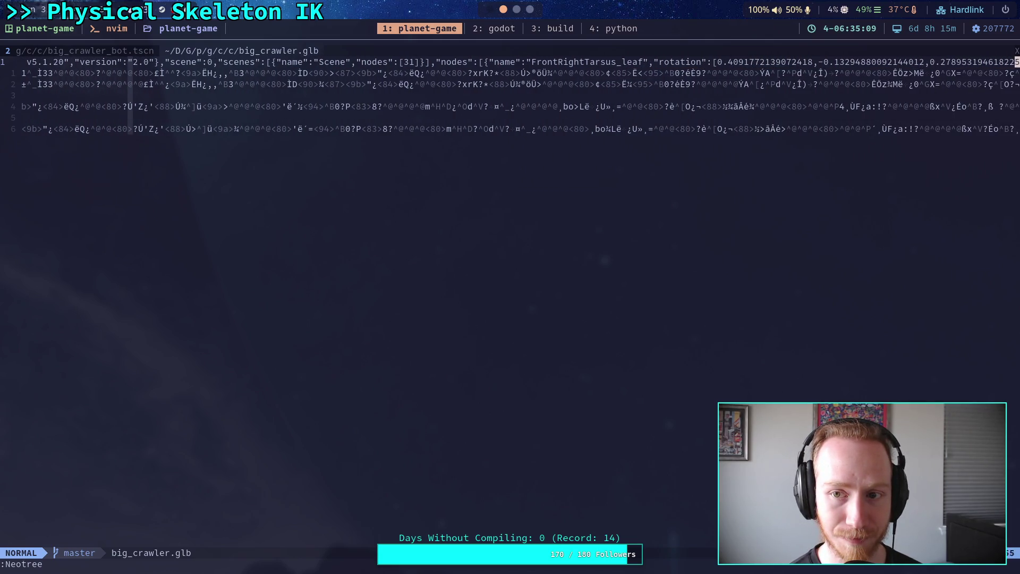
pyautogui.press('l')
pyautogui.press('l')
pyautogui.press('l')
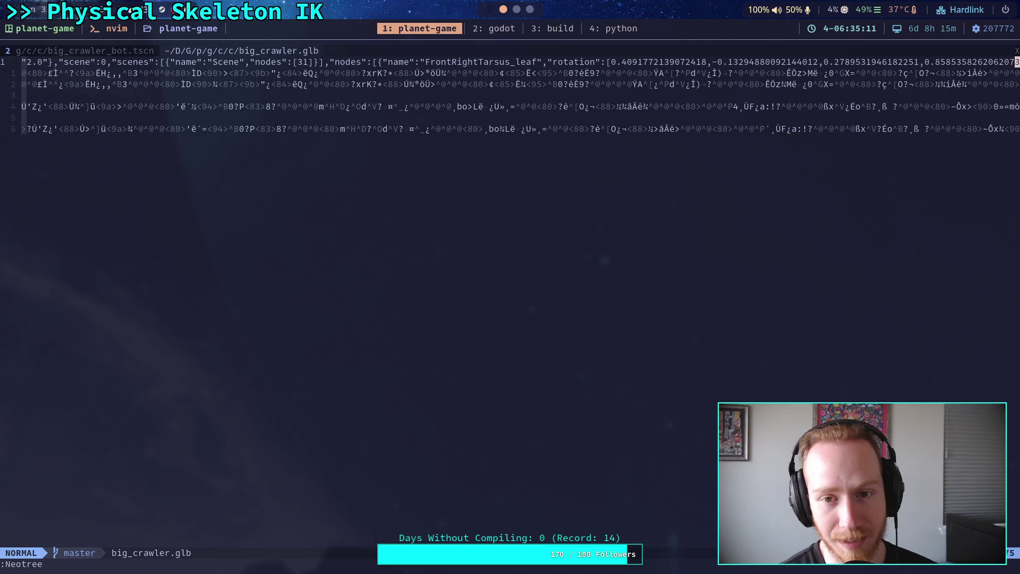
pyautogui.press('l')
pyautogui.press('l')
pyautogui.press('l')
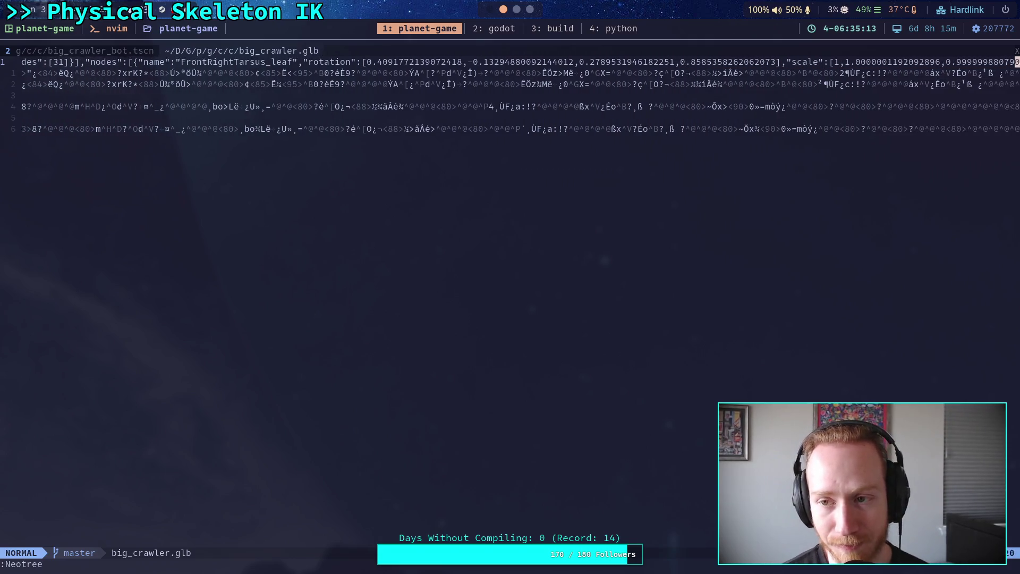
pyautogui.press('l')
pyautogui.press('l')
pyautogui.press('l')
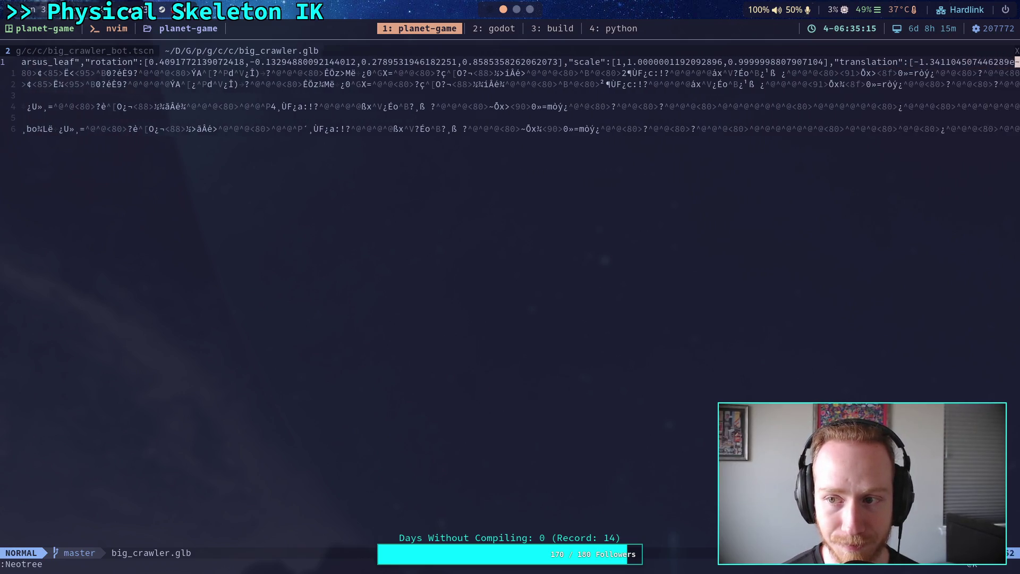
pyautogui.press('l')
pyautogui.press('l')
pyautogui.press('l')
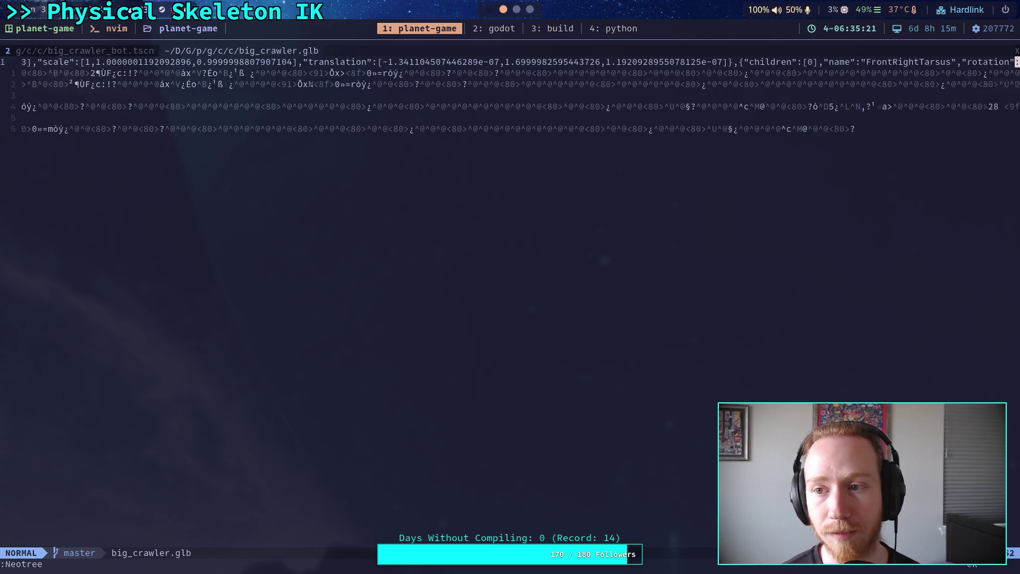
pyautogui.press('l')
pyautogui.press('l')
pyautogui.press('l')
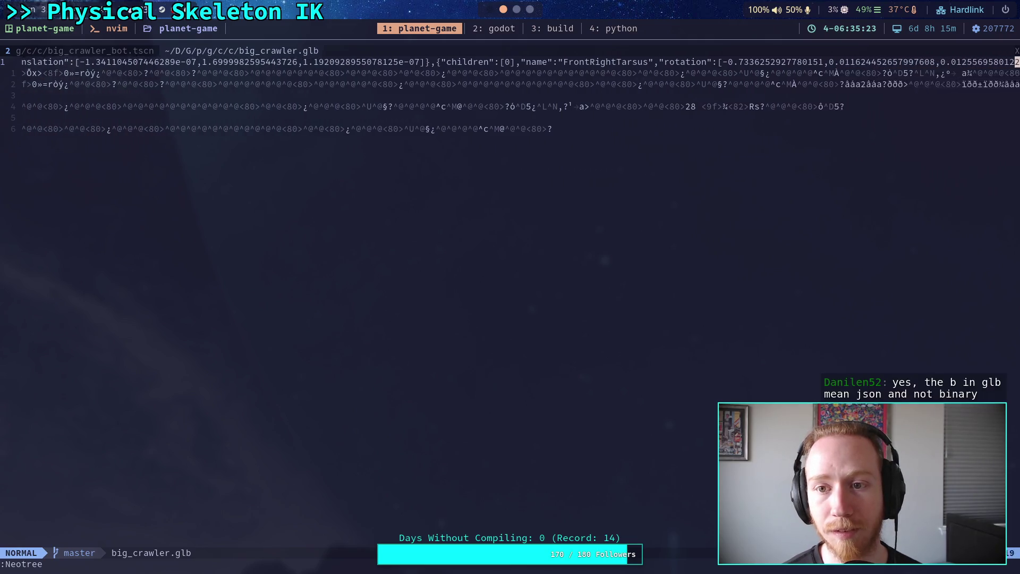